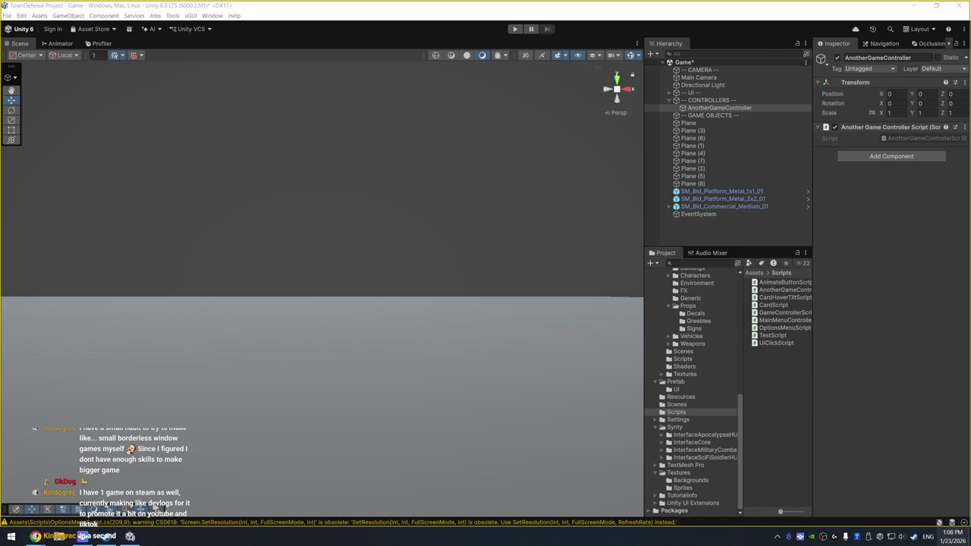
Switch to Visual Studio to view AnotherGameControllerScript.cs with its saved ReturnToMainMenuScene method
key("alt+Tab")
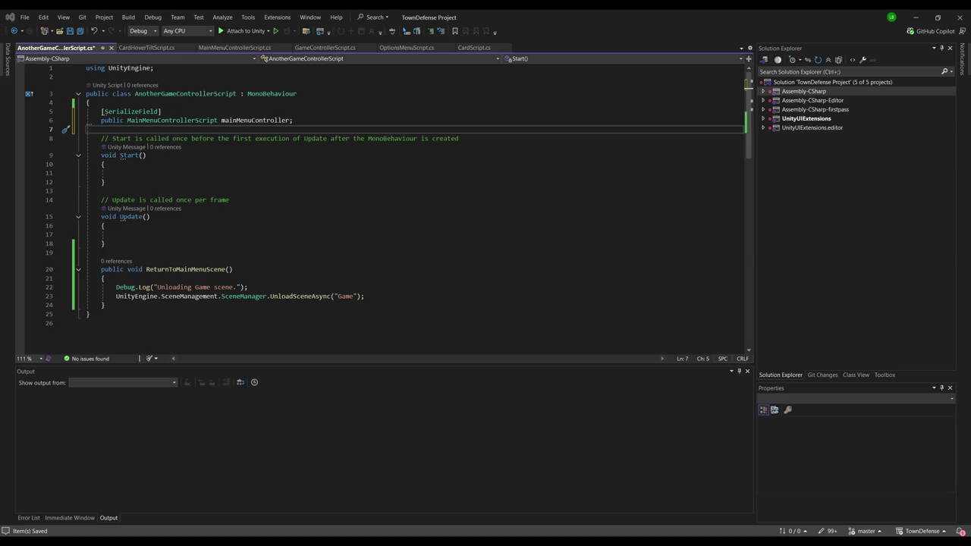
Return to Unity, then start and stop Play mode to test the Game scene
key("alt+Tab")
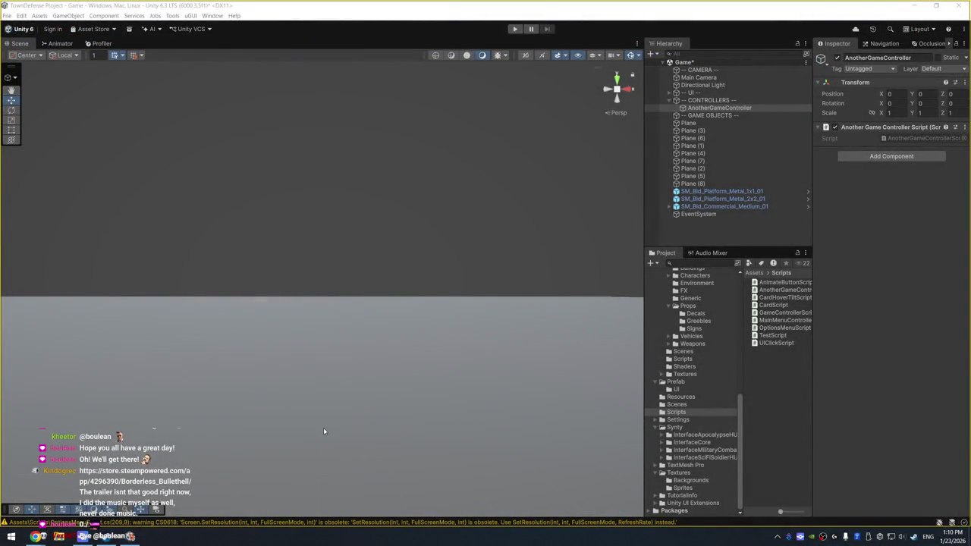
key("ctrl+p")
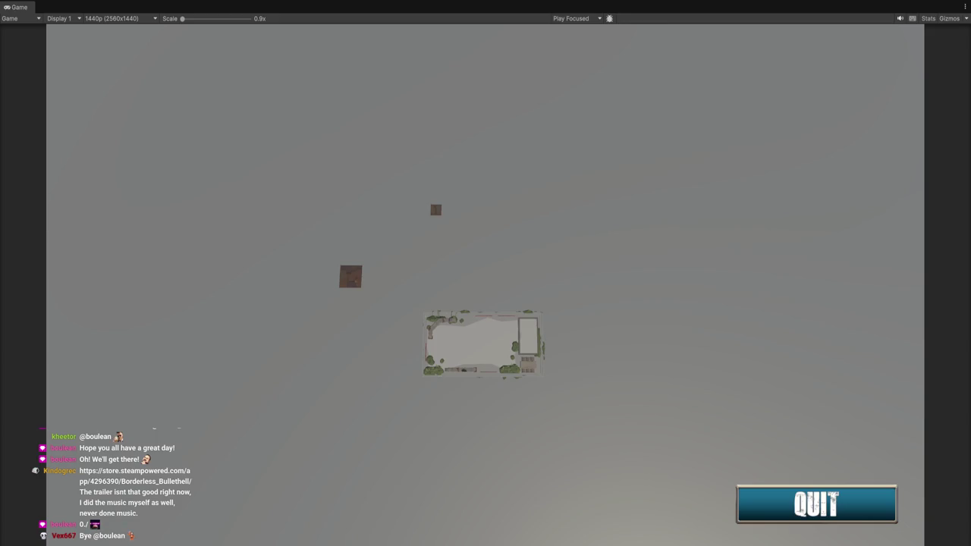
key("ctrl+p")
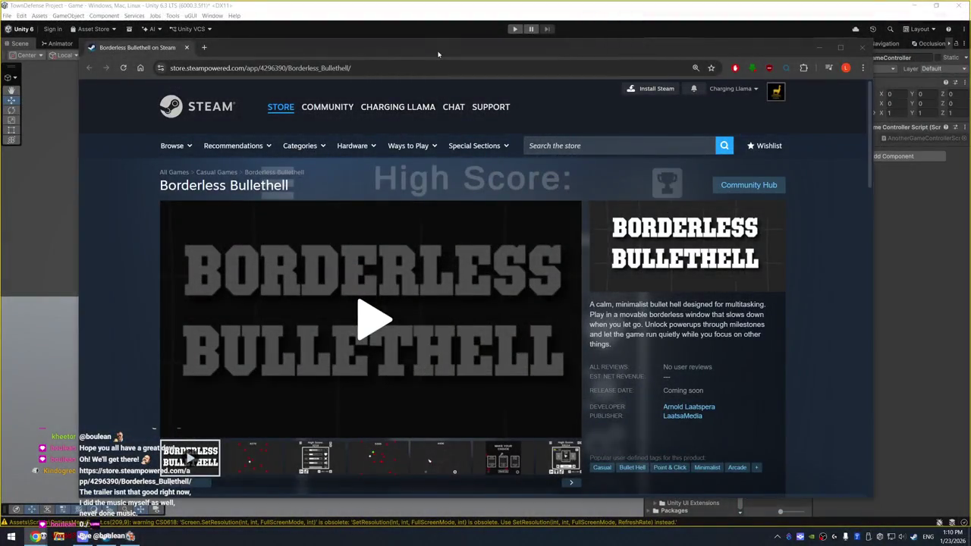
Add Borderless Bullethell to the wishlist on its Steam Store page
mouse_move(440, 60)
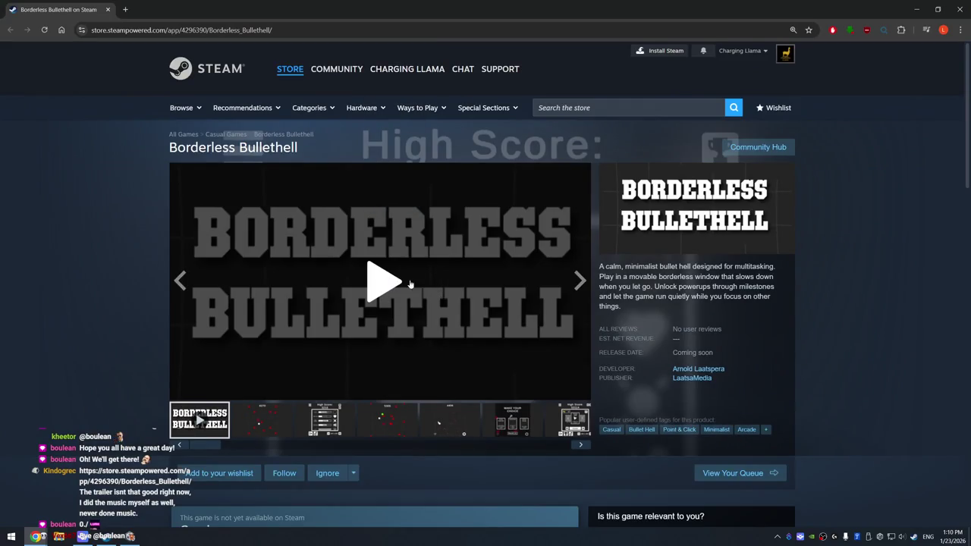
scroll(377, 298, "down", 1)
left_click(220, 377)
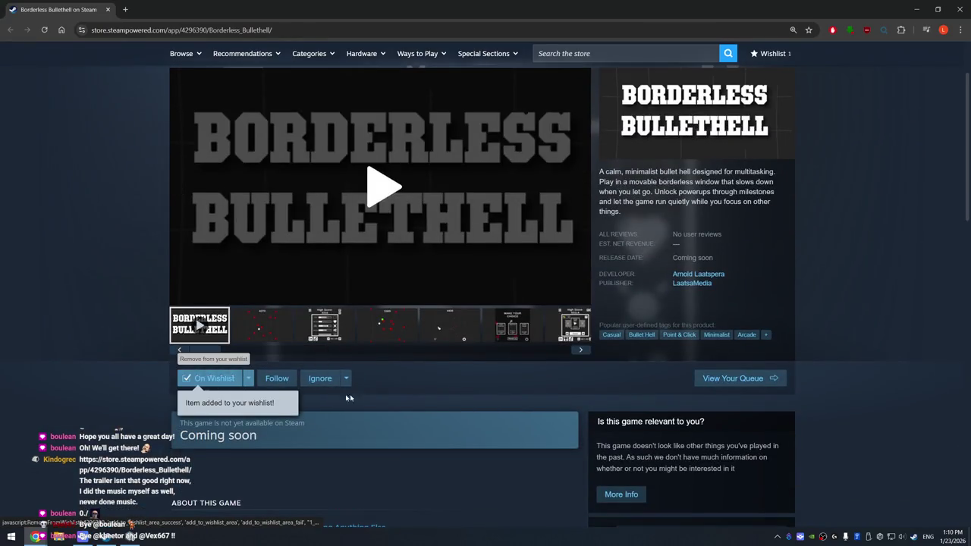
Watch the Borderless Bullethell trailer and view the second gameplay media item
scroll(434, 397, "up", 1)
scroll(433, 396, "up", 1)
left_click(387, 291)
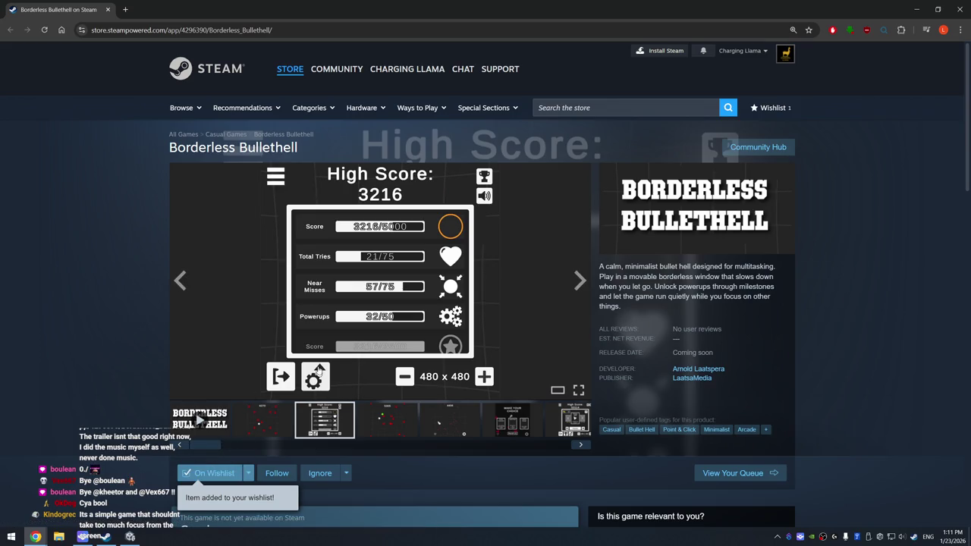
left_click(262, 418)
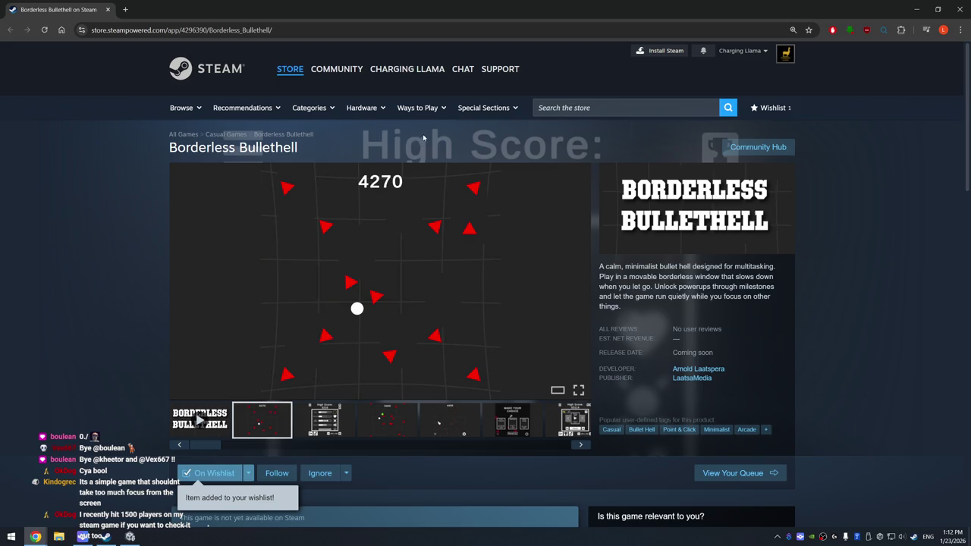
key("super")
Launch the Steam app and search its store for 'borderless'
type("steam")
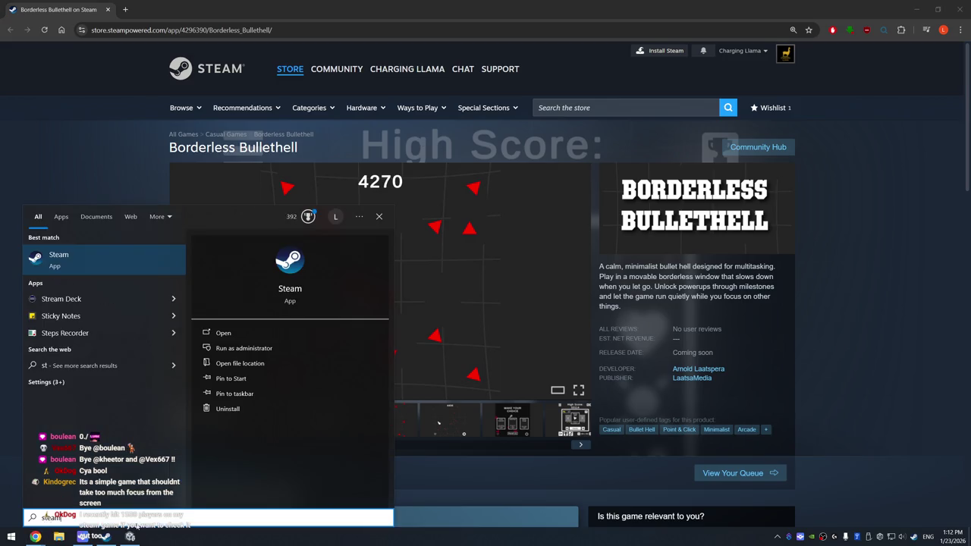
key("Return")
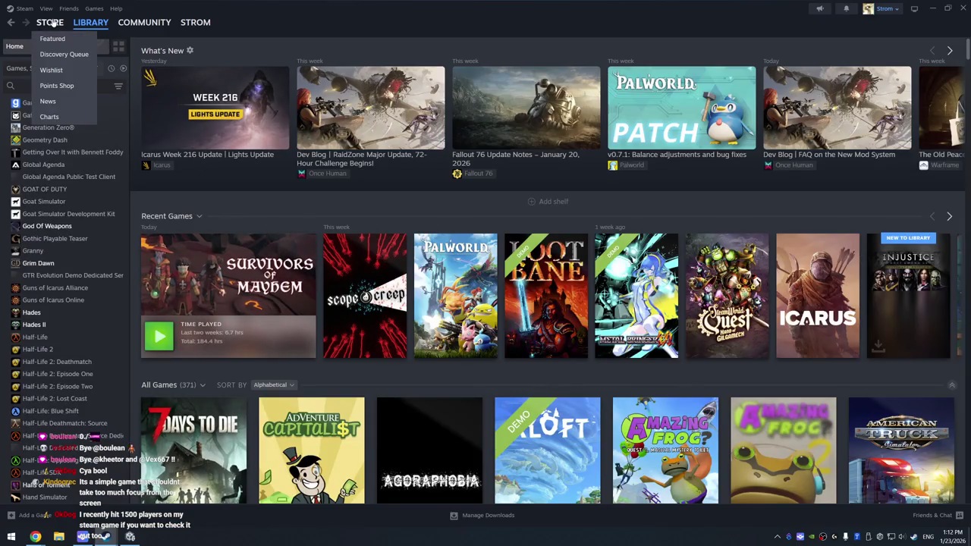
left_click(50, 22)
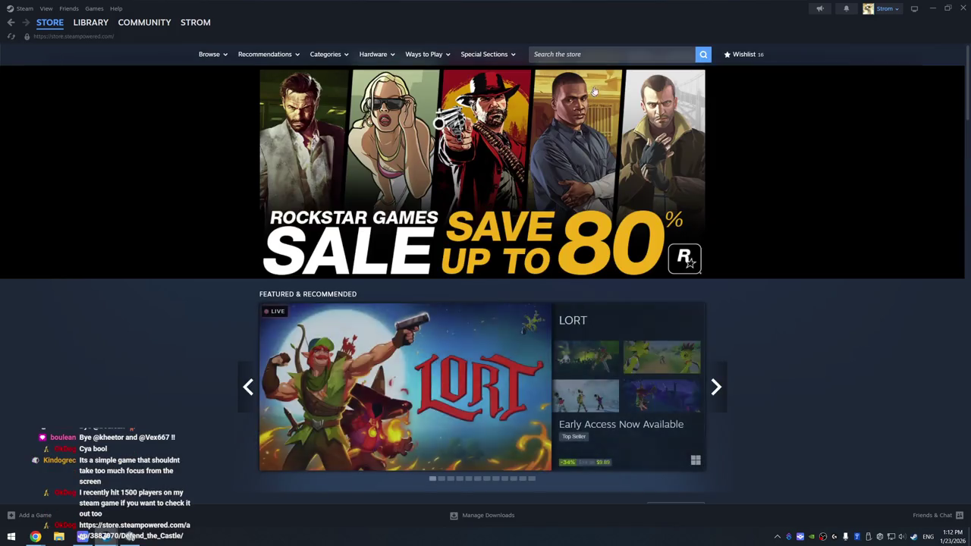
left_click(625, 54)
type("bord")
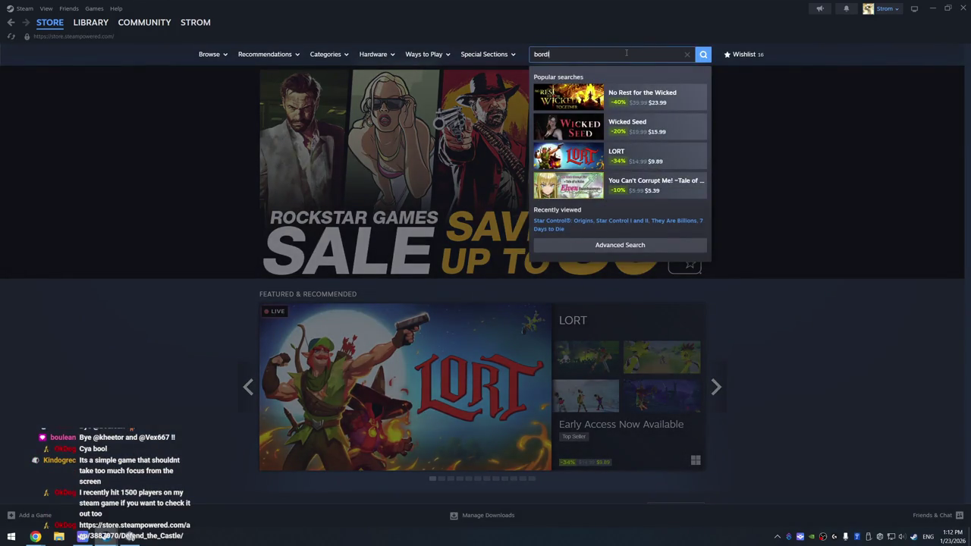
type("leress bullet")
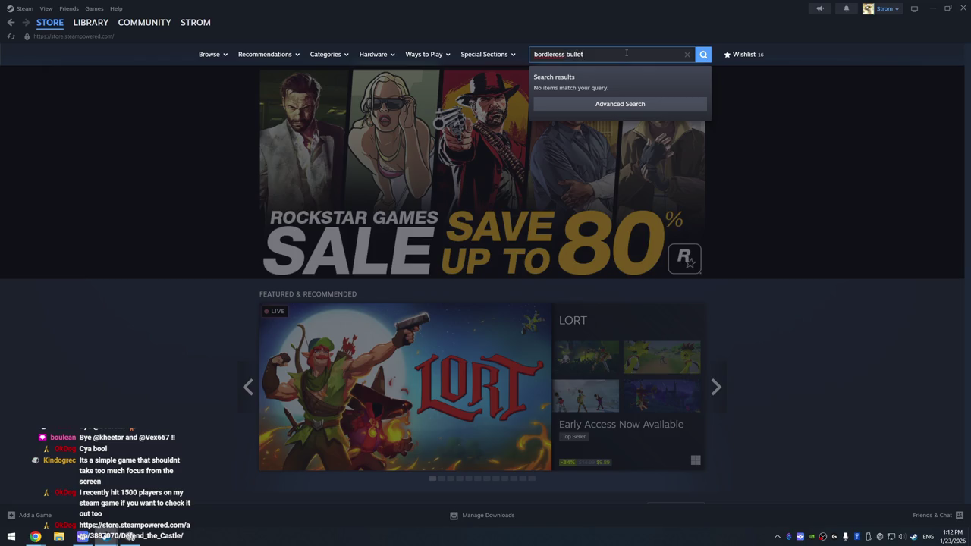
key("Return")
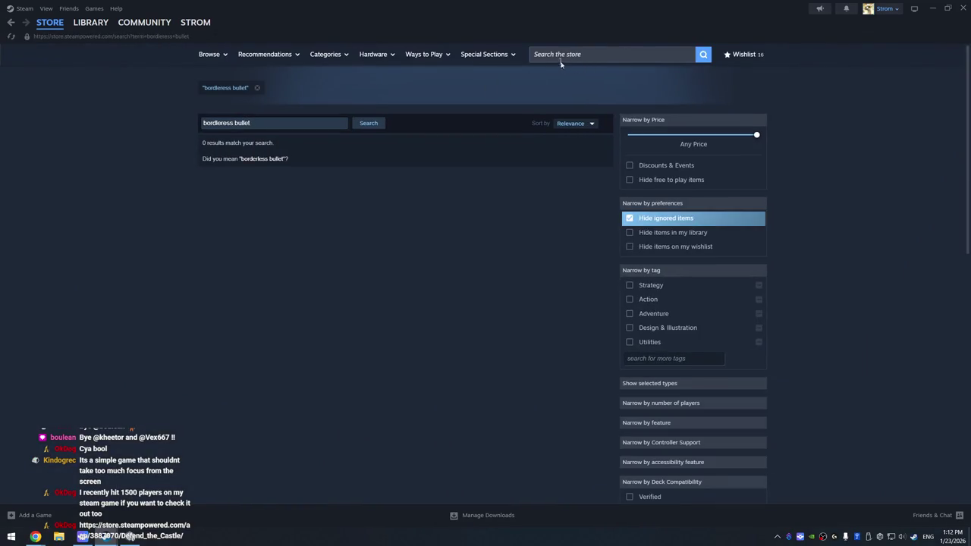
left_click(560, 54)
type("borderles")
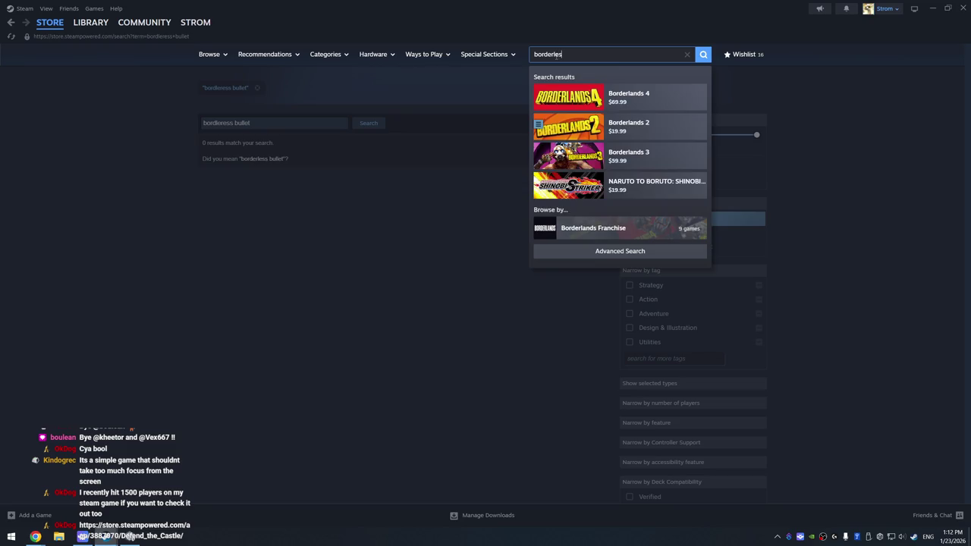
type("s bu")
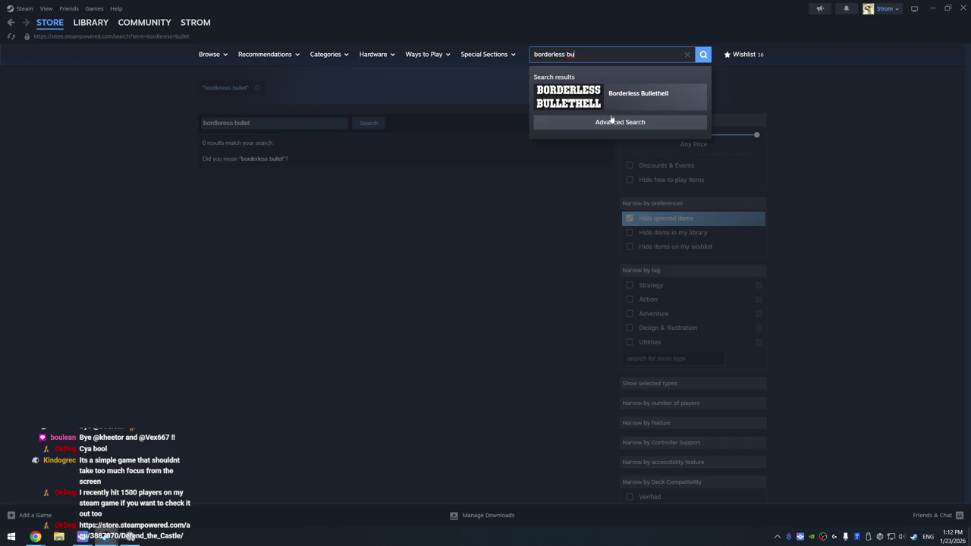
Open Borderless Bullethell in the Steam client, wishlist it and follow it
left_click(638, 103)
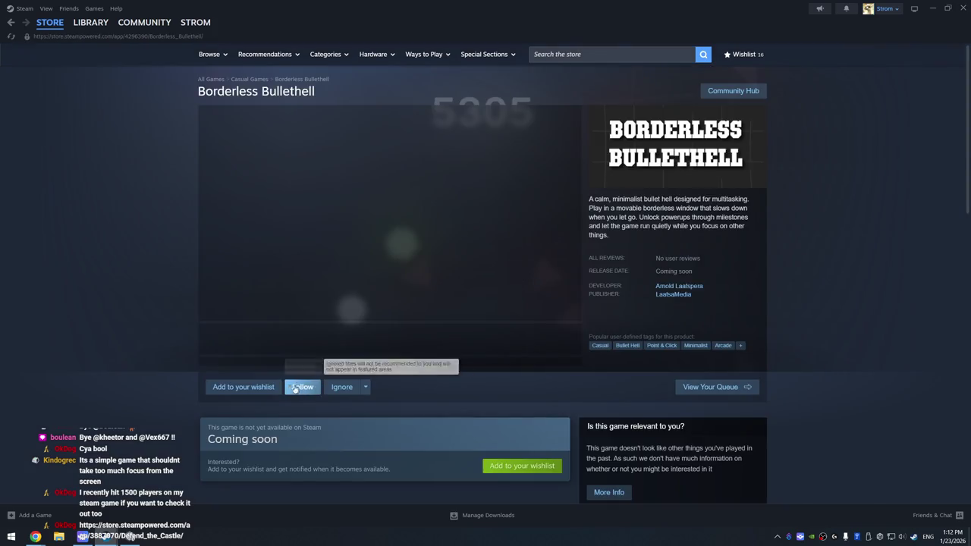
left_click(241, 388)
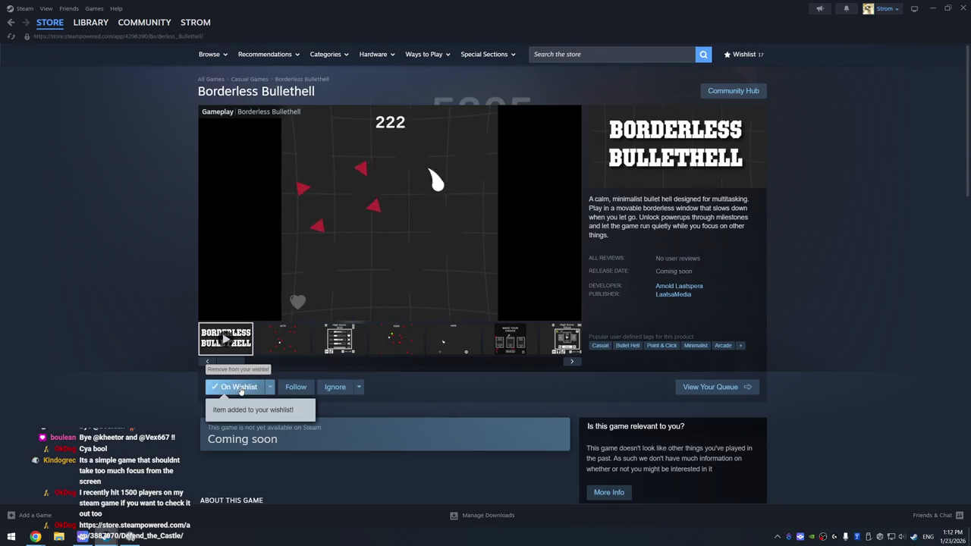
left_click(301, 389)
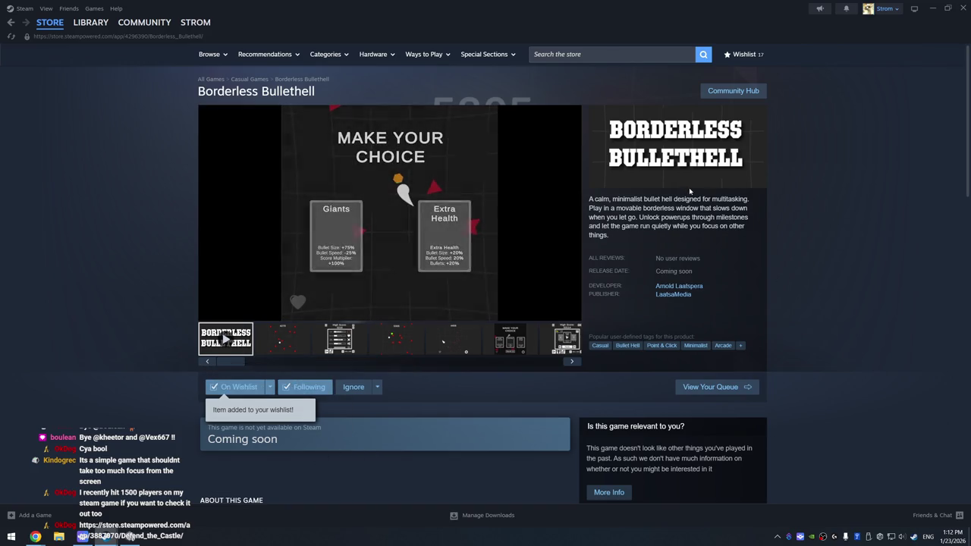
key("alt+Left")
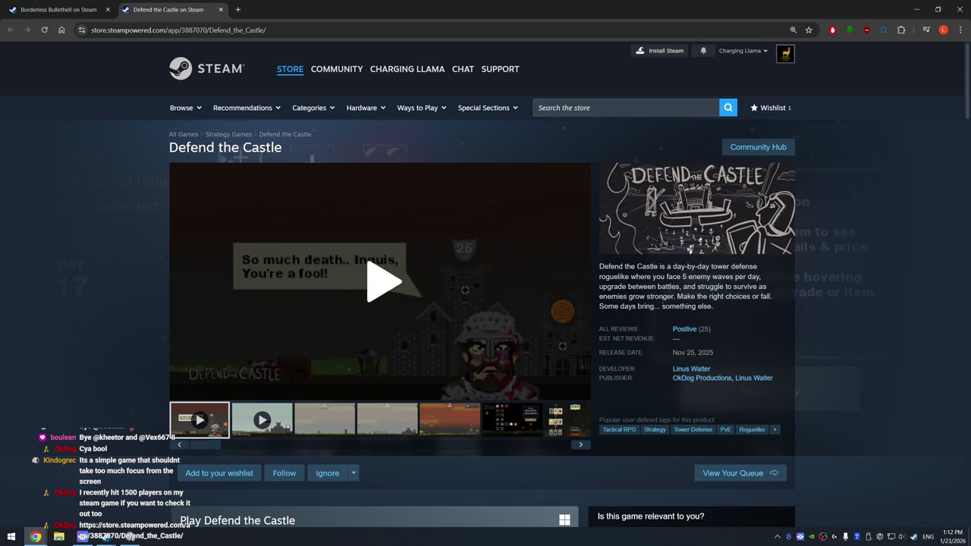
Play and pause the Defend the Castle trailer, then add the game to the wishlist
left_click(389, 284)
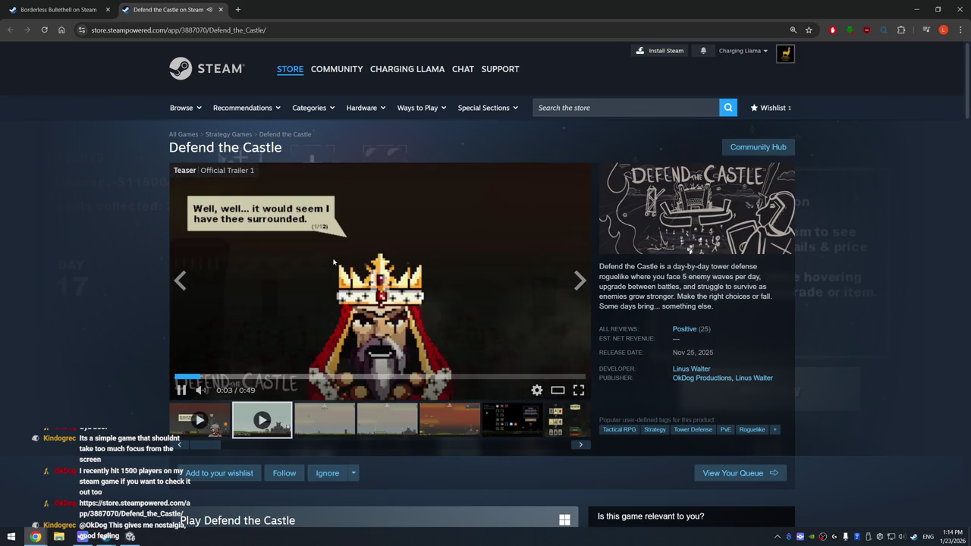
left_click(333, 261)
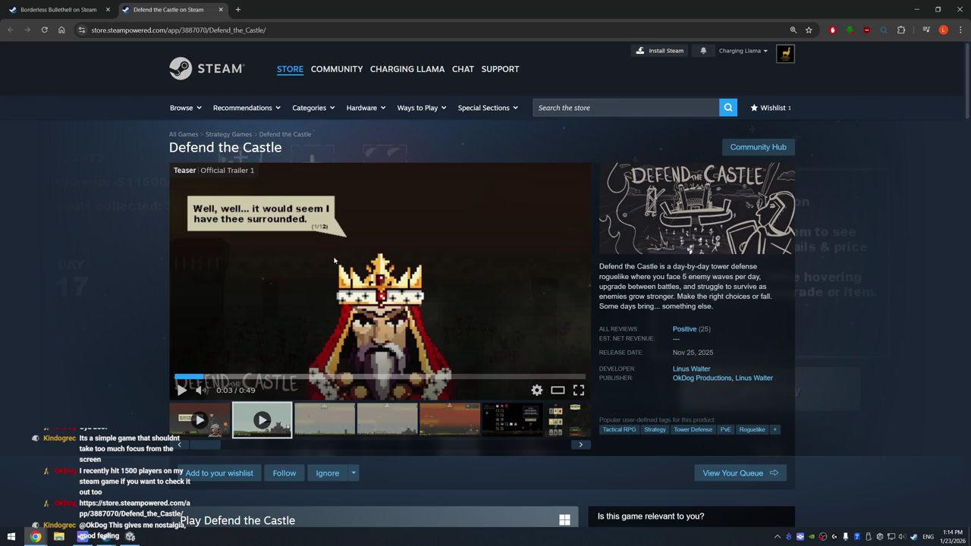
left_click(219, 473)
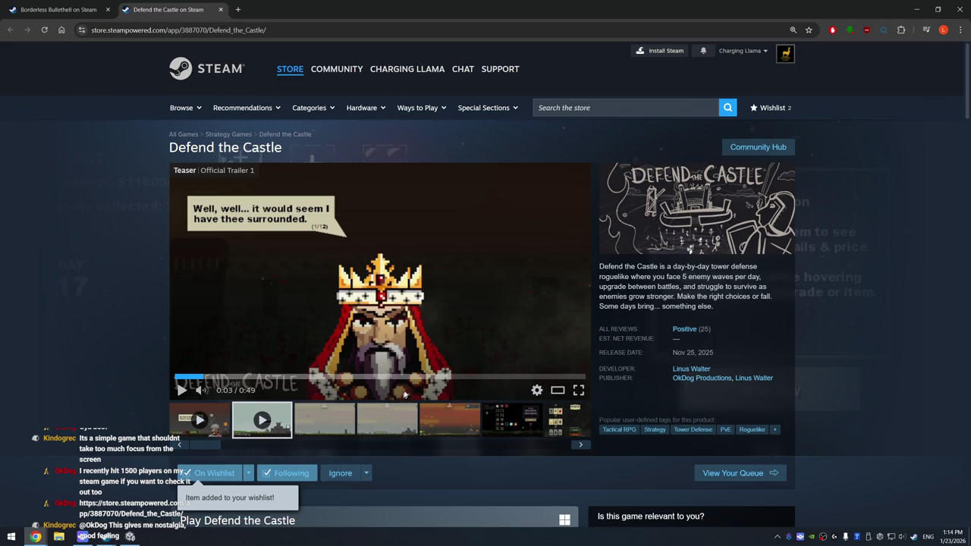
scroll(220, 470, "down", 1)
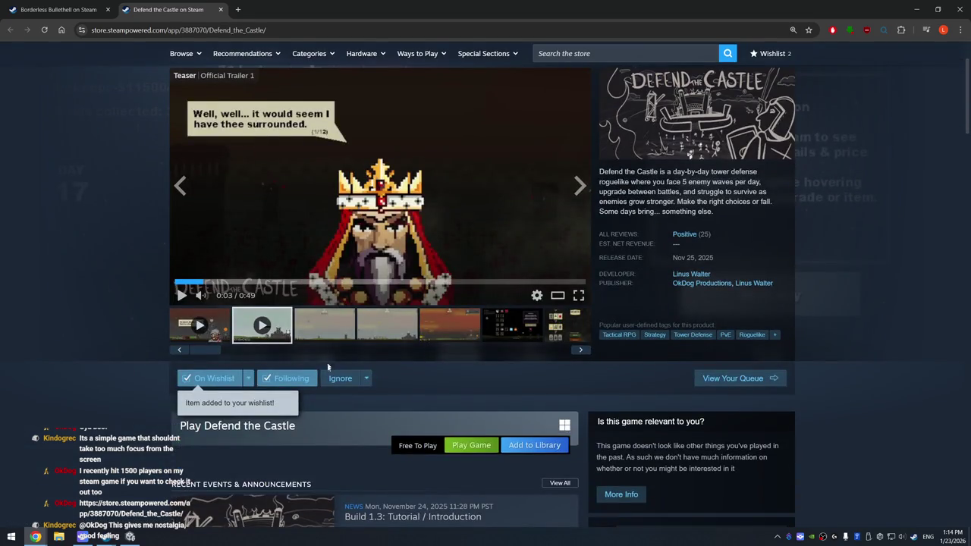
scroll(433, 397, "up", 2)
scroll(433, 396, "down", 3)
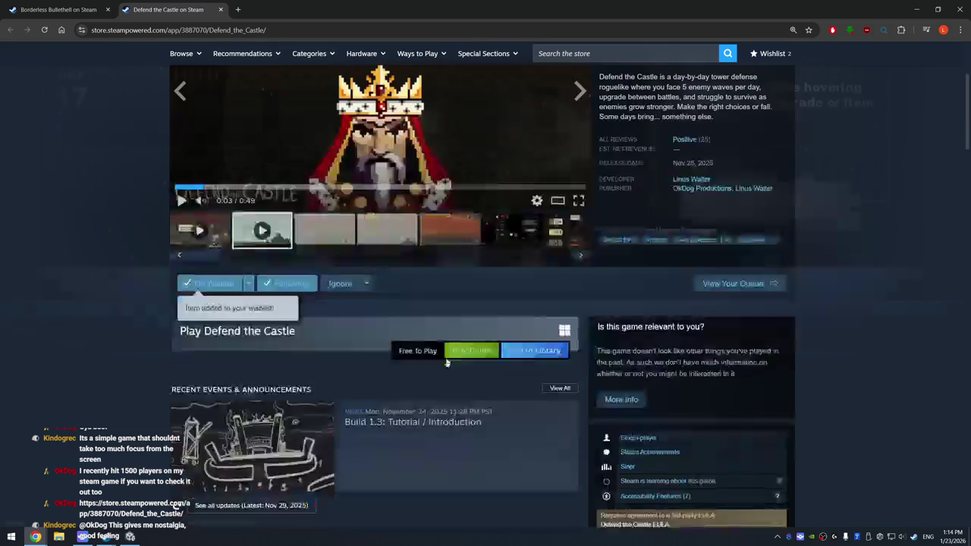
scroll(433, 397, "up", 3)
left_click(106, 536)
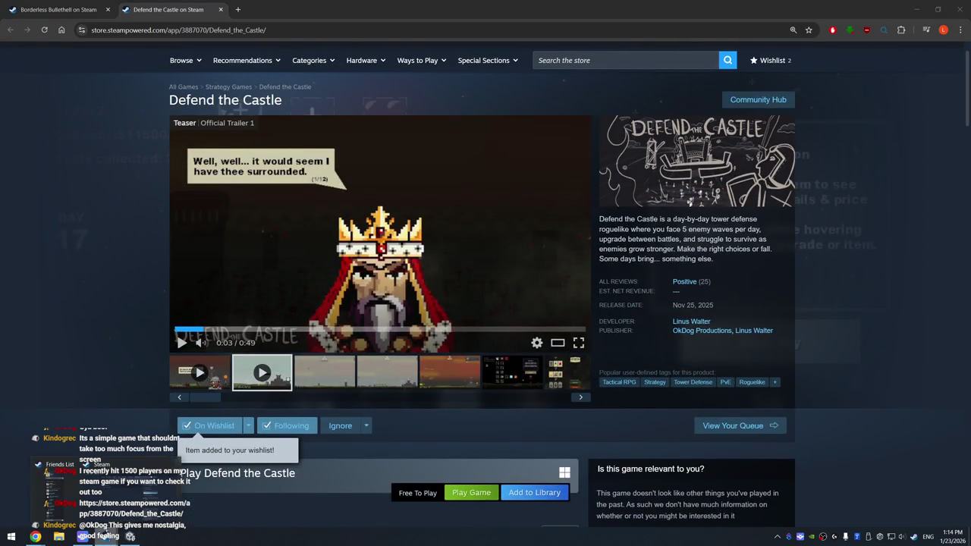
Search the Steam client store for Defend the Castle and add it to the library
left_click(584, 55)
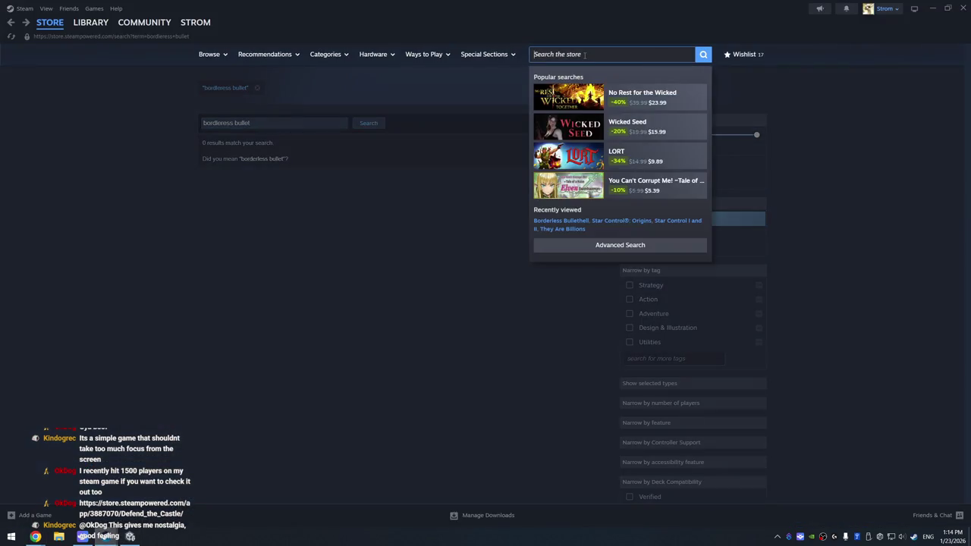
type("defend the ca")
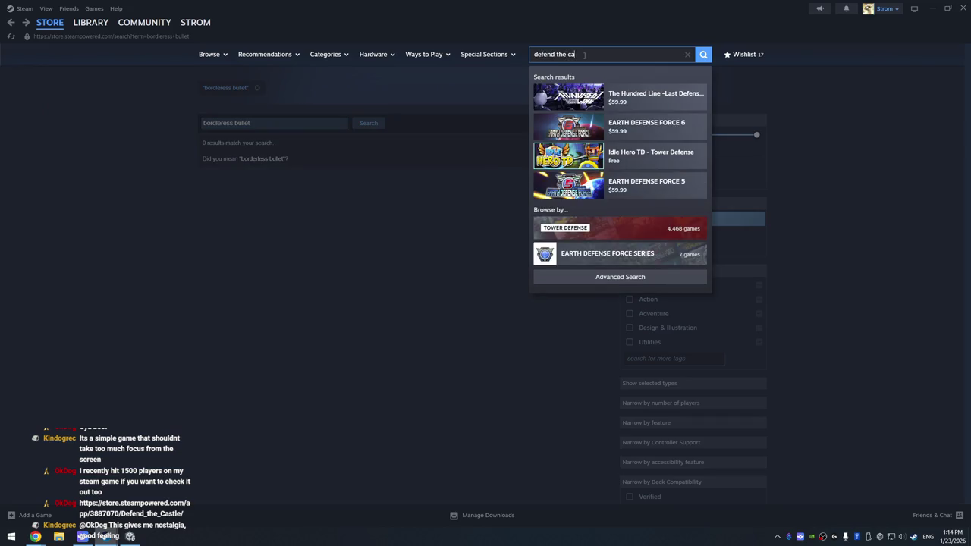
type("stle")
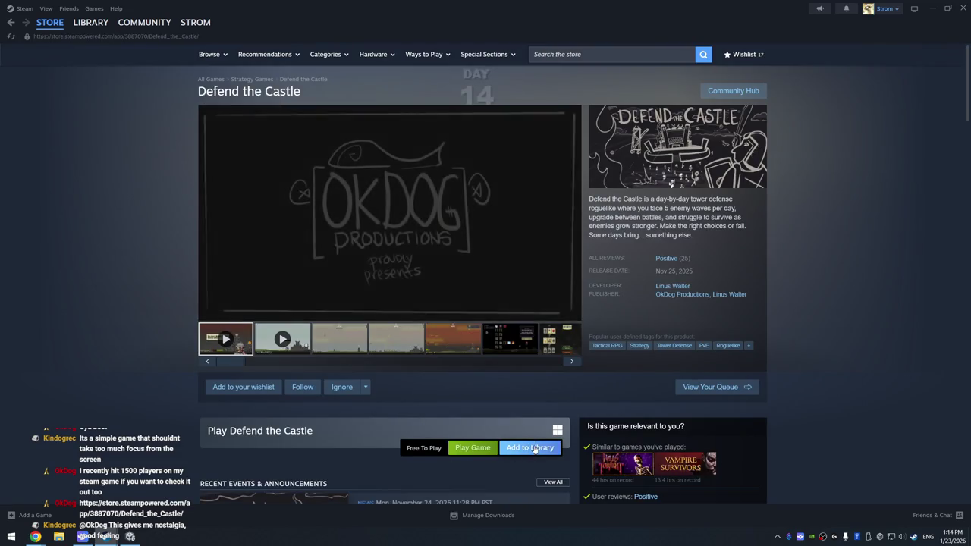
left_click(530, 447)
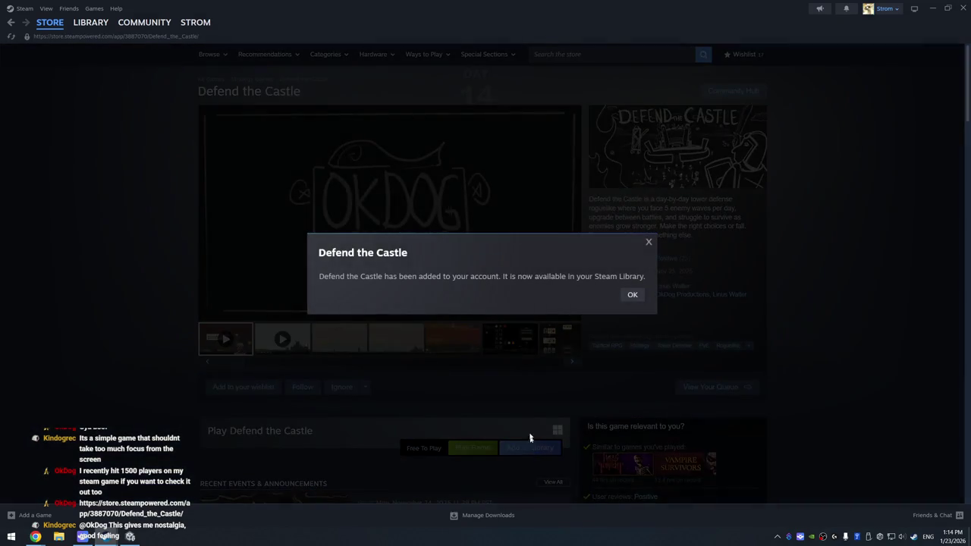
left_click(632, 295)
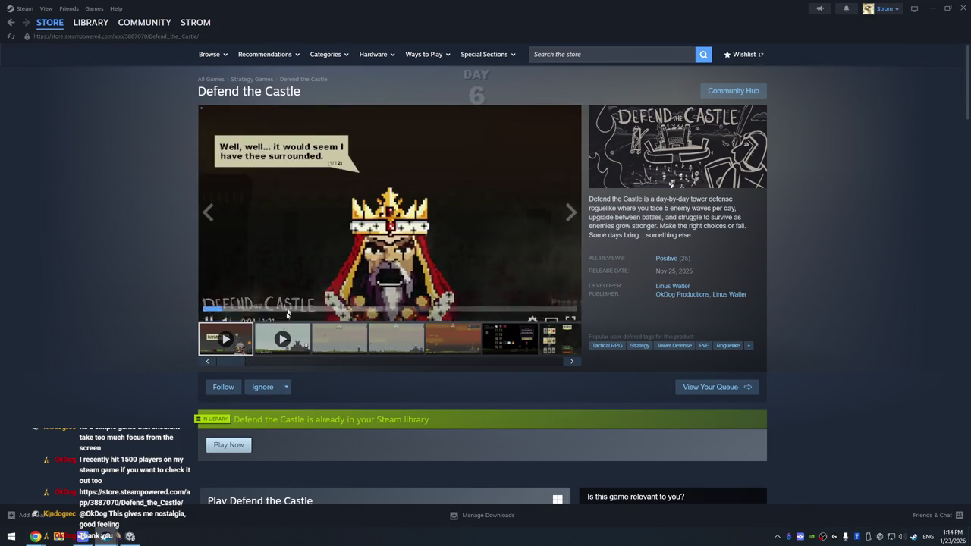
View the Defend the Castle gameplay, shop screen and tier upgrade screenshots
left_click(343, 327)
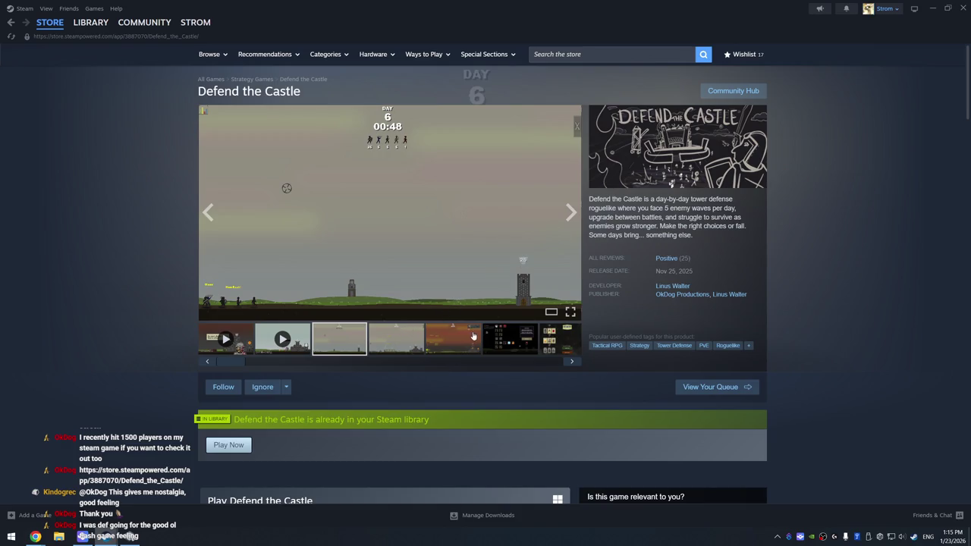
left_click(493, 334)
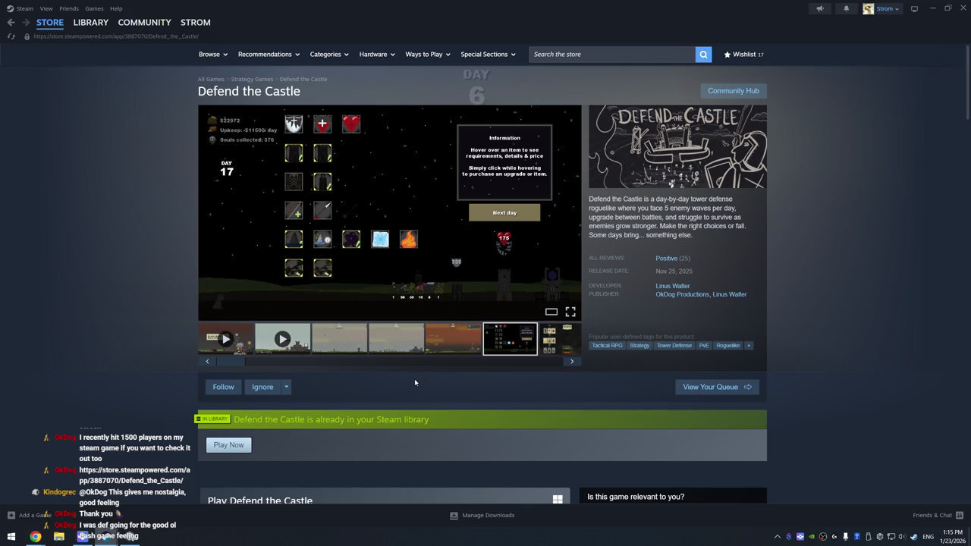
left_click(558, 351)
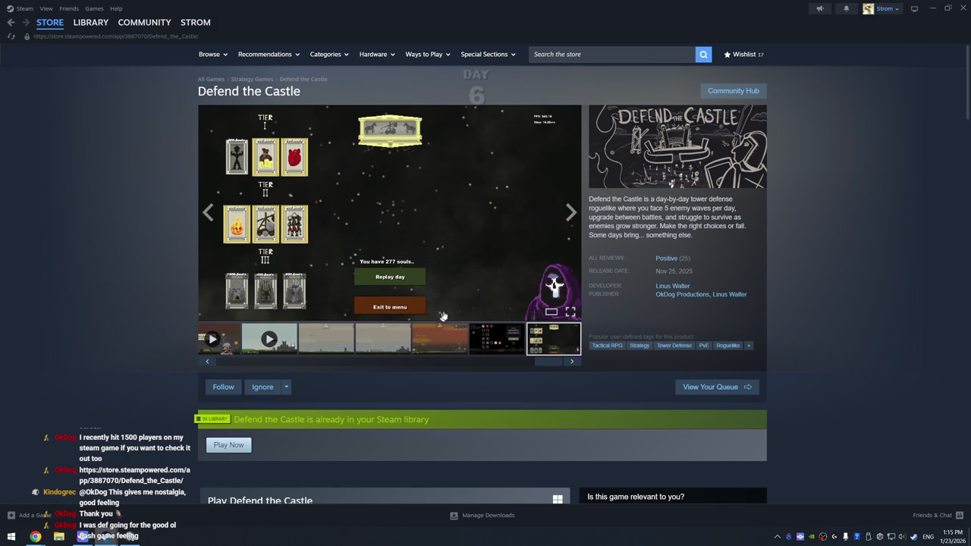
scroll(546, 329, "down", 1)
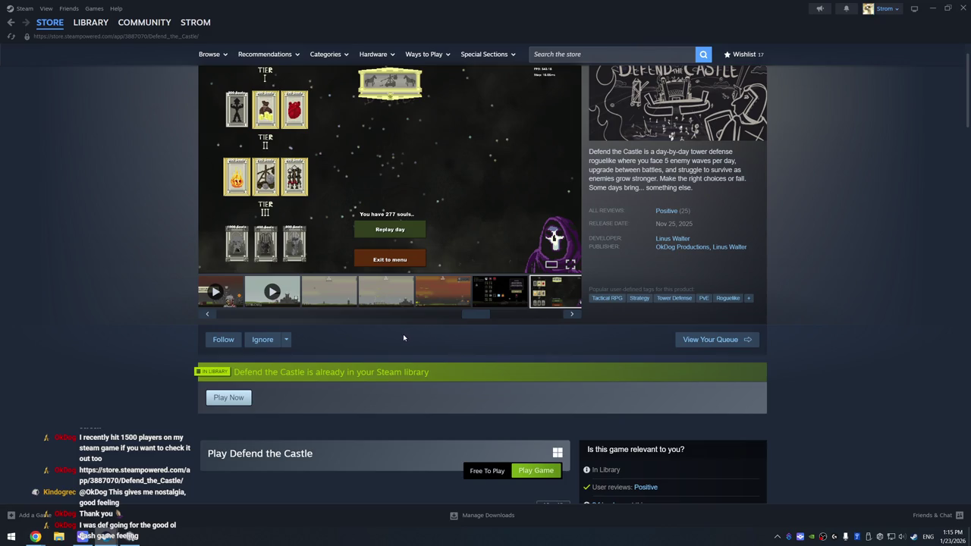
scroll(428, 340, "up", 1)
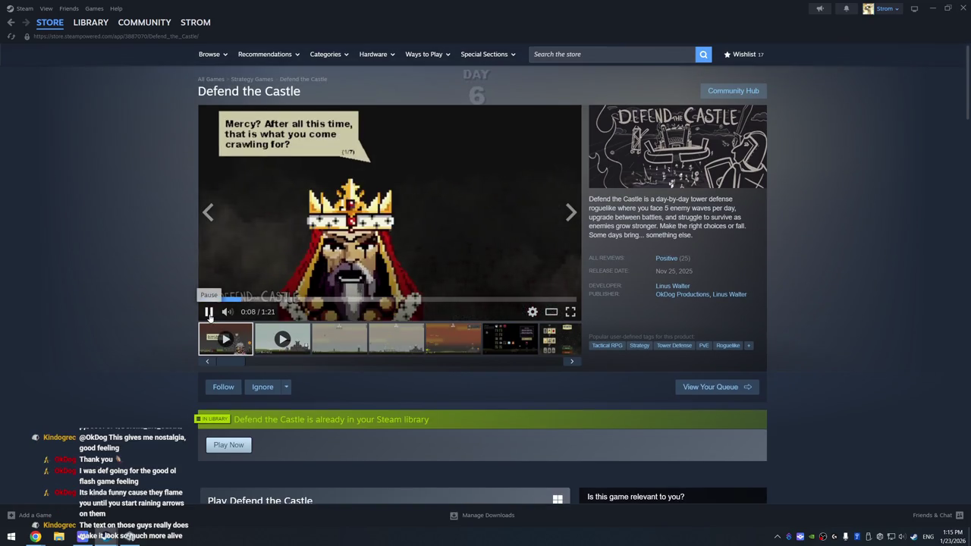
Pause the Defend the Castle trailer at 0:08 and read down through About This Game
left_click(210, 317)
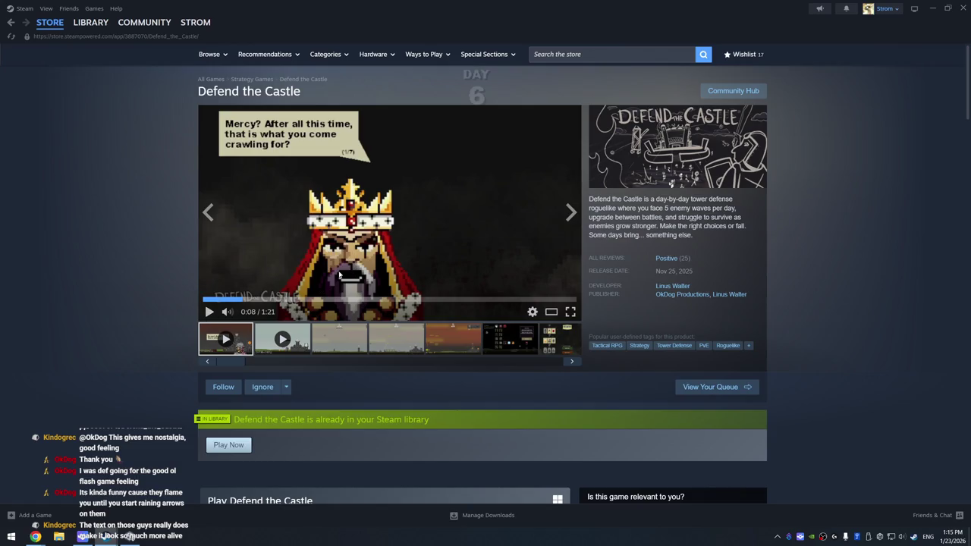
scroll(349, 303, "down", 5)
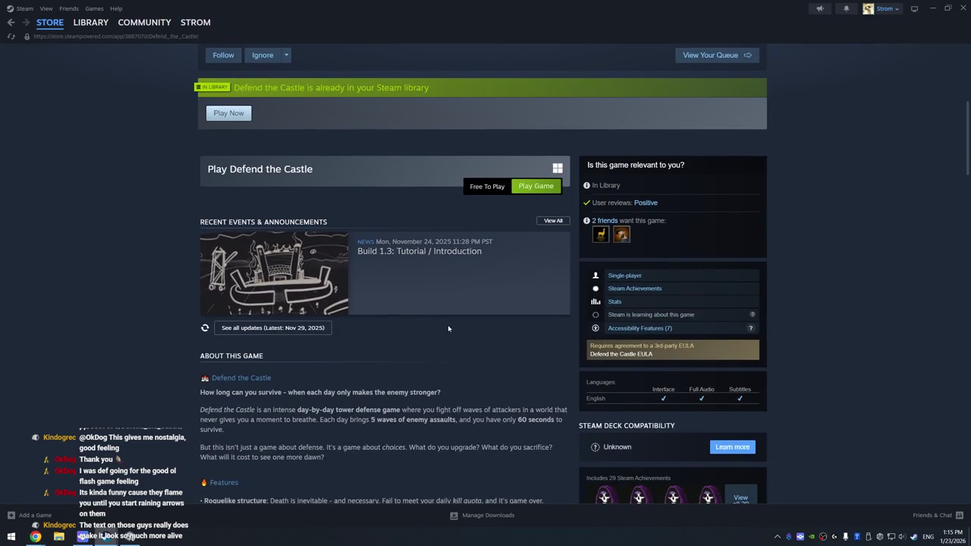
scroll(301, 267, "down", 2)
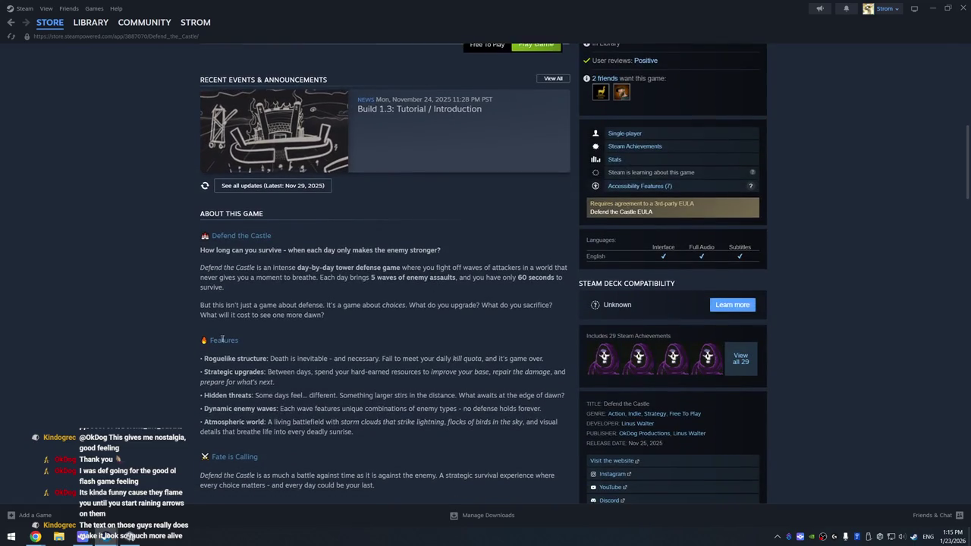
scroll(301, 266, "down", 1)
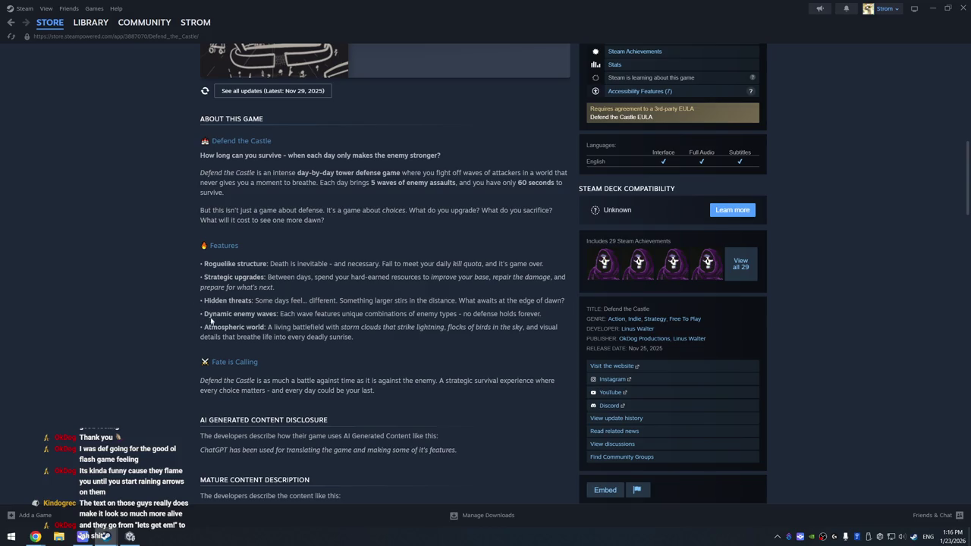
scroll(204, 311, "down", 2)
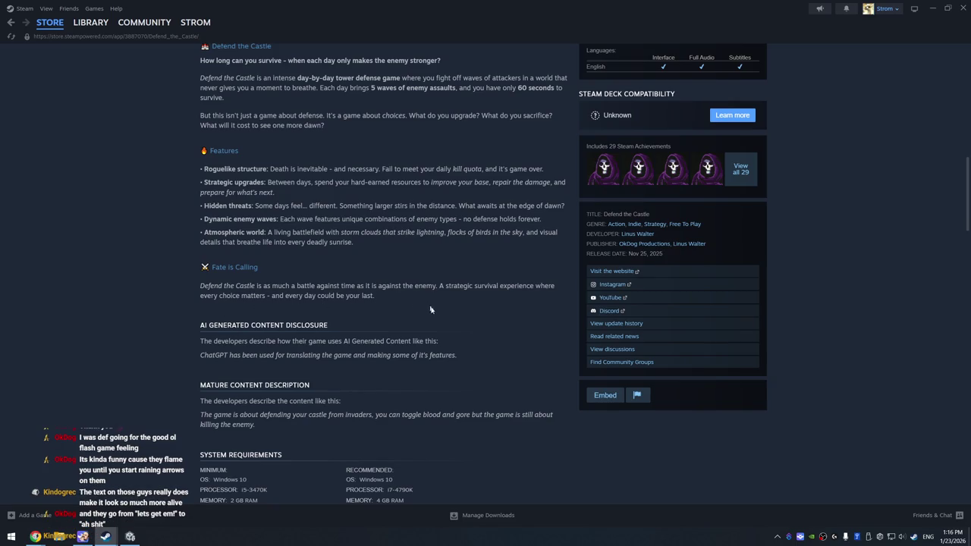
Scroll back up to the top of the Defend the Castle store page
scroll(481, 323, "up", 2)
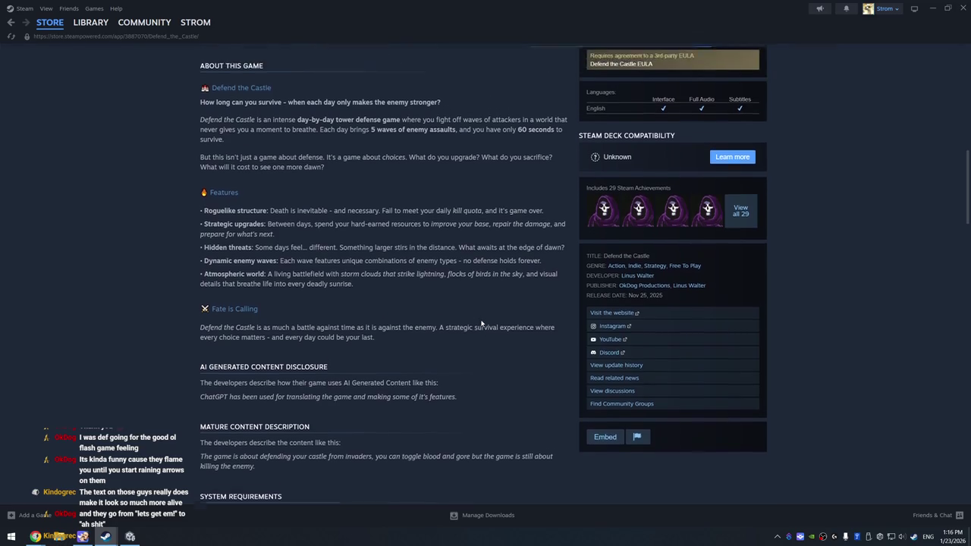
scroll(480, 323, "up", 1)
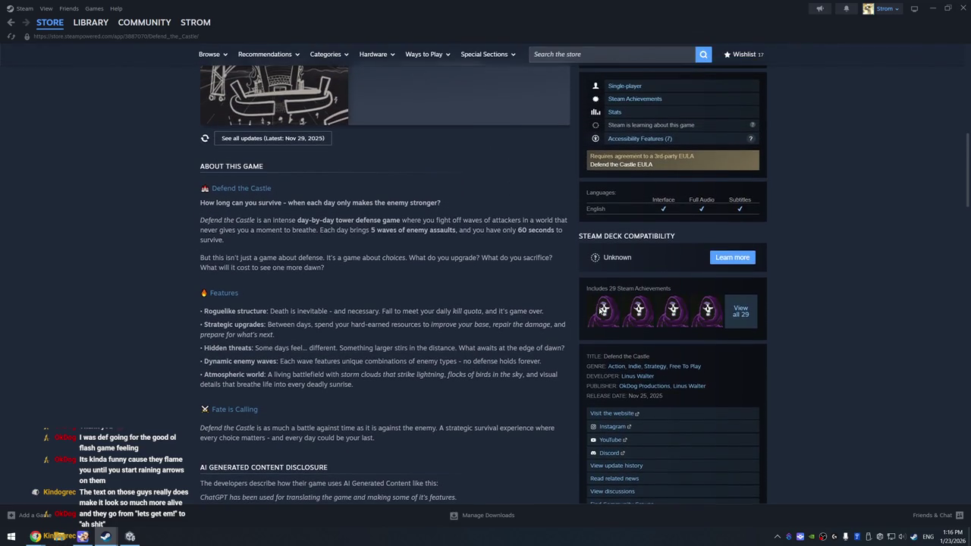
scroll(709, 314, "up", 4)
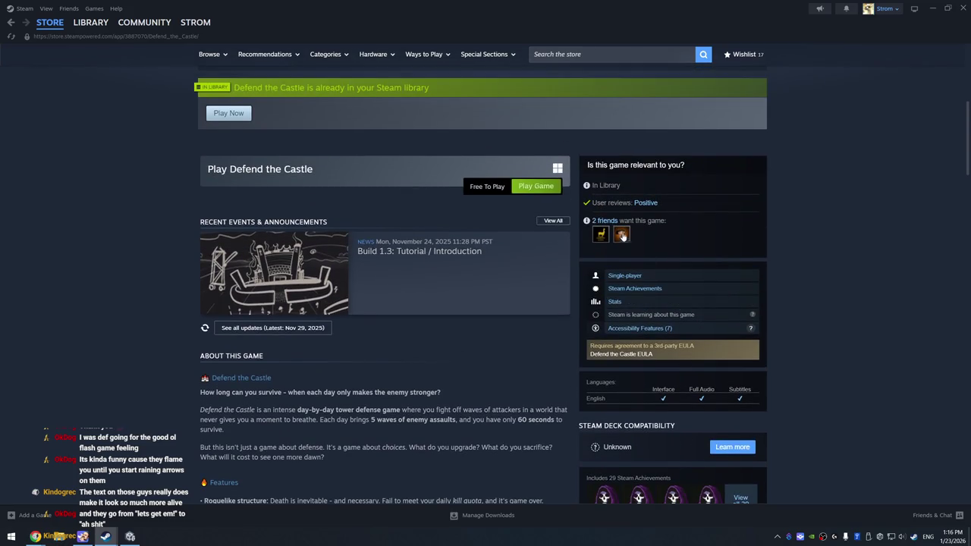
mouse_move(623, 237)
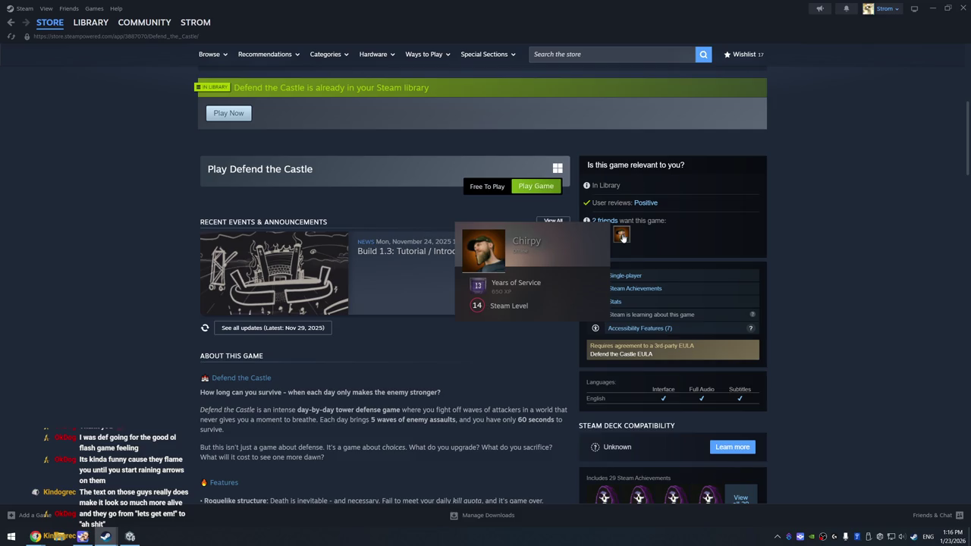
scroll(623, 237, "up", 7)
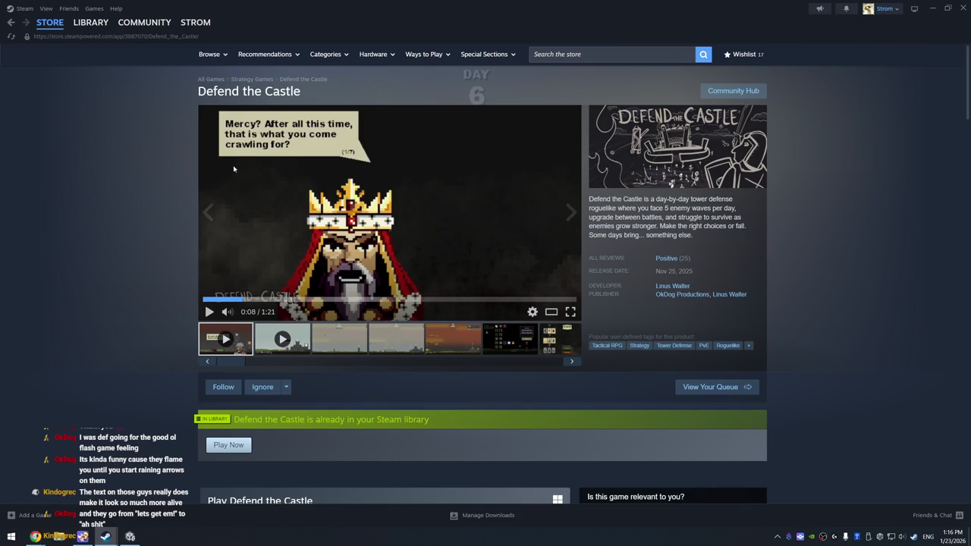
scroll(148, 168, "down", 3)
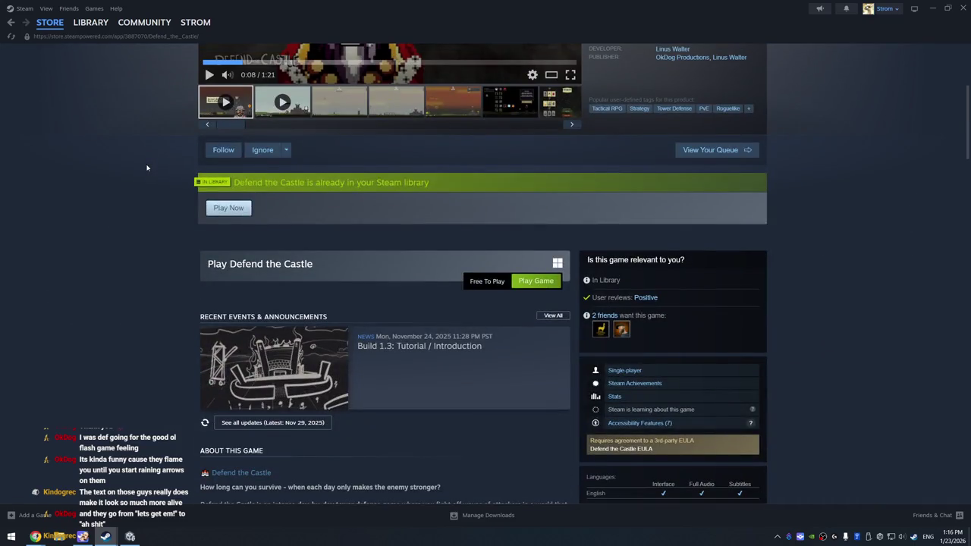
scroll(147, 168, "down", 3)
scroll(147, 168, "up", 6)
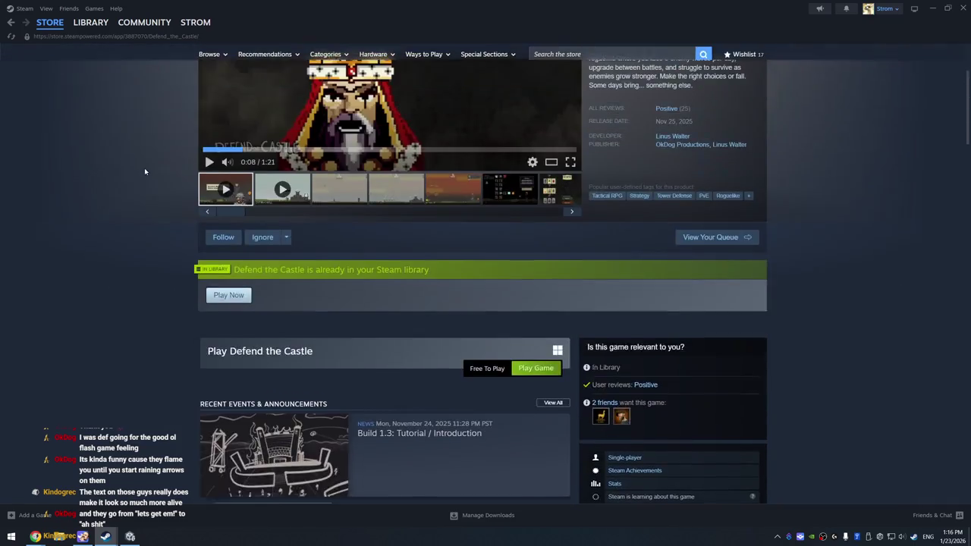
mouse_move(94, 25)
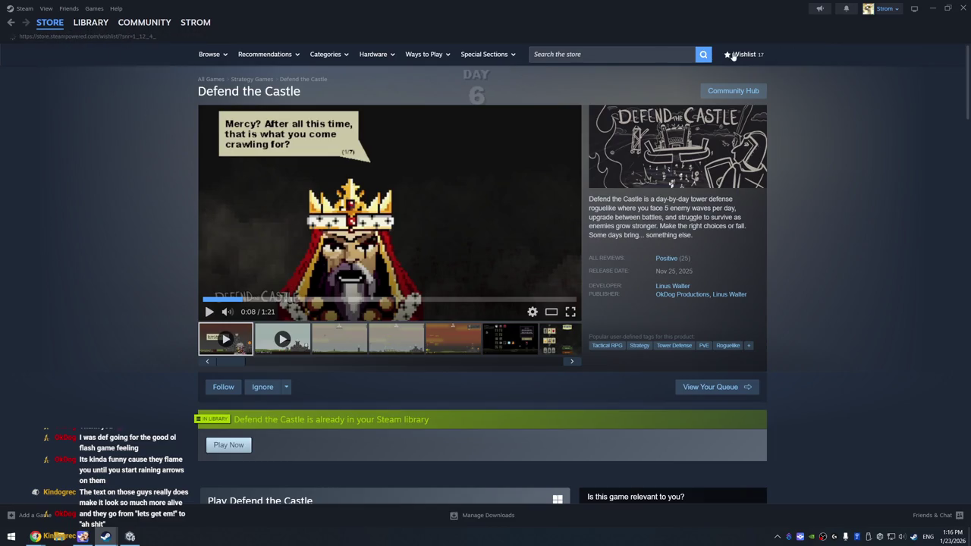
Open the Borderless Bullethell store page from the bottom of the 17-game wishlist
left_click(730, 55)
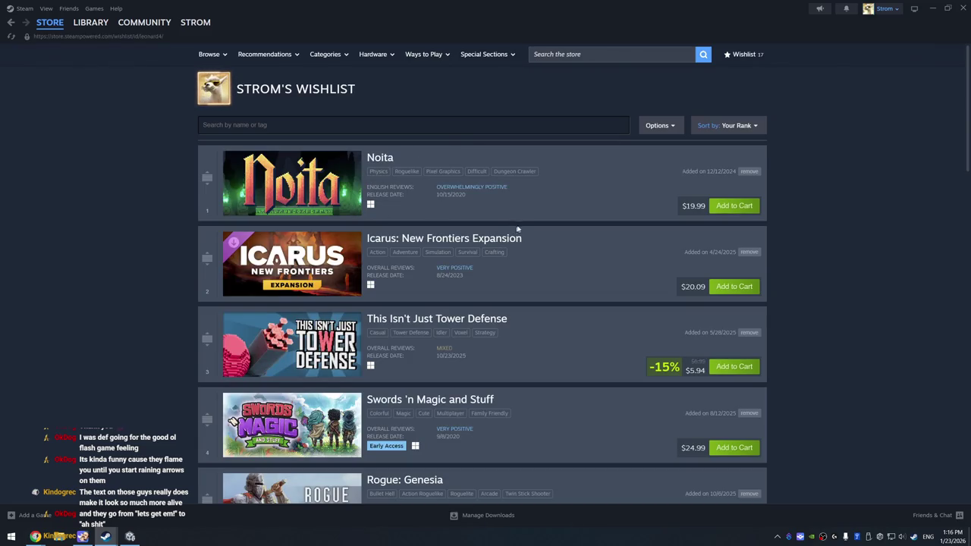
scroll(501, 219, "down", 3)
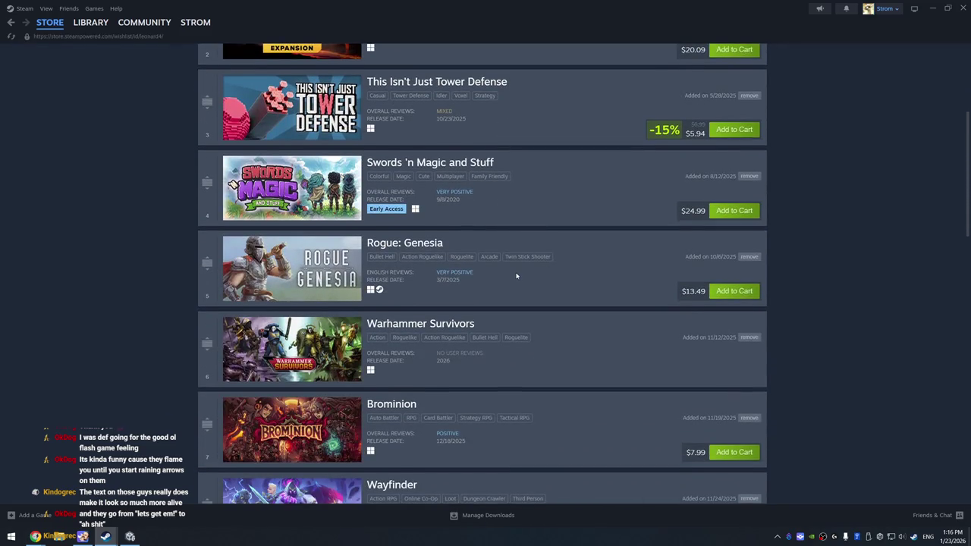
scroll(542, 203, "down", 5)
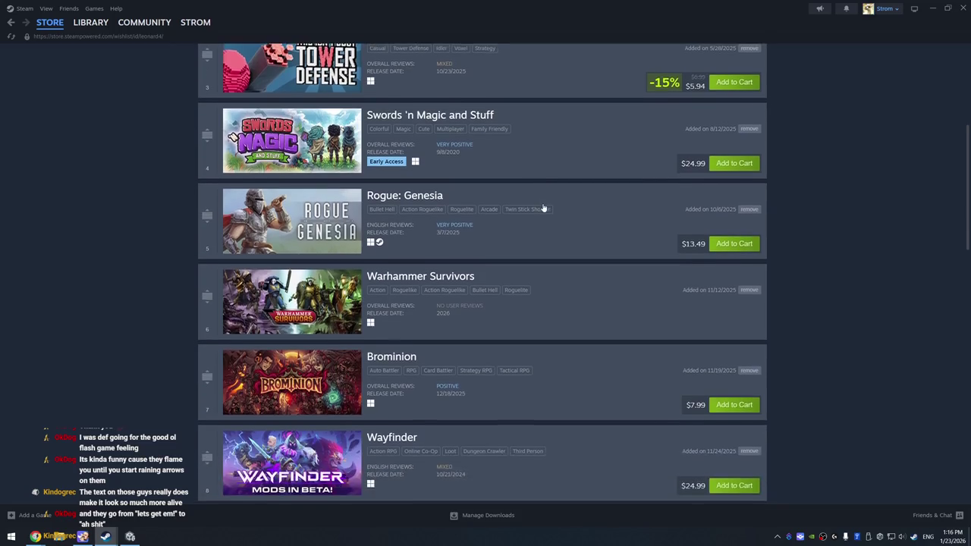
scroll(552, 287, "down", 6)
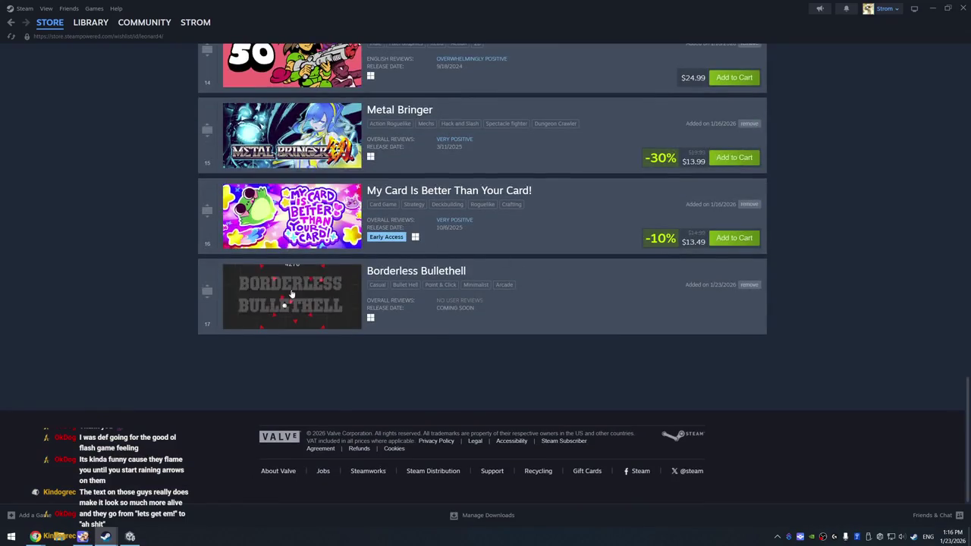
left_click(290, 293)
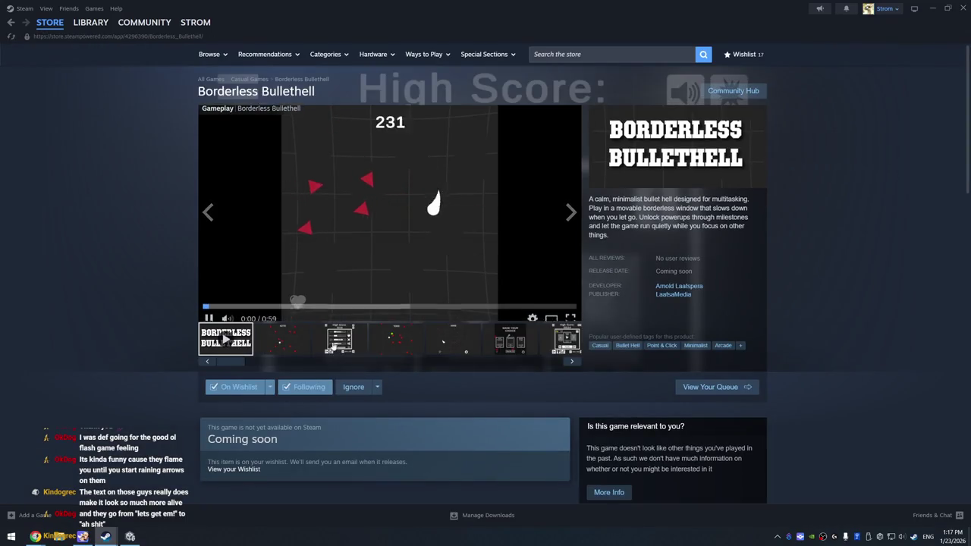
Page through the Borderless Bullethell screenshots, ending on the Phase Shift high-score menu
left_click(296, 346)
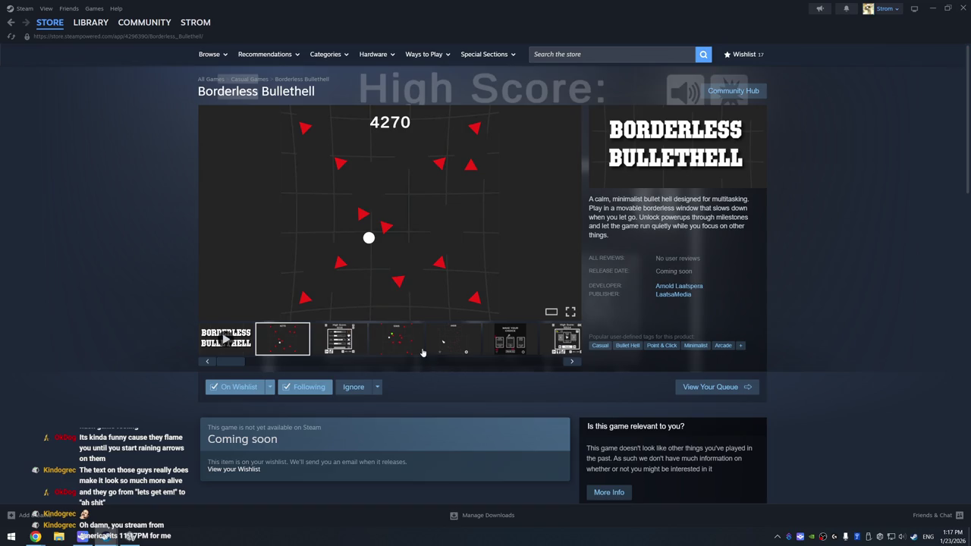
left_click(338, 347)
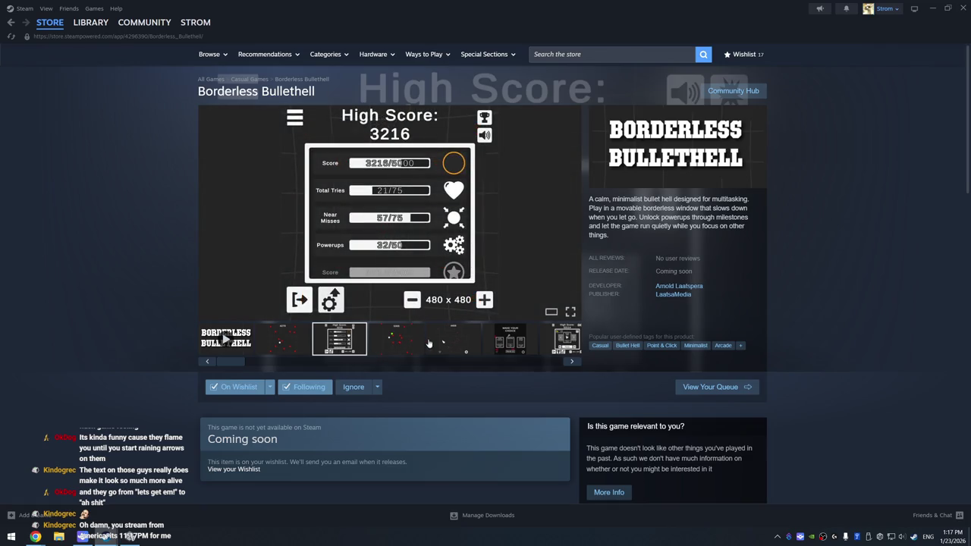
left_click(411, 345)
left_click(470, 342)
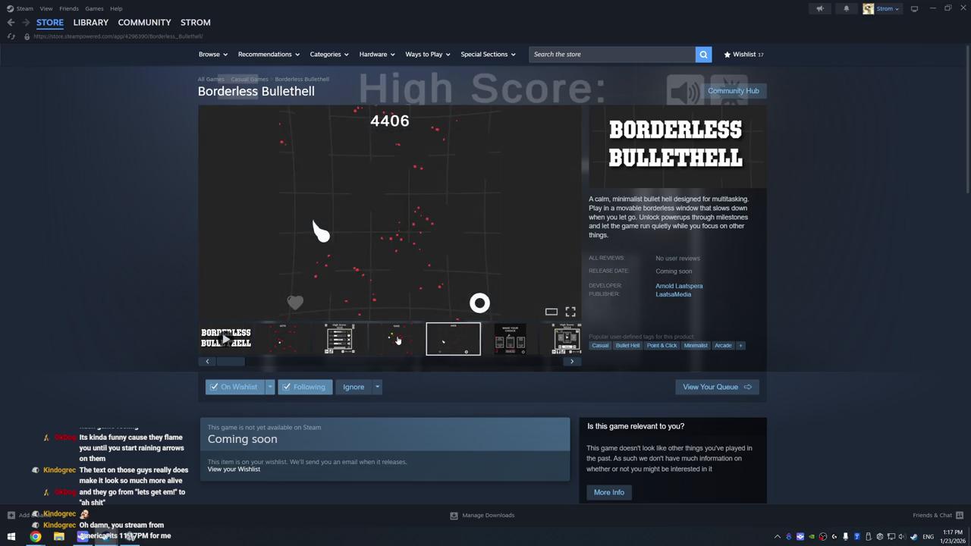
left_click(397, 340)
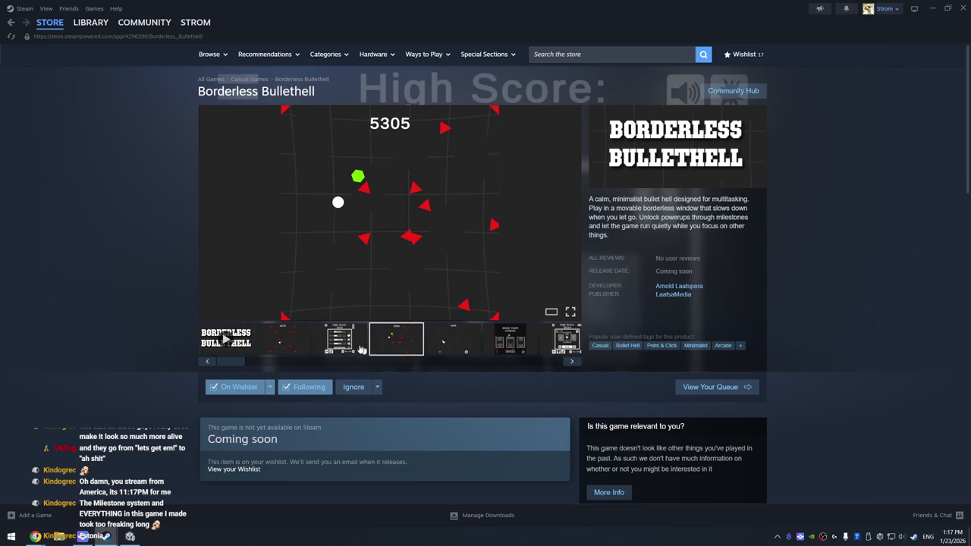
left_click(343, 343)
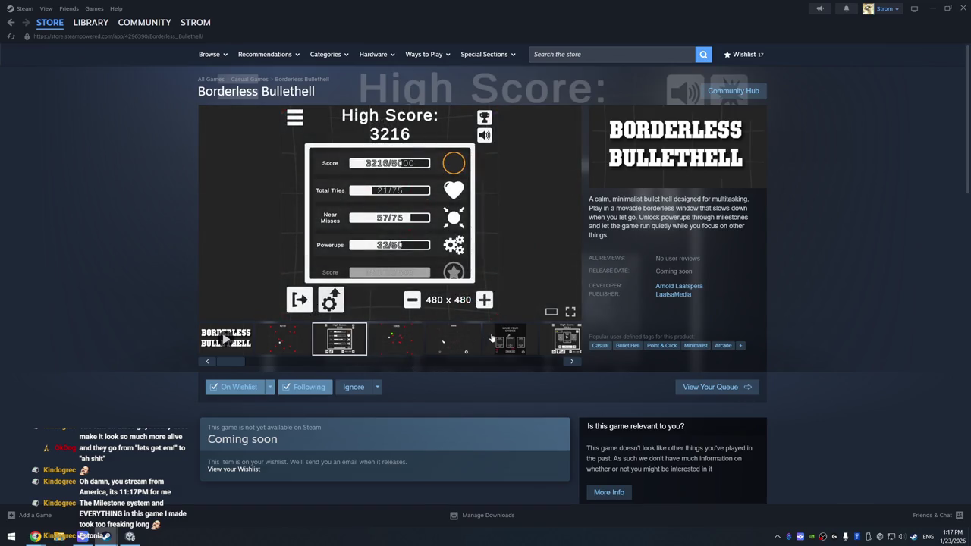
left_click(515, 341)
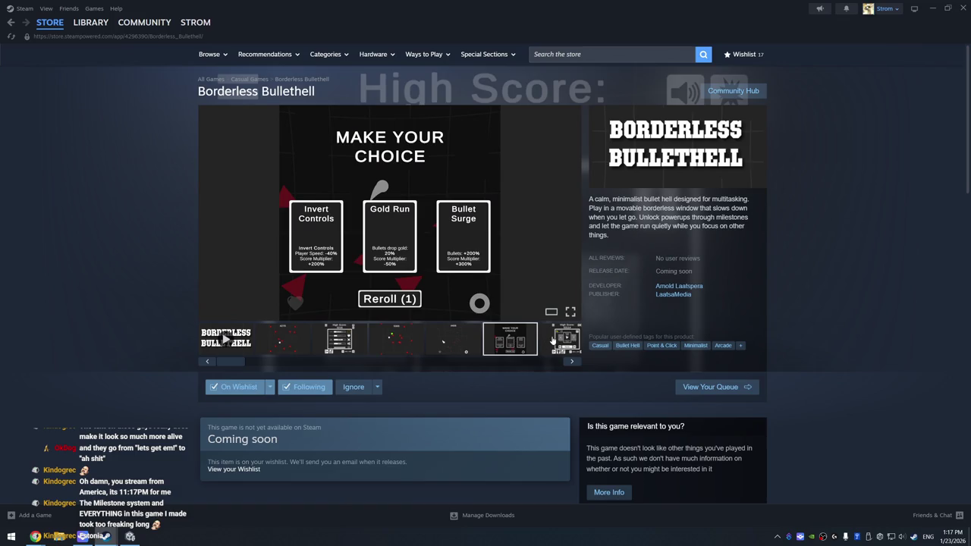
left_click(553, 340)
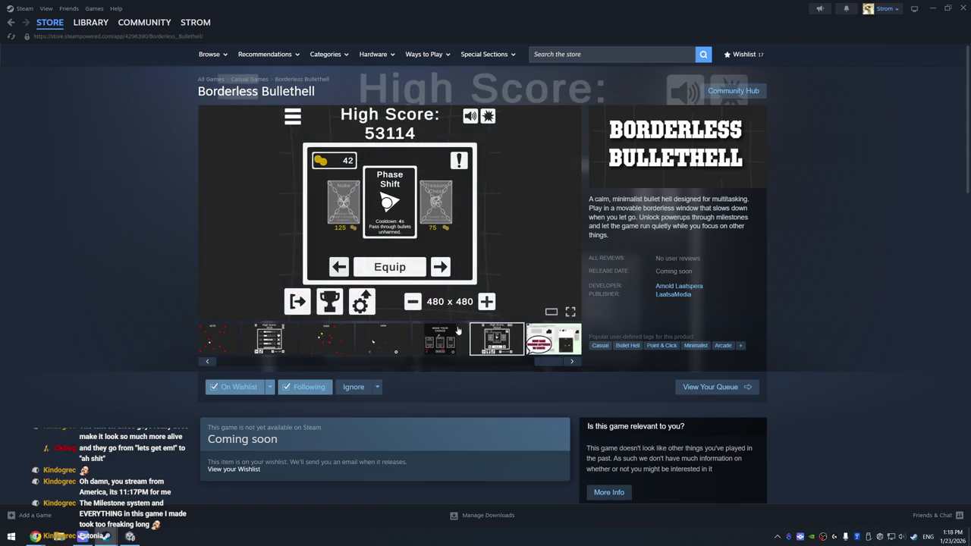
View the window-moving screenshot, then pause the Borderless Bullethell trailer at 0:05
left_click(552, 342)
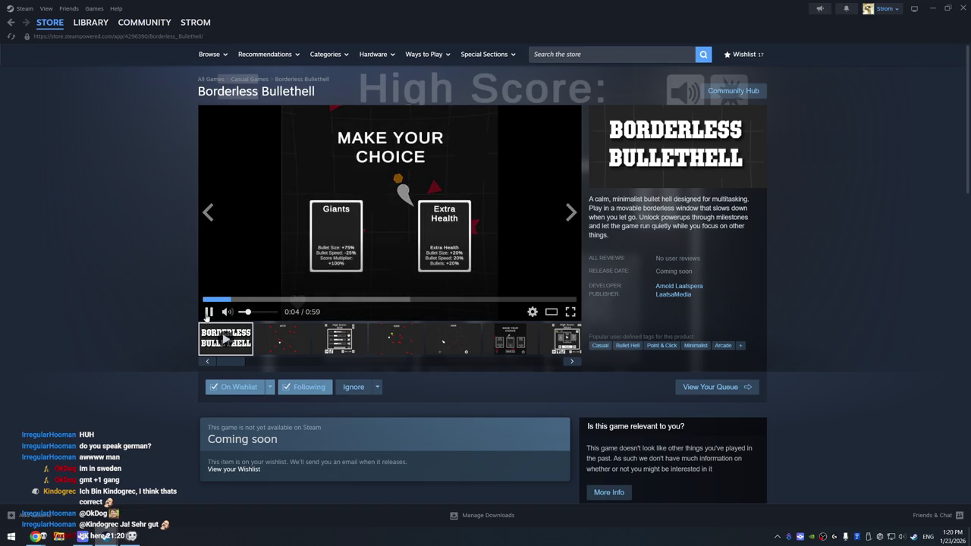
left_click(209, 312)
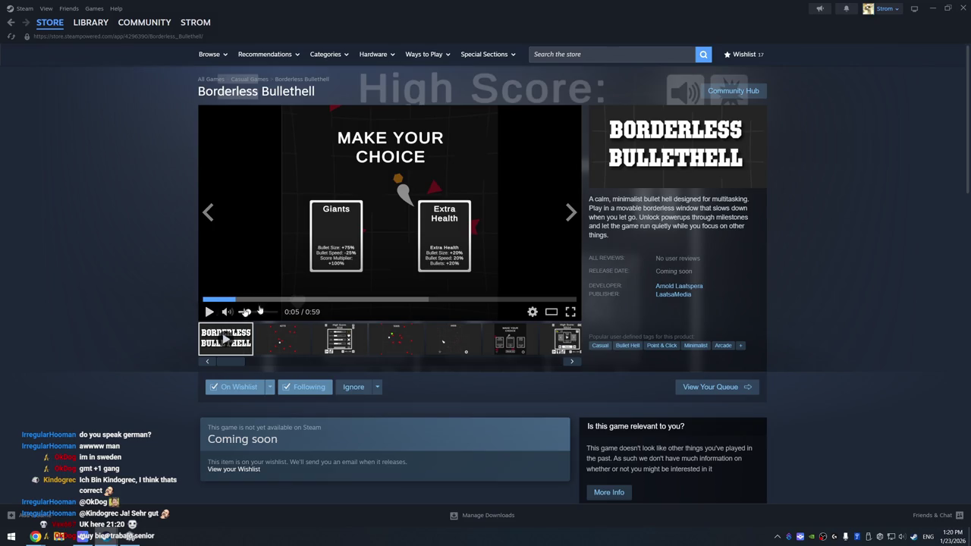
Scroll the Borderless Bullethell store page down to read the About This Game section
scroll(819, 283, "down", 1)
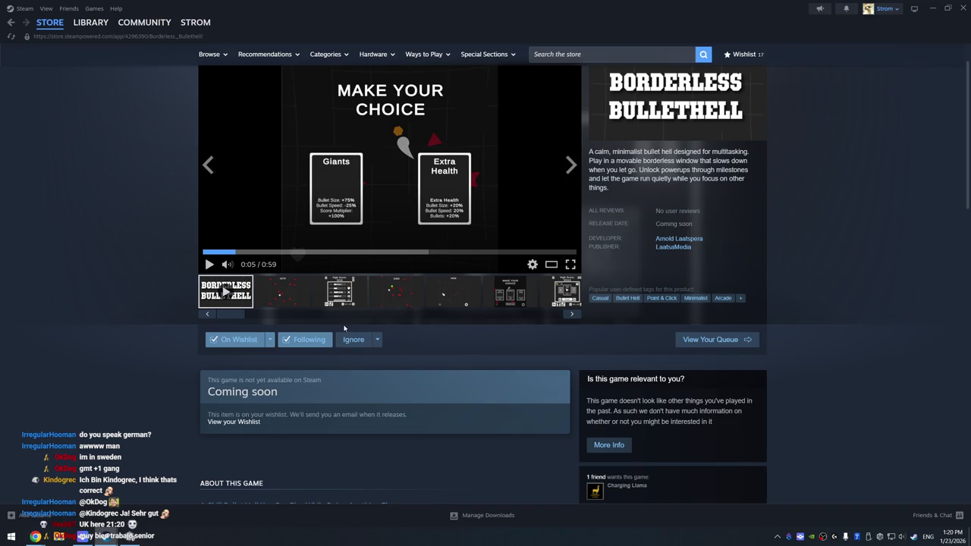
scroll(154, 281, "down", 3)
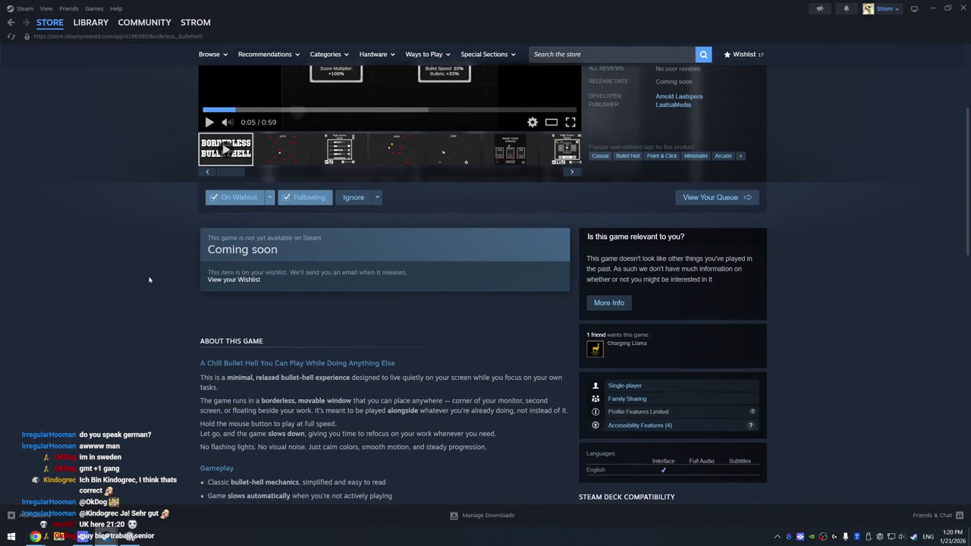
scroll(331, 289, "down", 4)
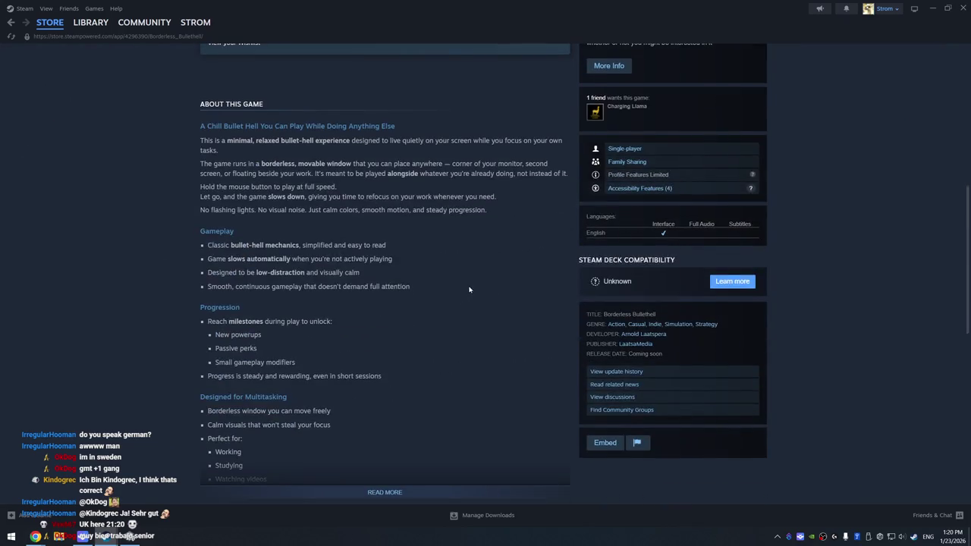
scroll(461, 292, "up", 5)
scroll(465, 288, "up", 3)
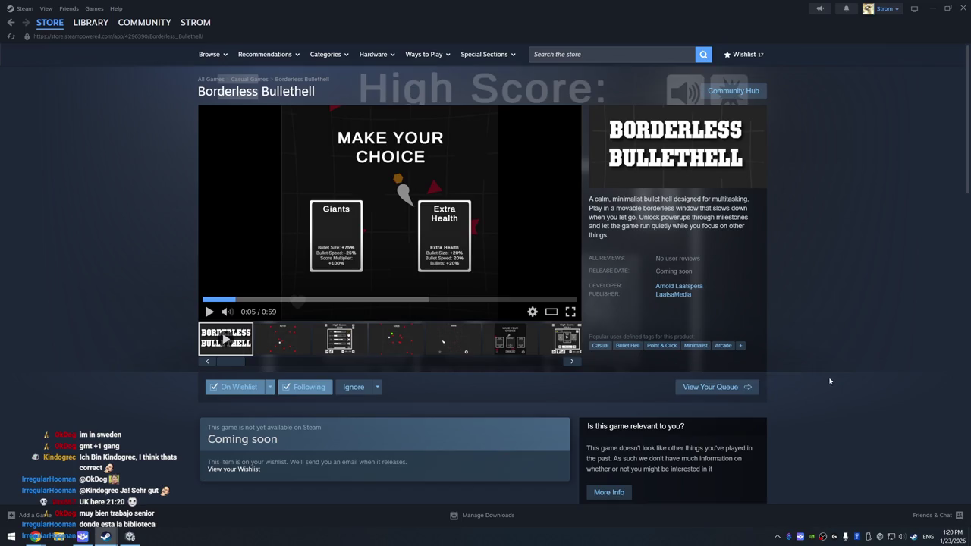
scroll(830, 380, "down", 2)
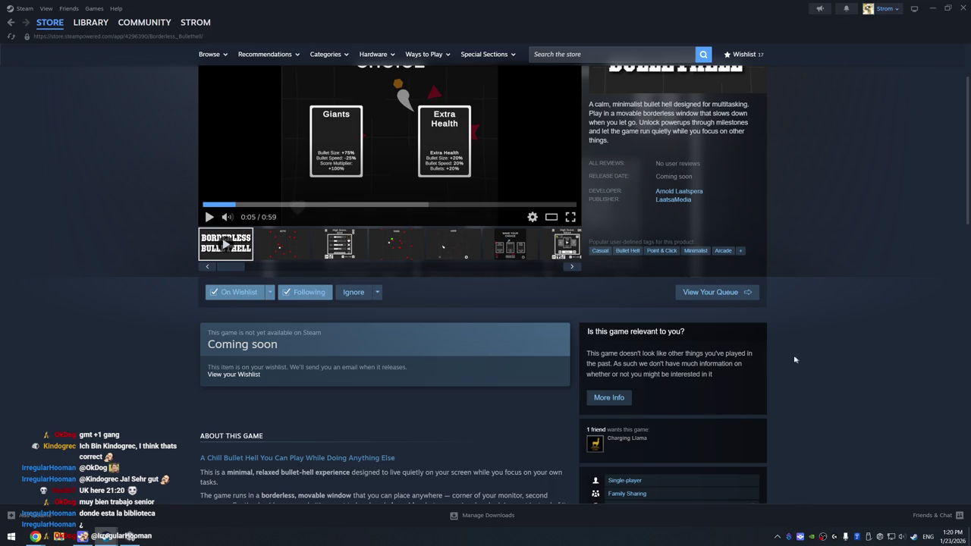
mouse_move(94, 24)
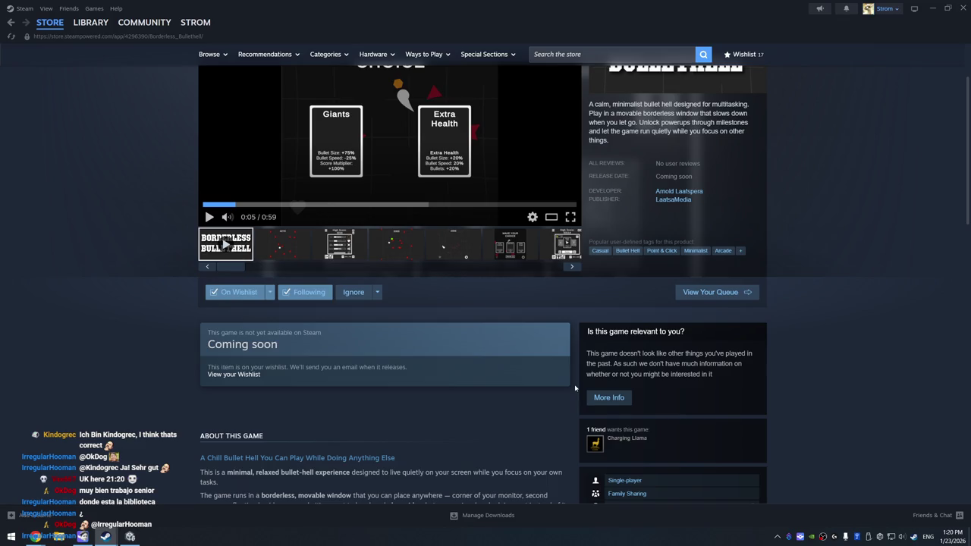
Open the Steam library and show the Survivors of Mayhem game page
left_click(91, 22)
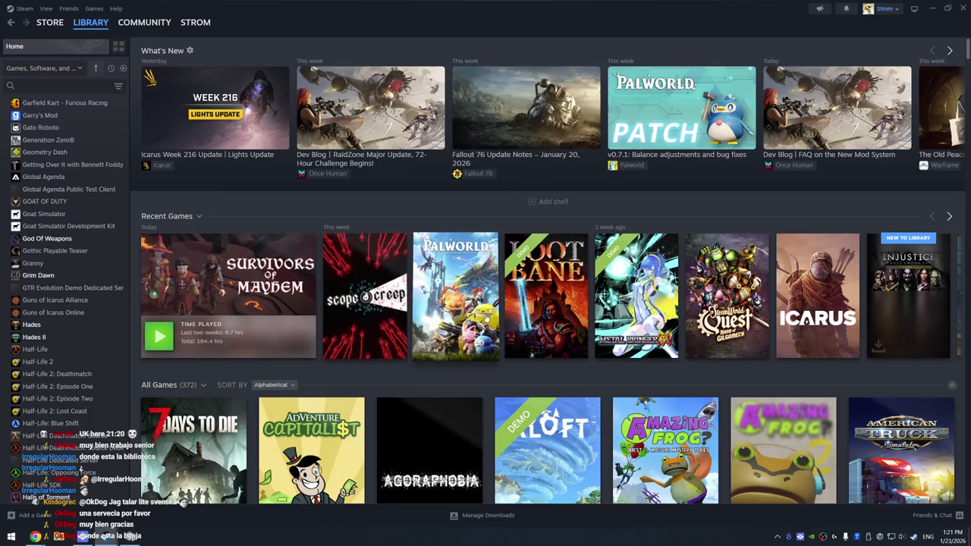
left_click(218, 268)
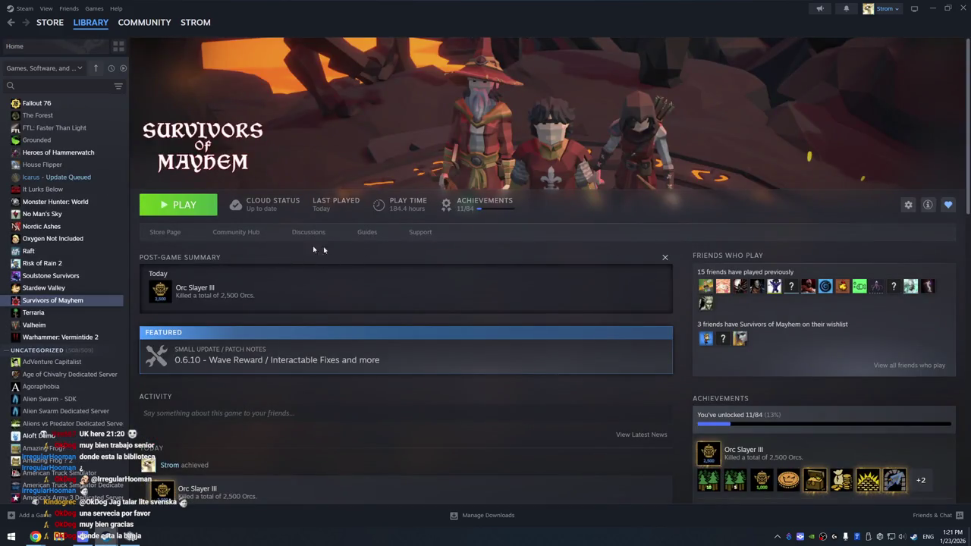
Reach the Echoes of Mayhem store page via the Survivors of Mayhem store and Charging Llama developer pages
left_click(179, 233)
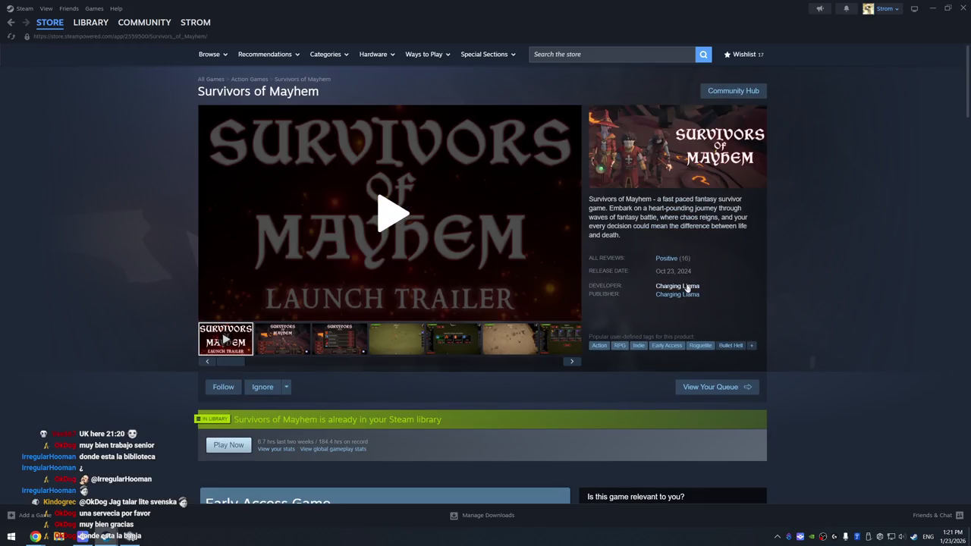
left_click(678, 285)
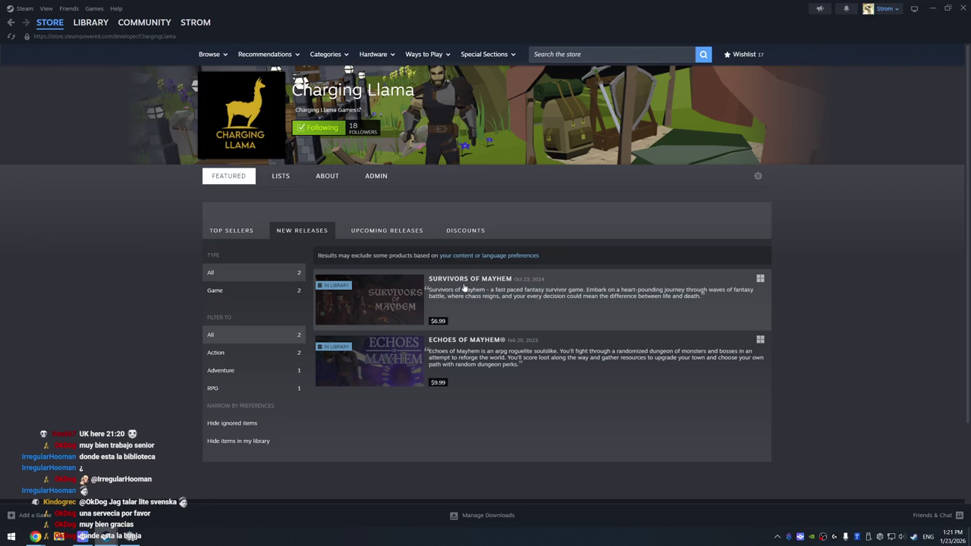
left_click(469, 351)
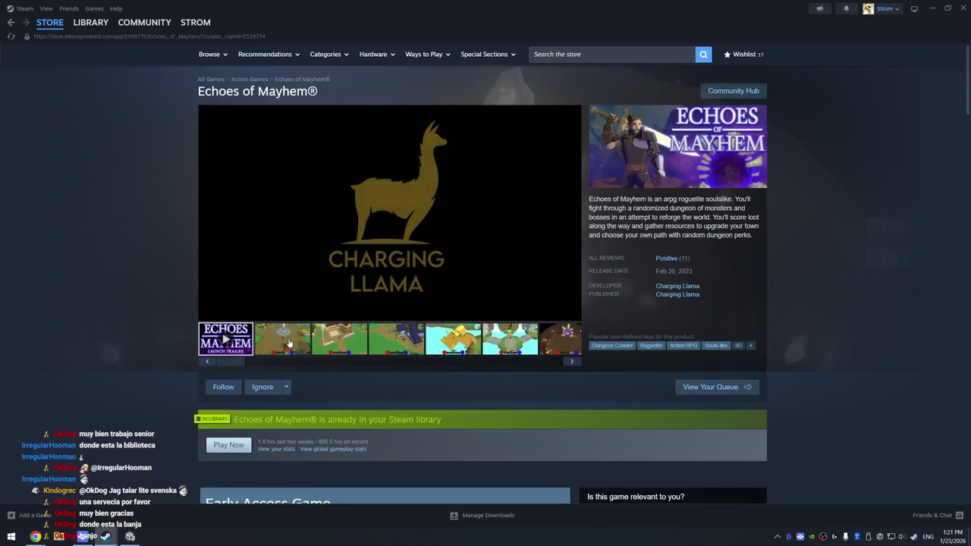
Flip through Echoes of Mayhem screenshots to the white-tiled room, then return to the Charging Llama page
left_click(288, 343)
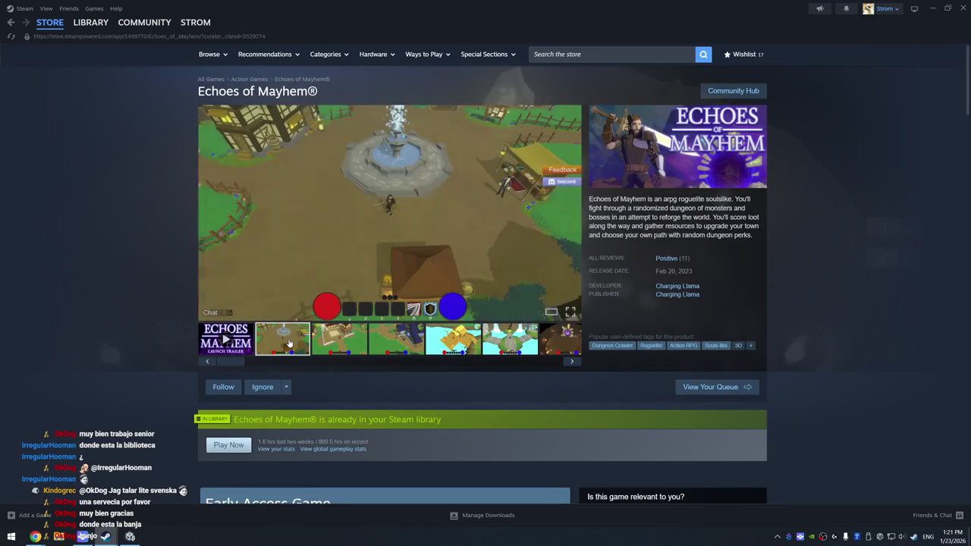
left_click(335, 342)
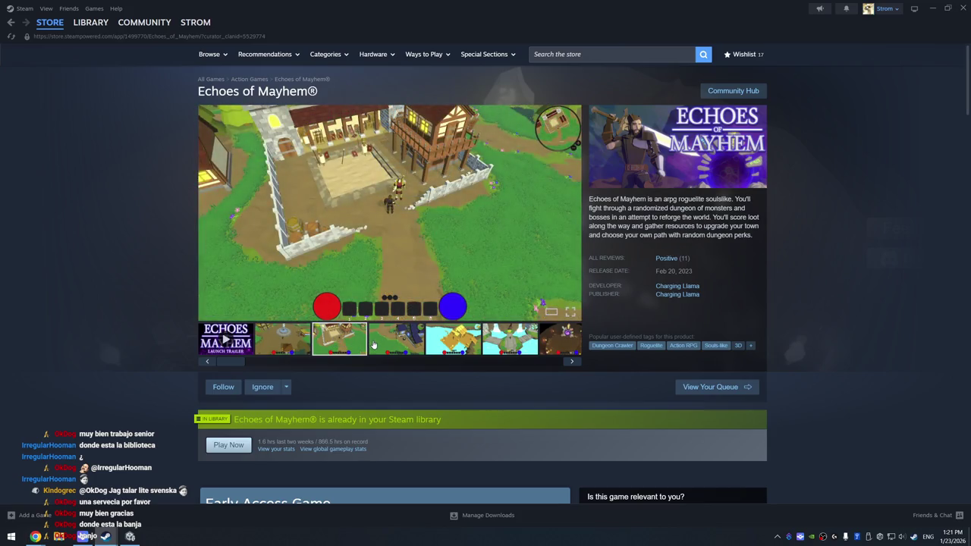
left_click(406, 344)
left_click(455, 343)
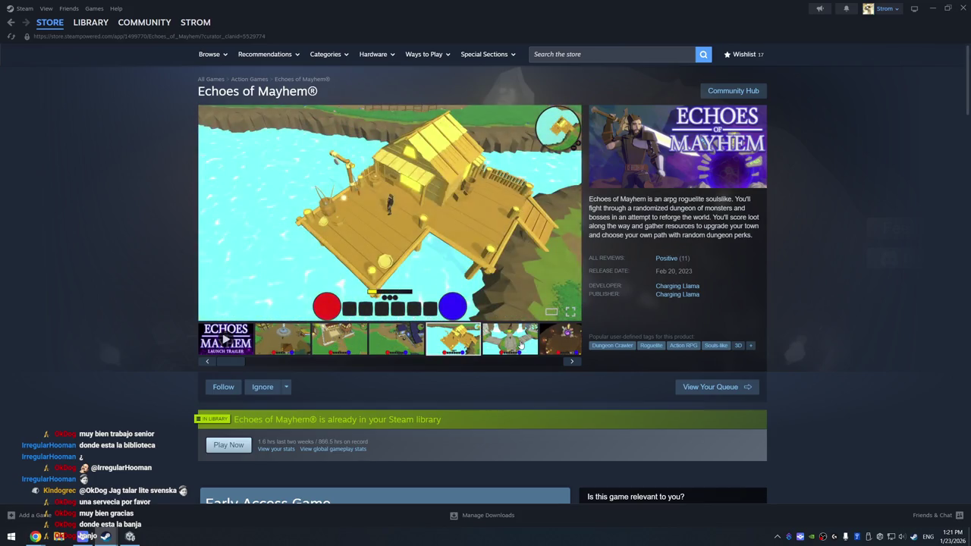
left_click(520, 345)
left_click(554, 342)
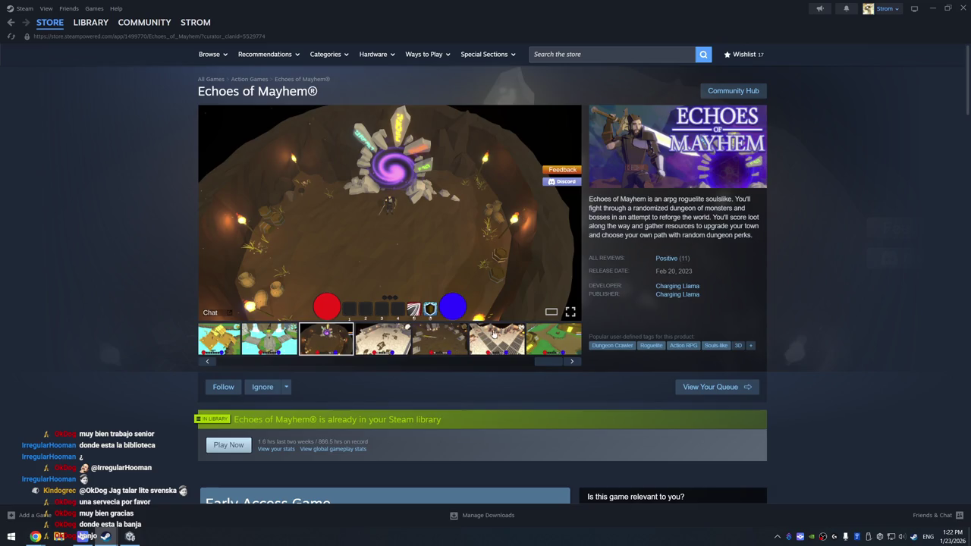
left_click(489, 338)
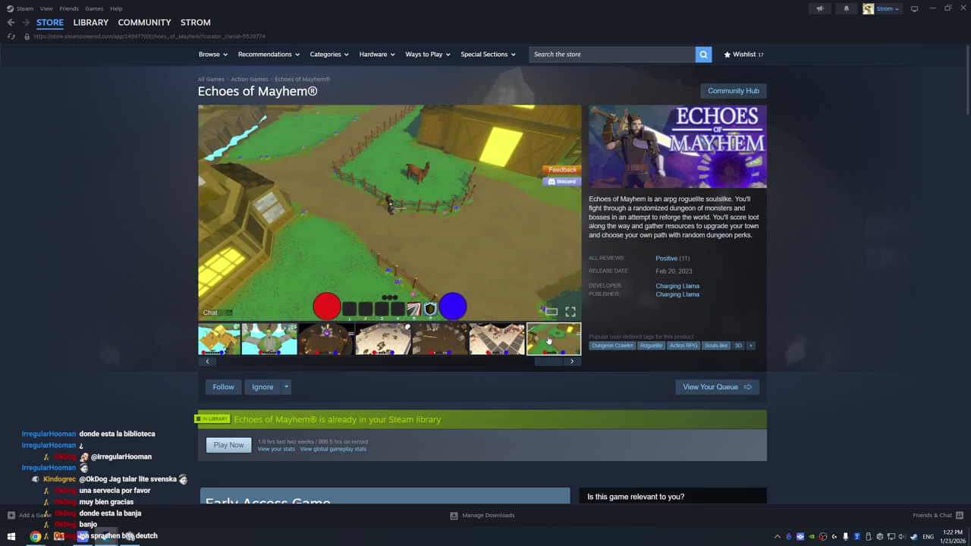
scroll(485, 334, "down", 2)
scroll(485, 334, "up", 2)
key("alt+Left")
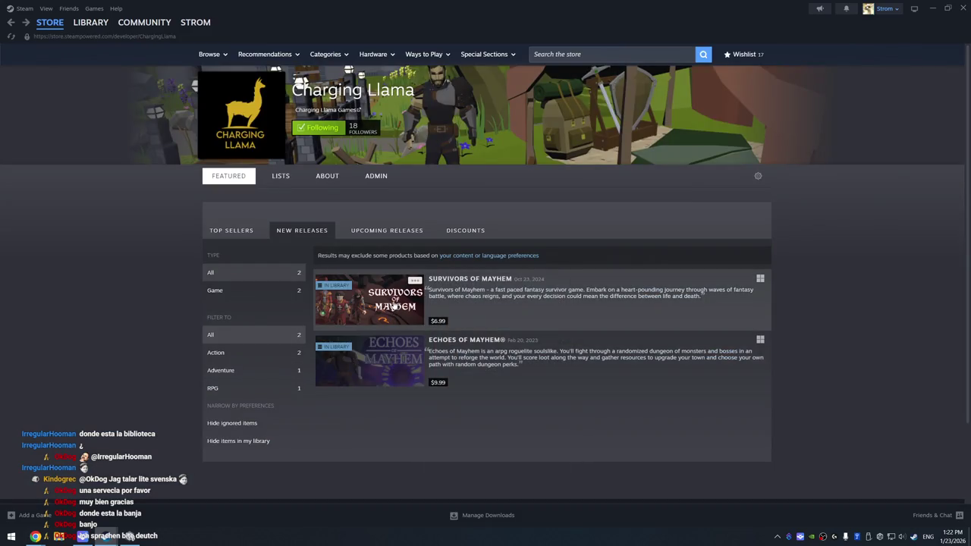
Open the Survivors of Mayhem store page, pause its trailer at 0:01, and view the menu screenshot
left_click(393, 305)
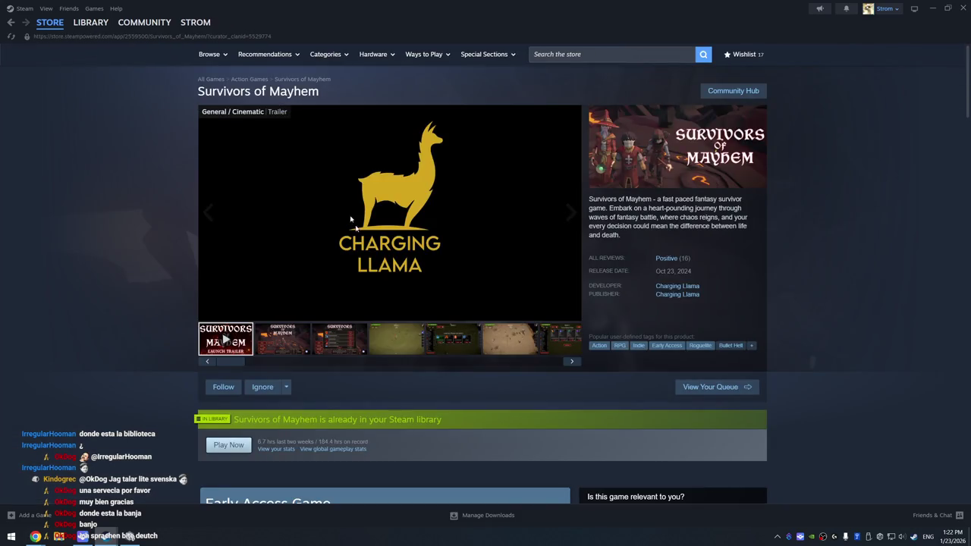
left_click(209, 312)
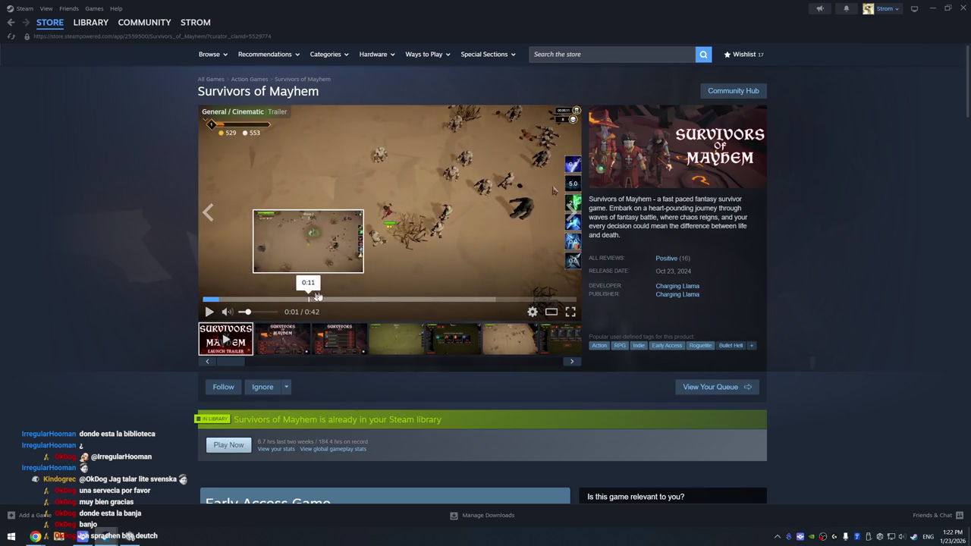
left_click(292, 345)
left_click(326, 343)
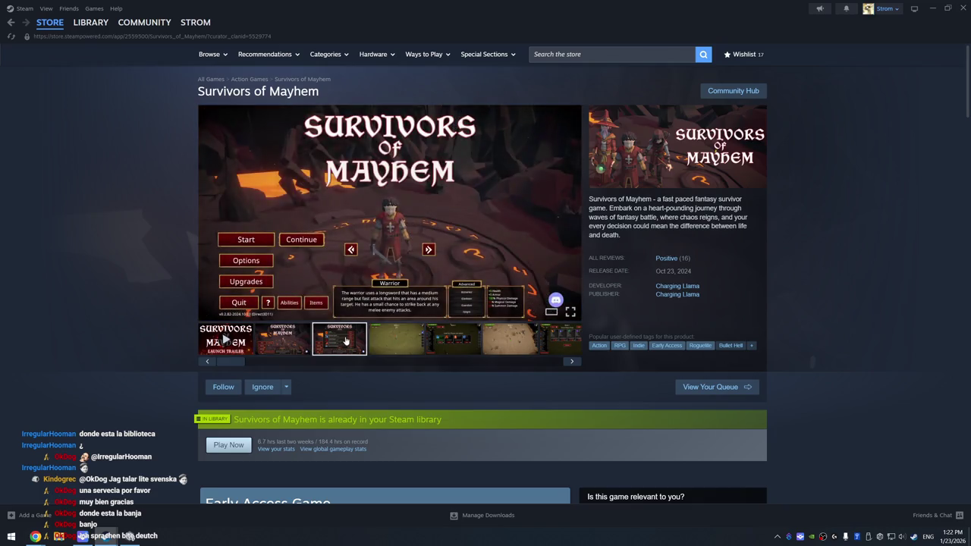
left_click(396, 340)
Browse the level-up, desert, shop and explosion shots, ending on the green-field Wave 1 screenshot
left_click(455, 339)
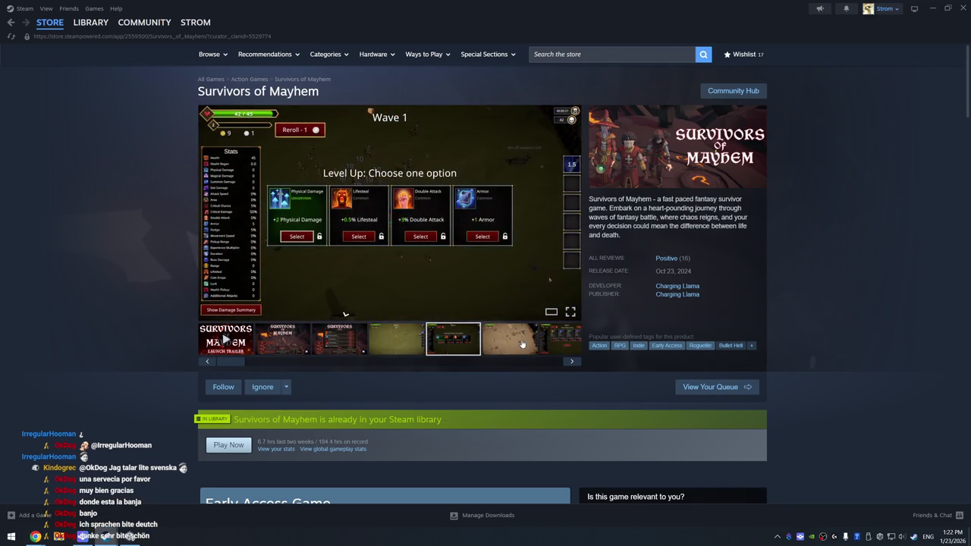
left_click(520, 342)
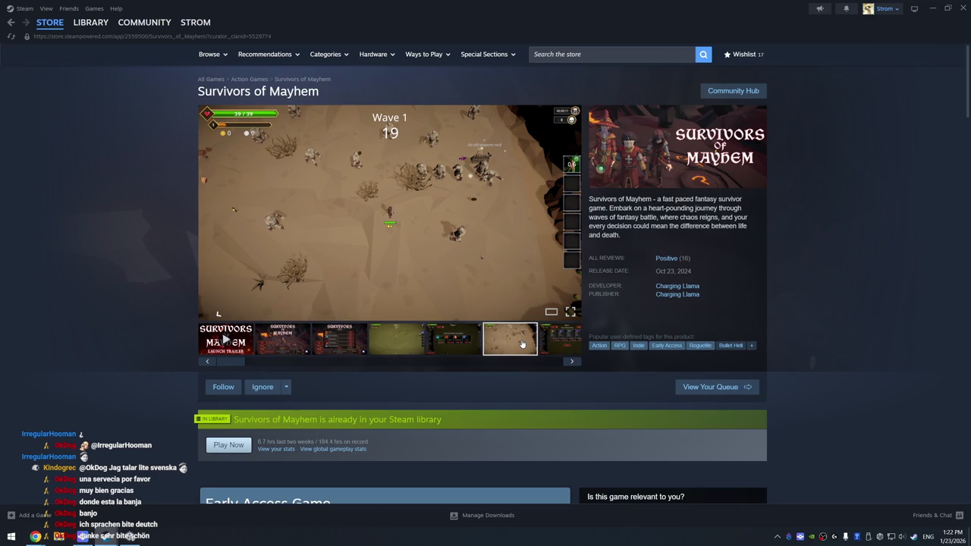
left_click(552, 342)
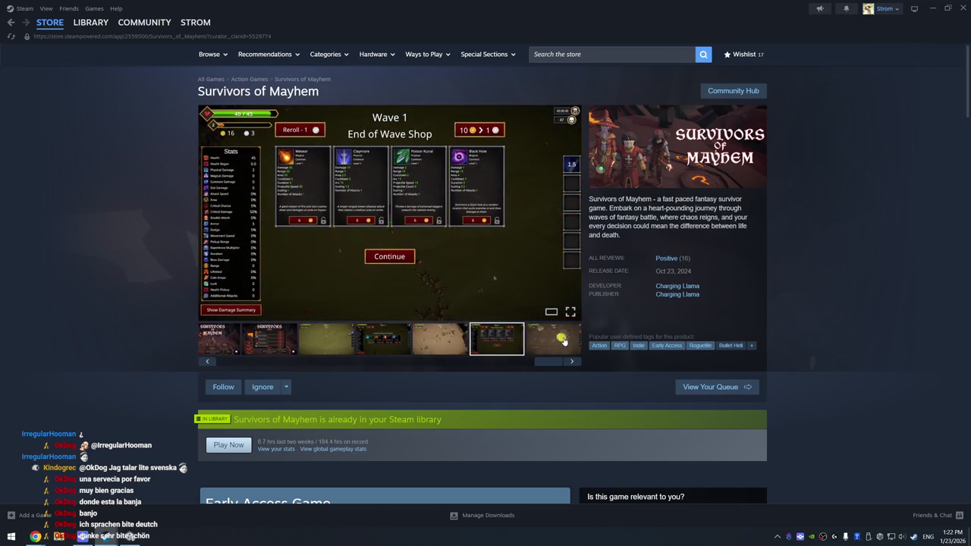
left_click(563, 341)
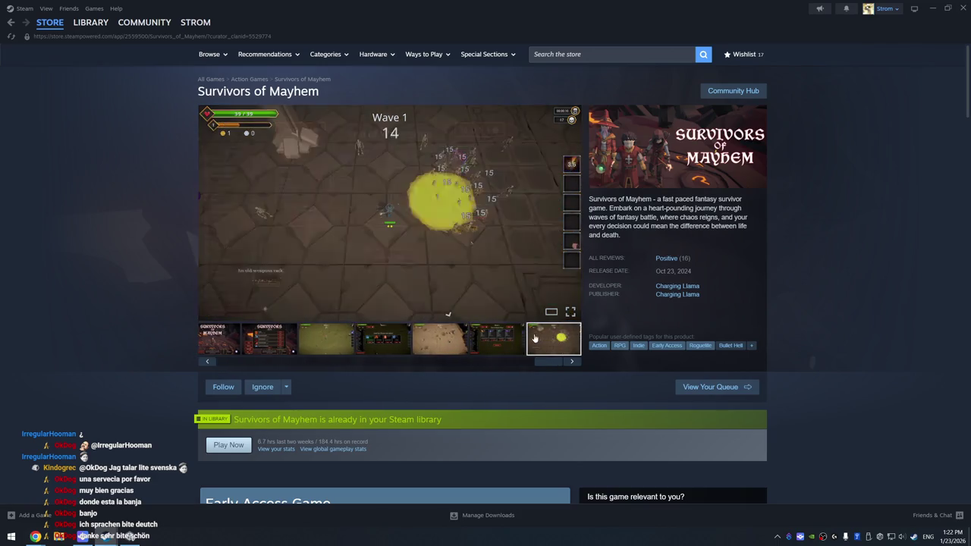
left_click(343, 339)
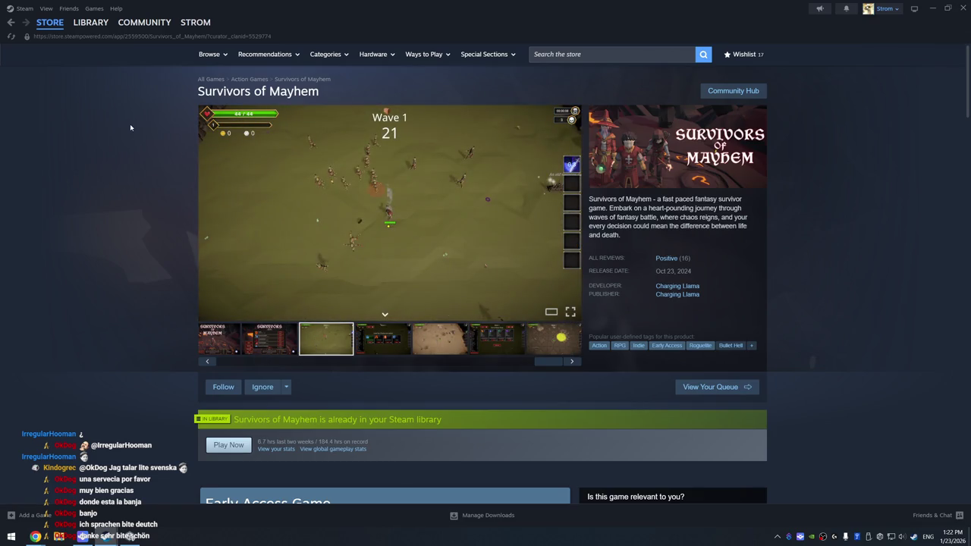
left_click(95, 25)
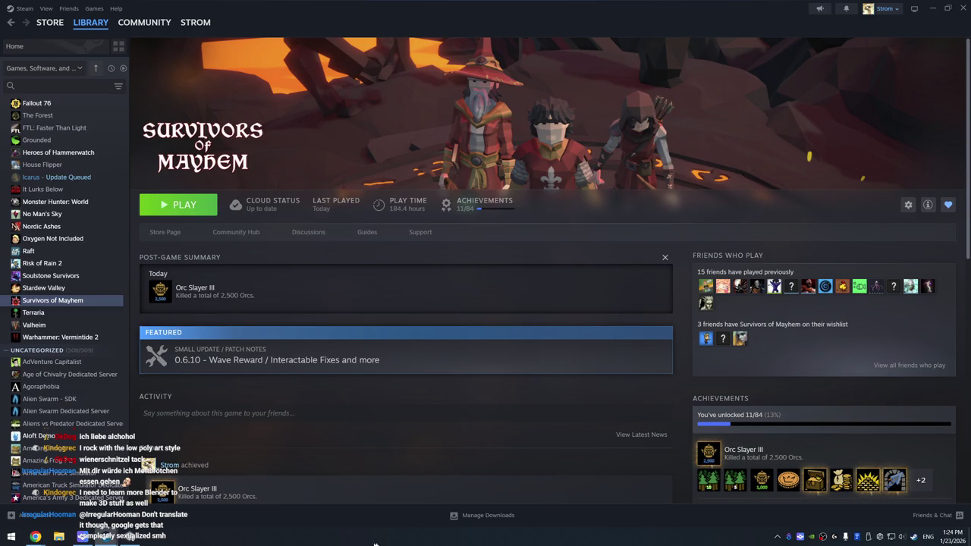
Scroll the Survivors of Mayhem library page to its achievements, 11 of 84 unlocked
scroll(349, 435, "down", 3)
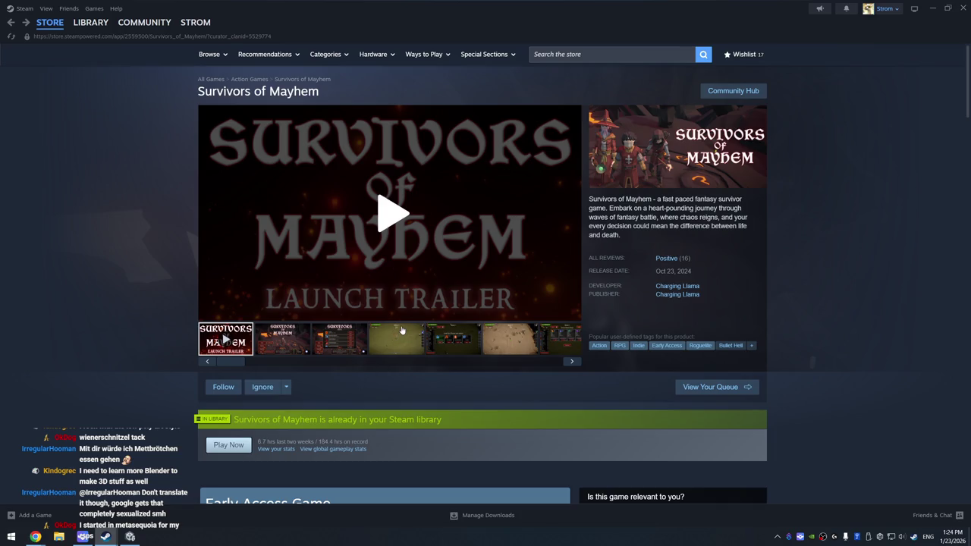
Show the title-menu screenshot, play the gameplay clip, then return to the title-menu shot
left_click(290, 342)
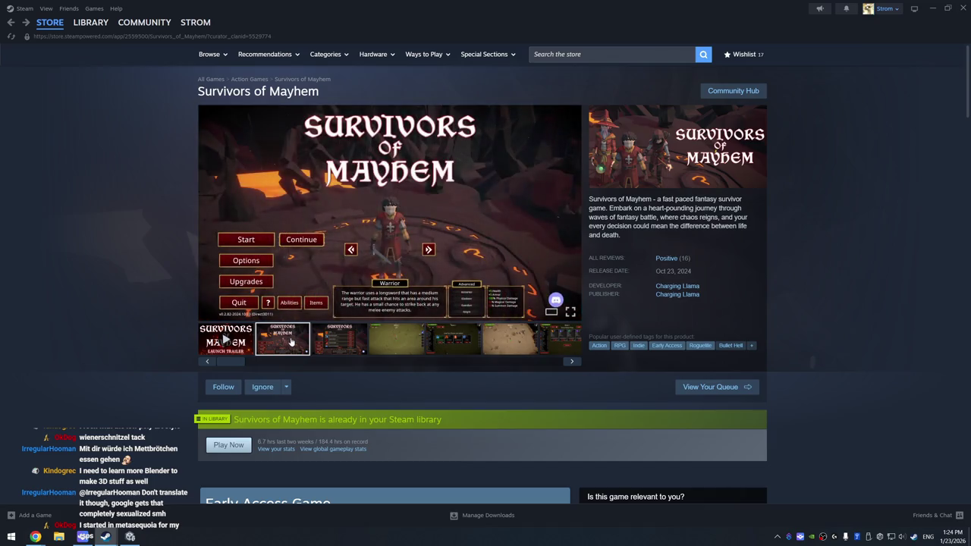
left_click(340, 336)
left_click(287, 346)
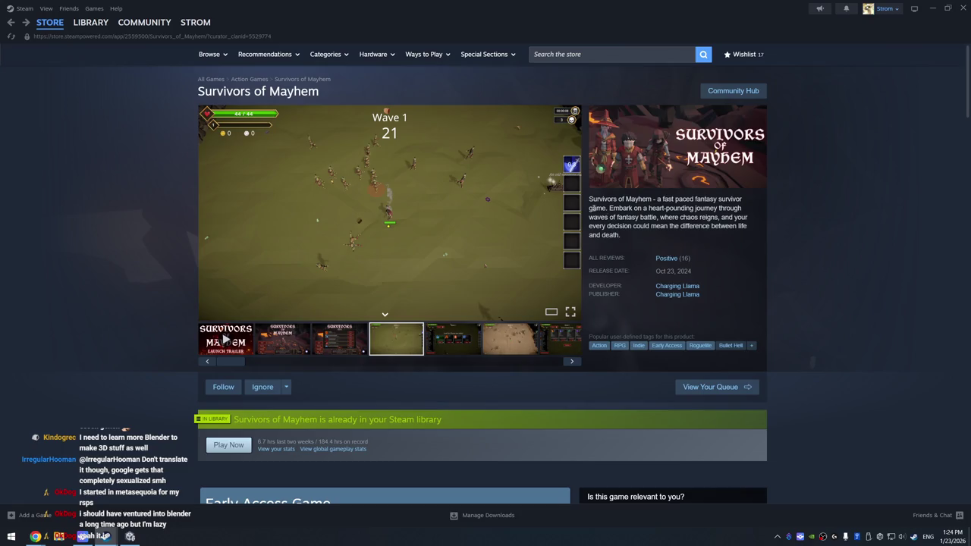
Advance to the yellow-blast wave screenshot, scroll to Early Access, then return to Unity
left_click(453, 333)
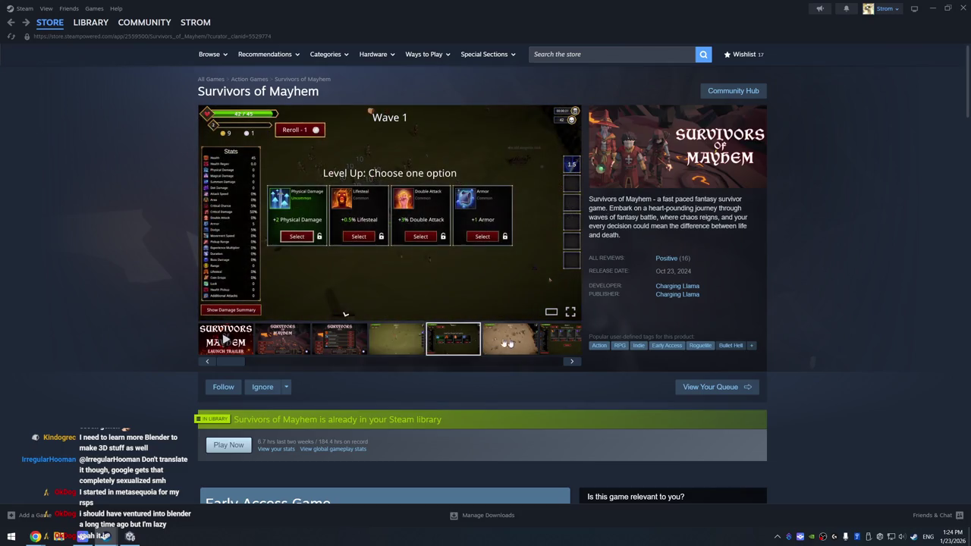
left_click(522, 344)
left_click(572, 362)
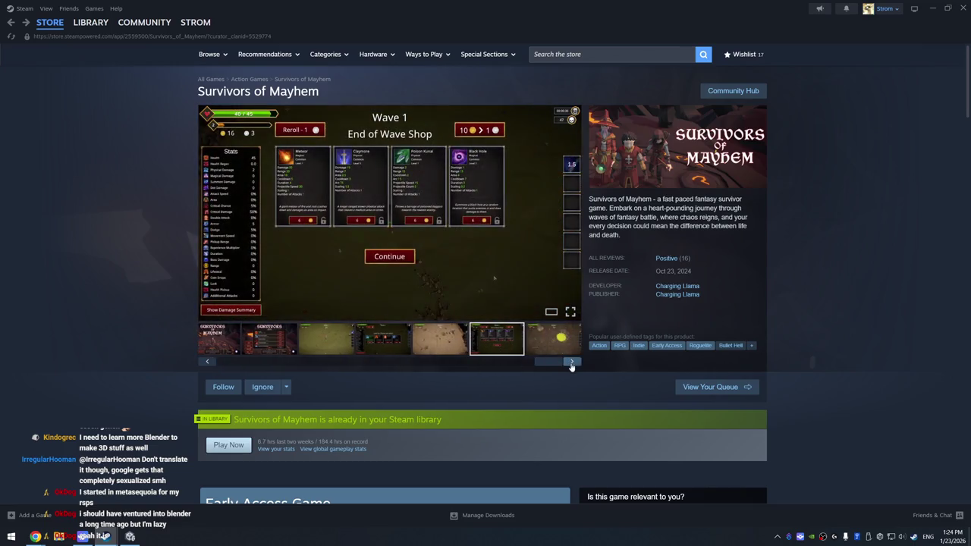
left_click(572, 362)
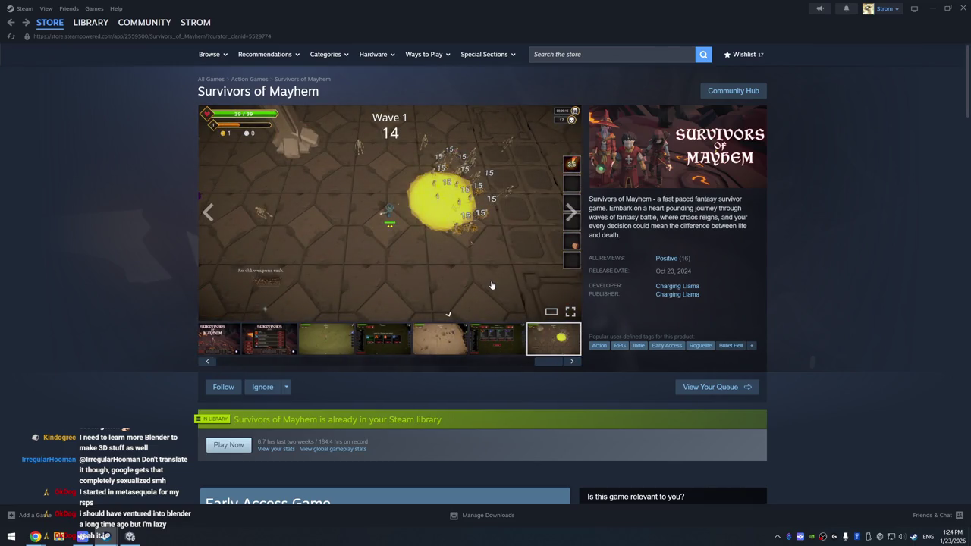
scroll(426, 283, "down", 4)
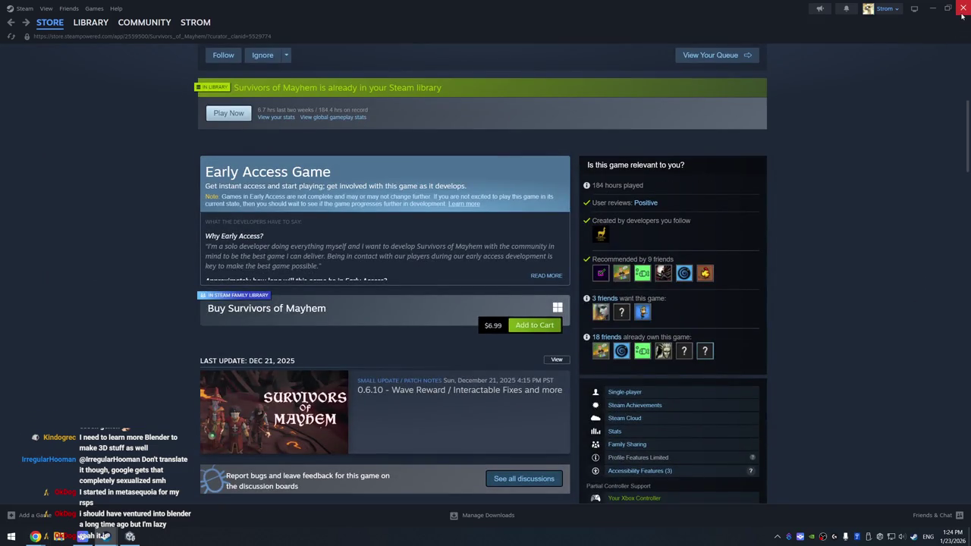
left_click(130, 537)
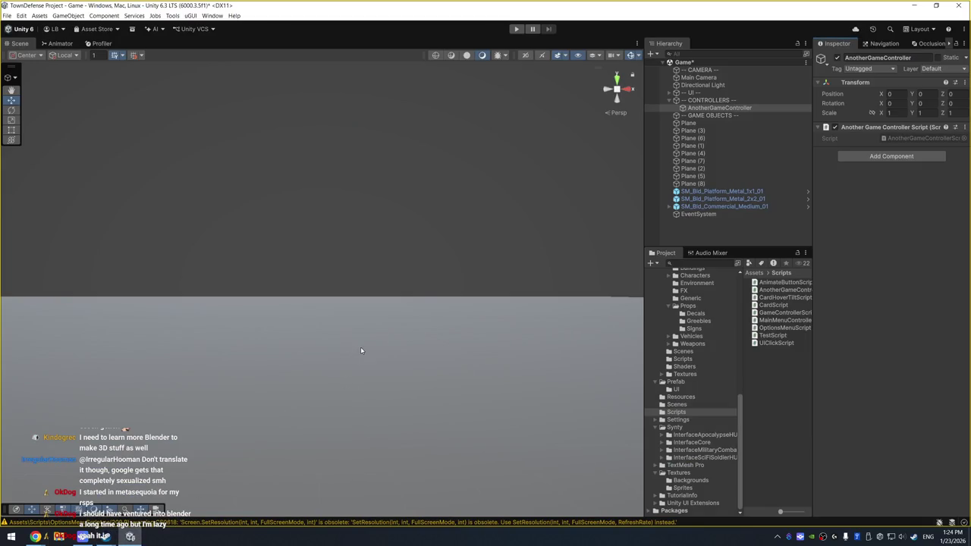
Select the Main Camera and enable its Post Processing option
mouse_move(384, 191)
left_mouse_down()
mouse_move(511, 188)
mouse_move(476, 248)
mouse_move(518, 351)
mouse_move(539, 320)
mouse_move(512, 247)
mouse_move(380, 241)
mouse_move(395, 256)
left_mouse_up()
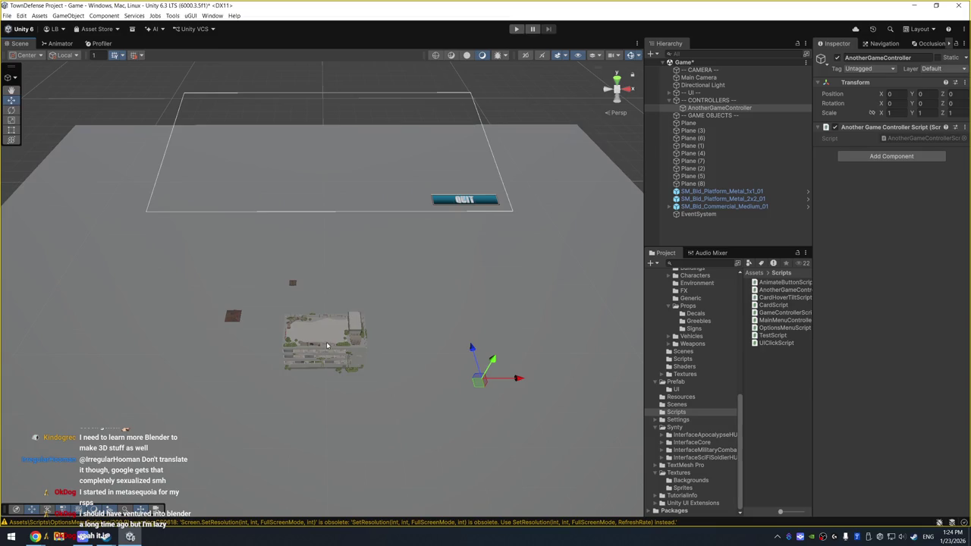
left_click(326, 338)
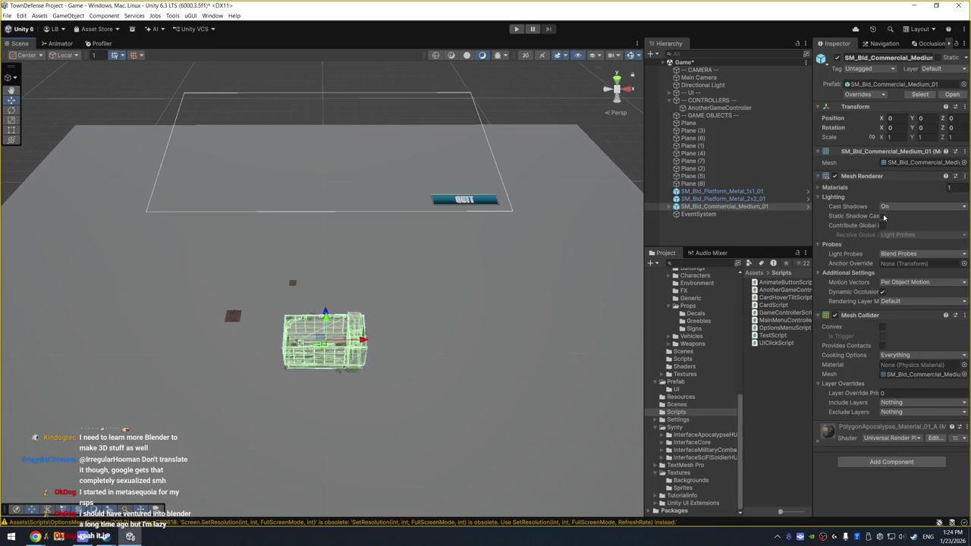
left_click(741, 86)
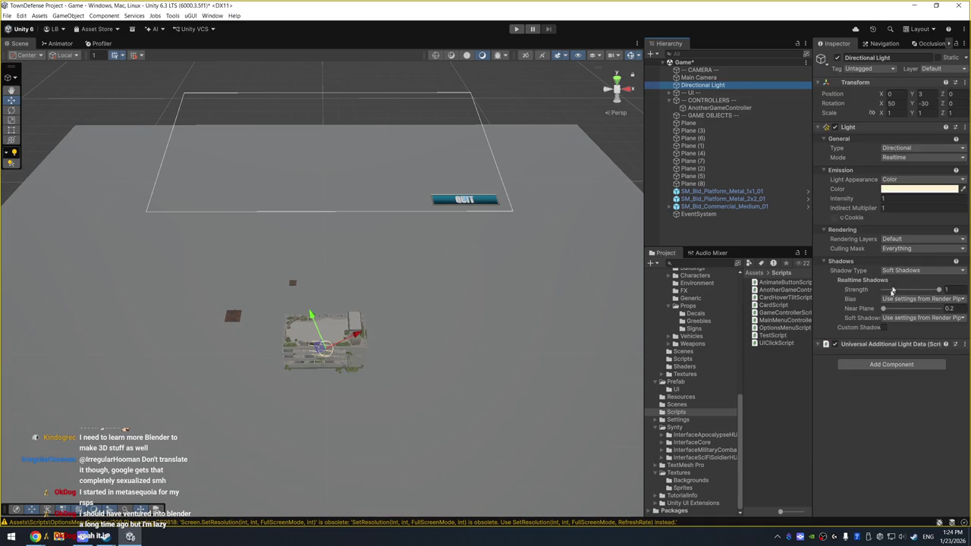
scroll(276, 267, "up", 5)
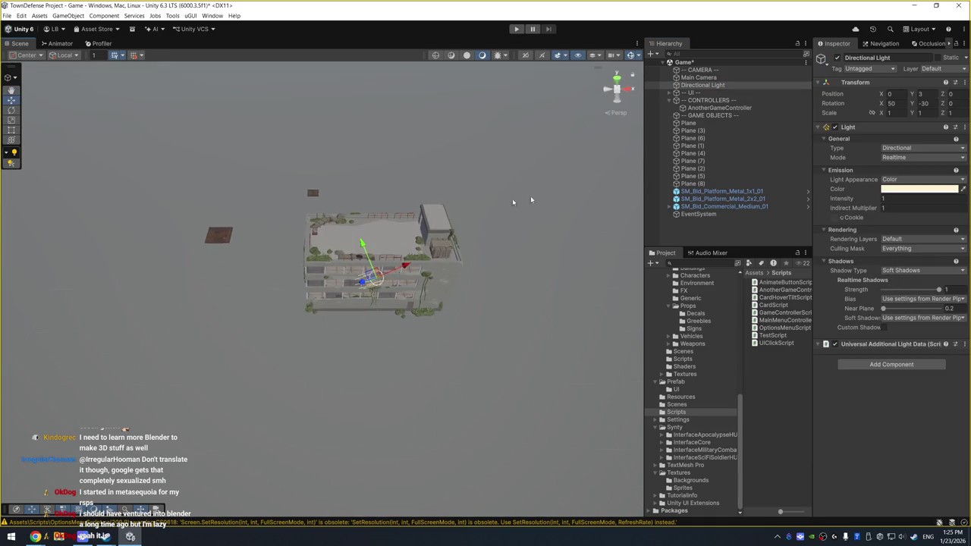
left_click(709, 78)
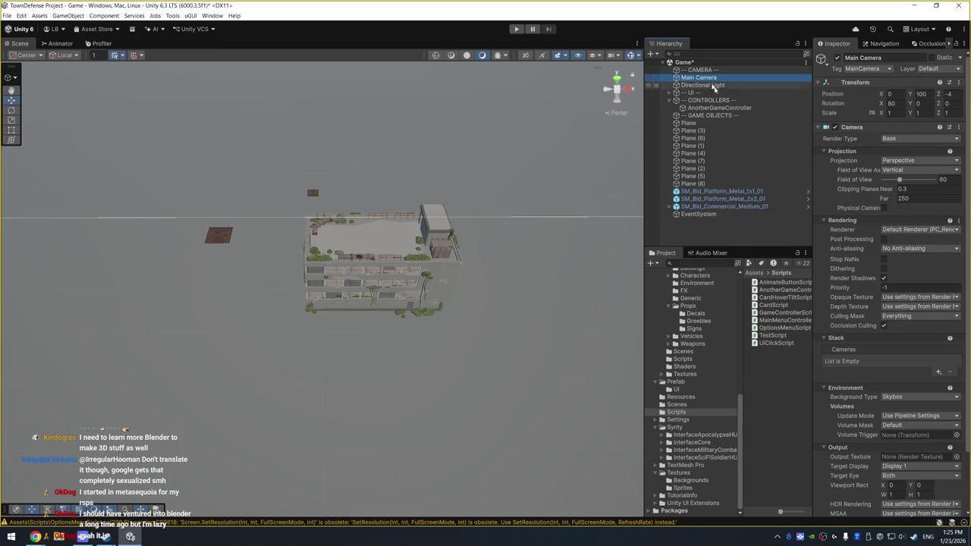
left_click(883, 238)
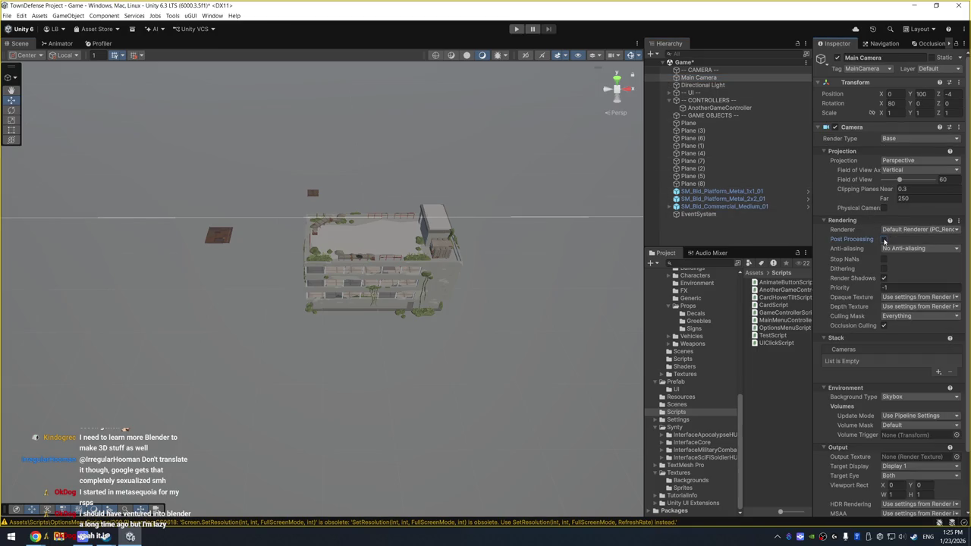
left_click(883, 239)
Frame the commercial building with F and orbit to a steep view over it
mouse_move(530, 338)
left_mouse_down()
mouse_move(523, 331)
mouse_move(561, 281)
mouse_move(538, 240)
mouse_move(496, 325)
mouse_move(485, 326)
left_mouse_up()
left_click(425, 250)
key("f")
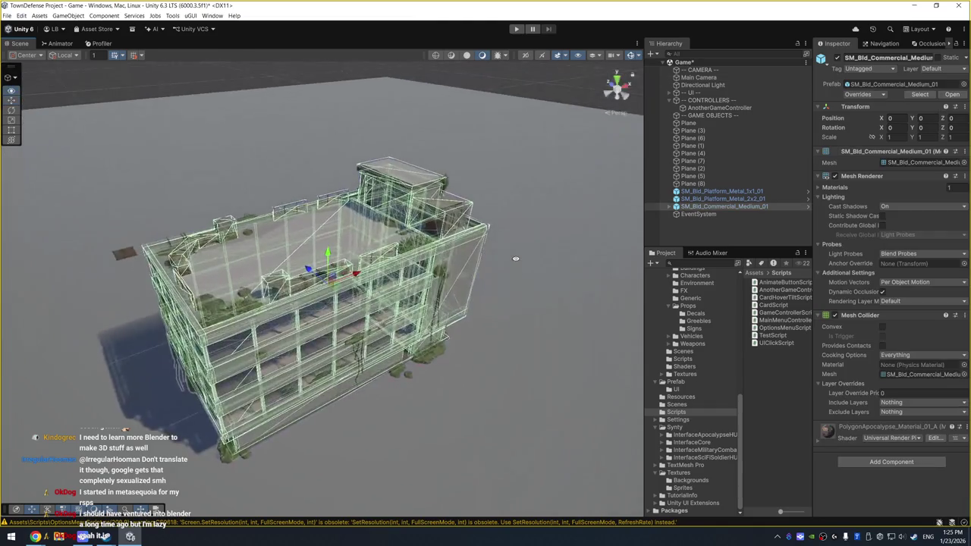
mouse_move(516, 259)
left_mouse_down()
mouse_move(474, 315)
mouse_move(486, 292)
left_mouse_up()
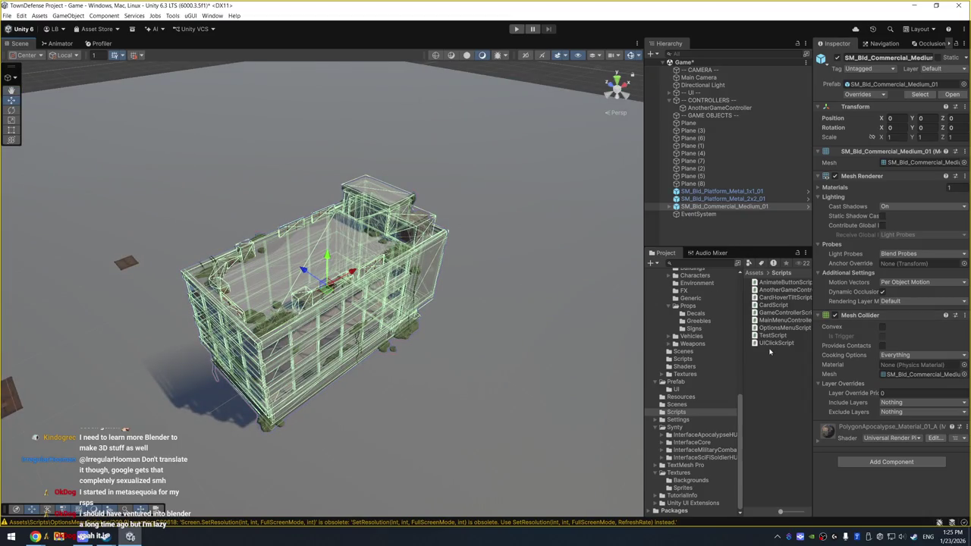
scroll(714, 344, "up", 5)
scroll(704, 352, "down", 5)
left_click(687, 420)
In PC_RPAsset, switch shadow cascade working units to Metric and keep shadow quality at High
left_click(789, 321)
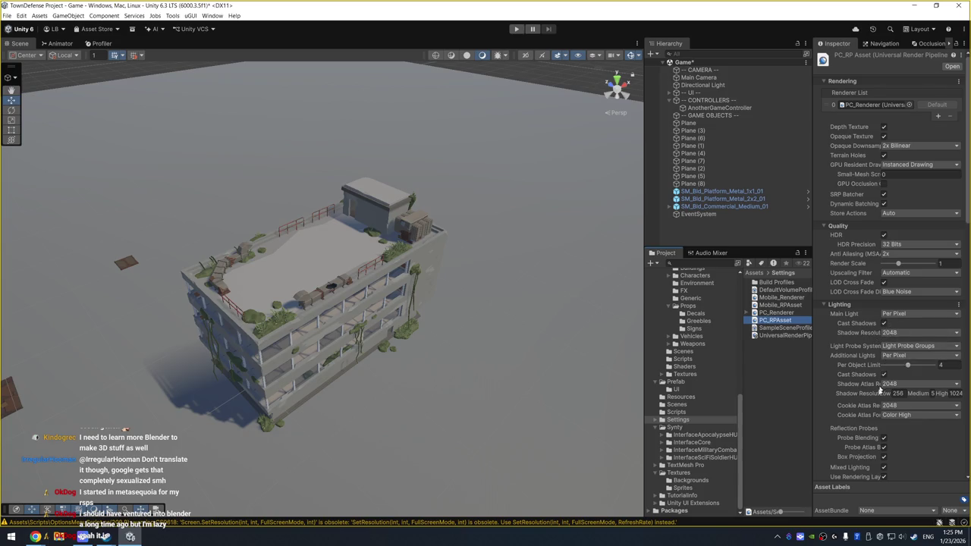
scroll(876, 403, "down", 5)
left_click(913, 289)
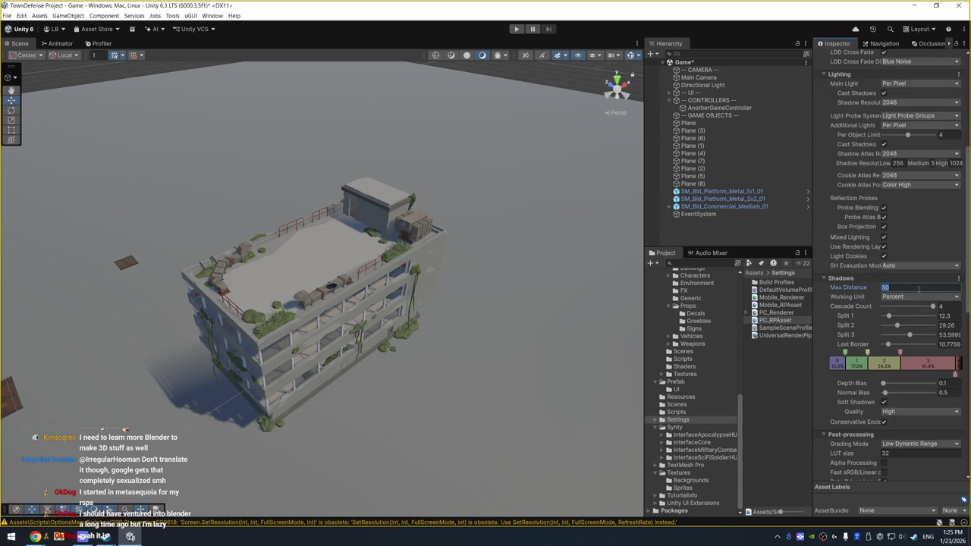
left_click(920, 288)
type("0")
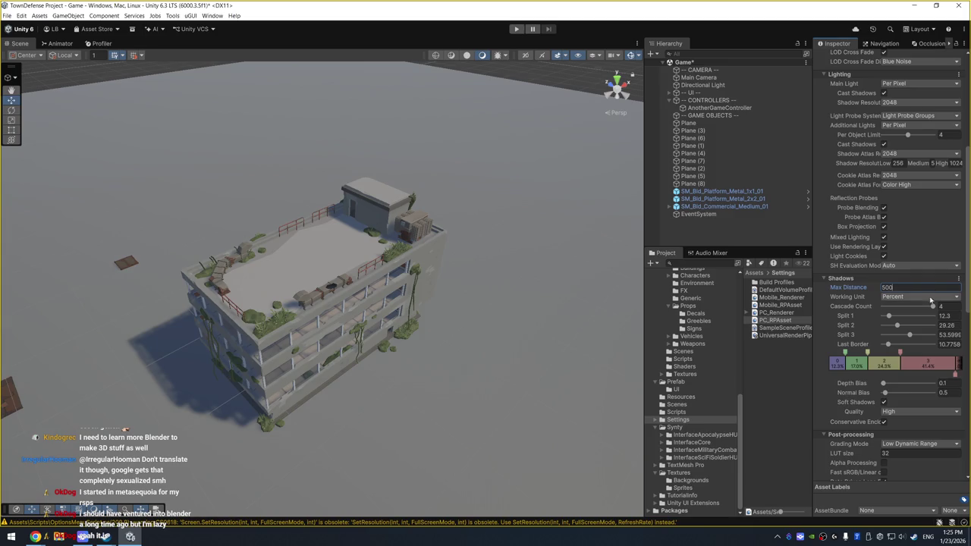
left_click(931, 299)
left_click(924, 308)
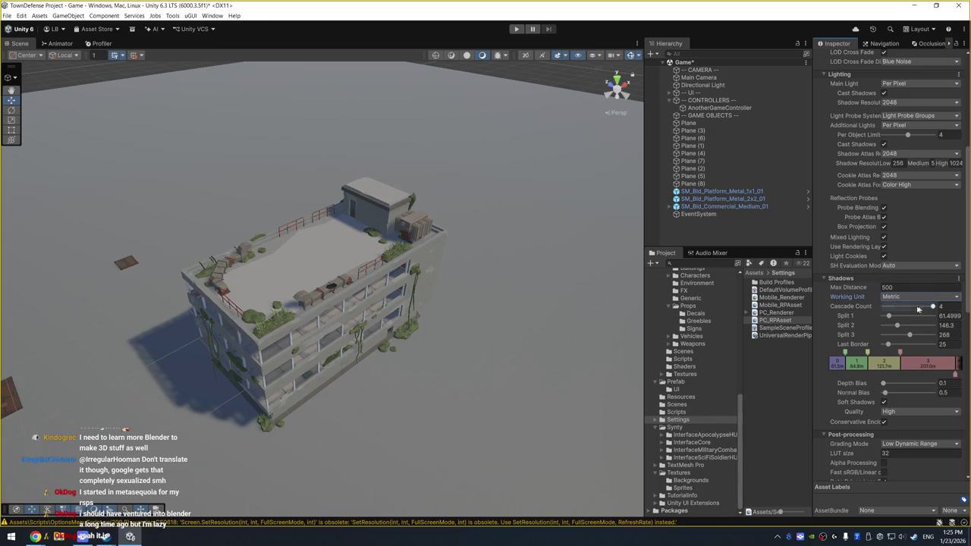
mouse_move(536, 320)
left_mouse_down()
mouse_move(390, 351)
mouse_move(465, 327)
mouse_move(531, 349)
left_mouse_up()
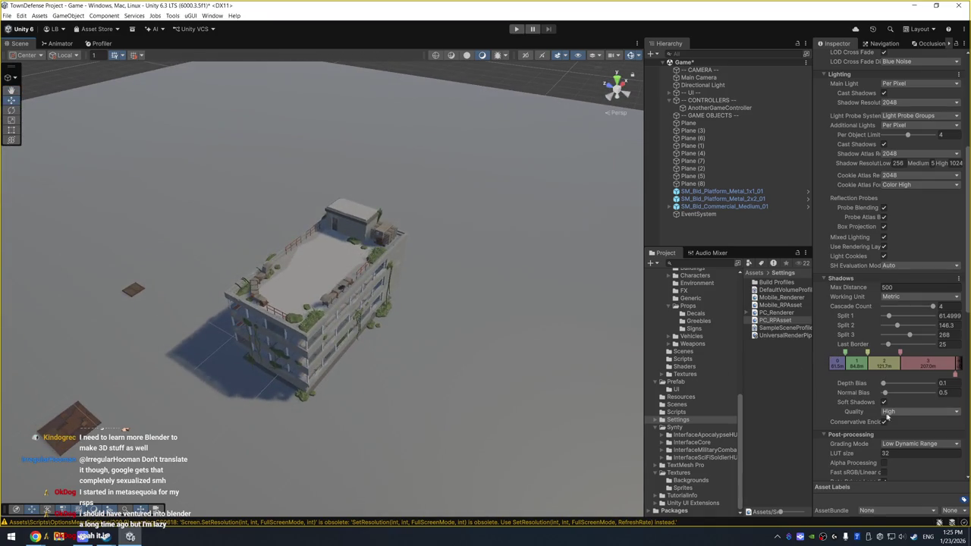
left_click(887, 416)
left_click(846, 439)
Adjust the shadow biases, leaving Depth Bias at 0.1 and setting Normal Bias to 0.001
scroll(380, 357, "up", 2)
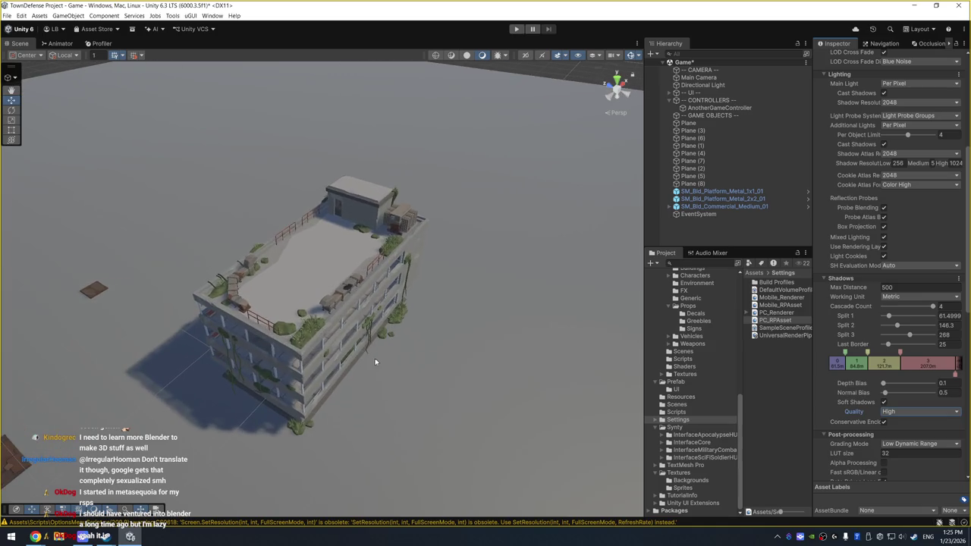
scroll(457, 284, "up", 2)
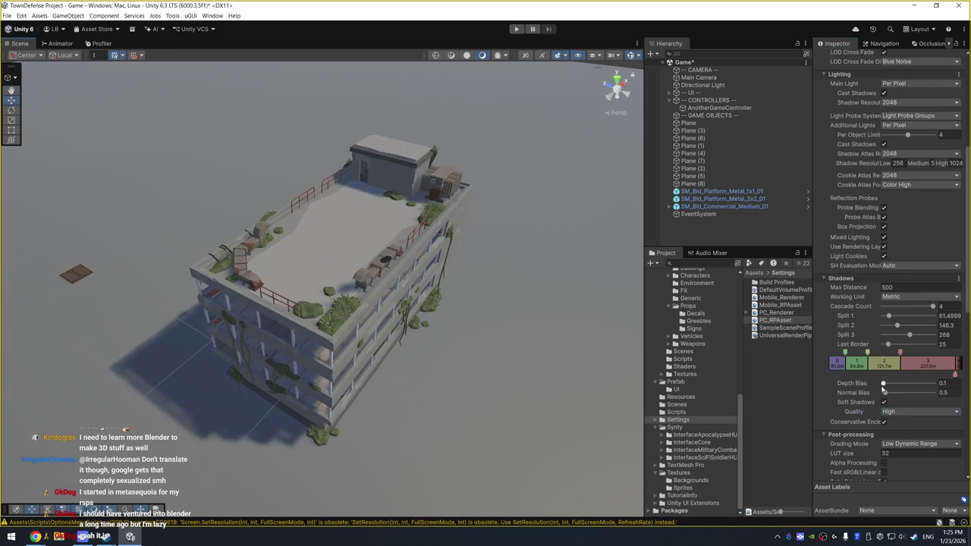
mouse_move(883, 384)
left_mouse_down()
mouse_move(881, 392)
mouse_move(887, 384)
left_mouse_up()
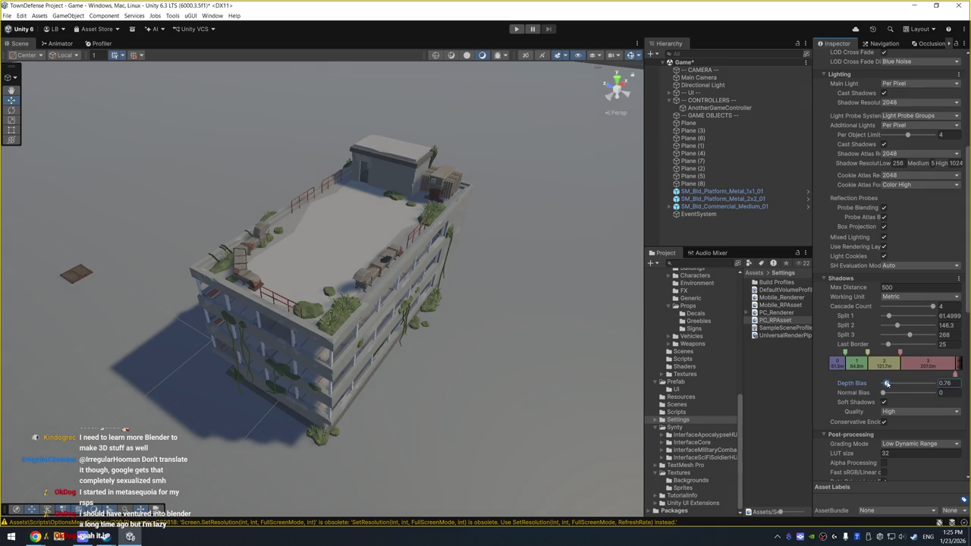
key("ctrl+z")
key("ctrl+z")
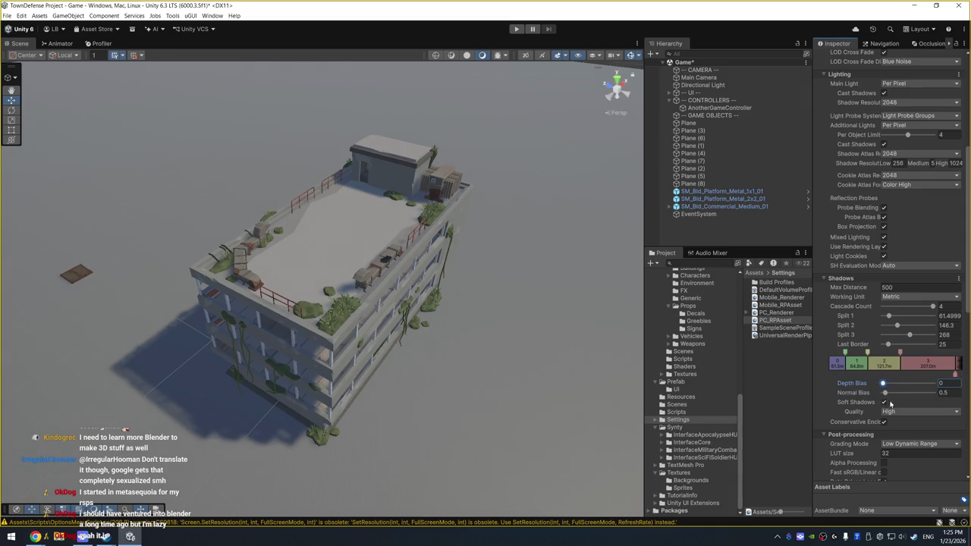
type(".1")
left_click(953, 396)
type("1")
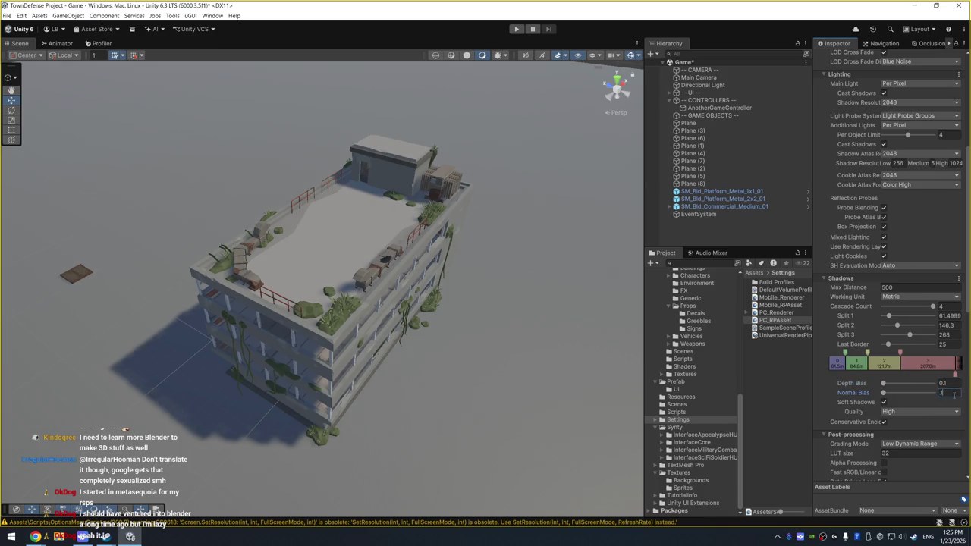
key("Return")
left_click(953, 394)
type("0.001")
mouse_move(838, 383)
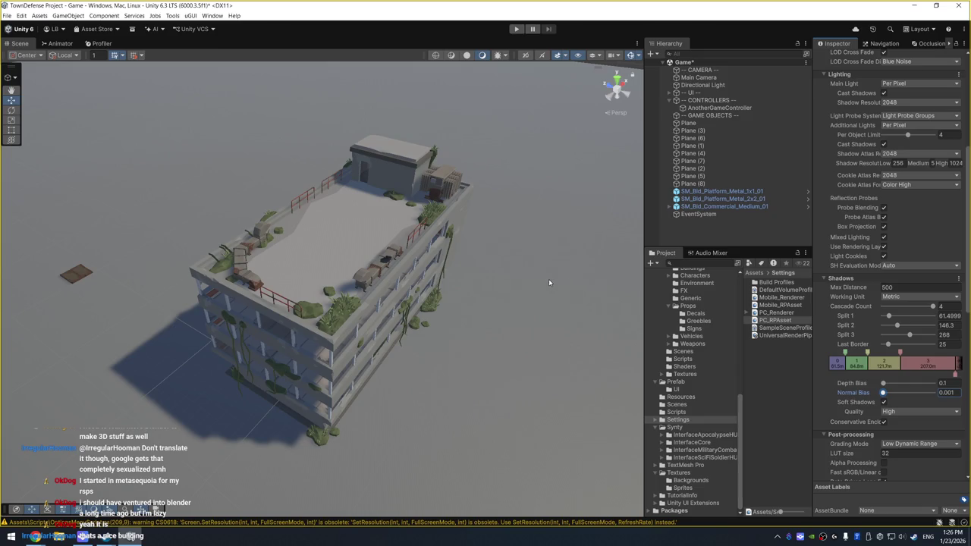
mouse_move(513, 368)
left_mouse_down()
mouse_move(483, 310)
mouse_move(505, 285)
mouse_move(490, 289)
left_mouse_up()
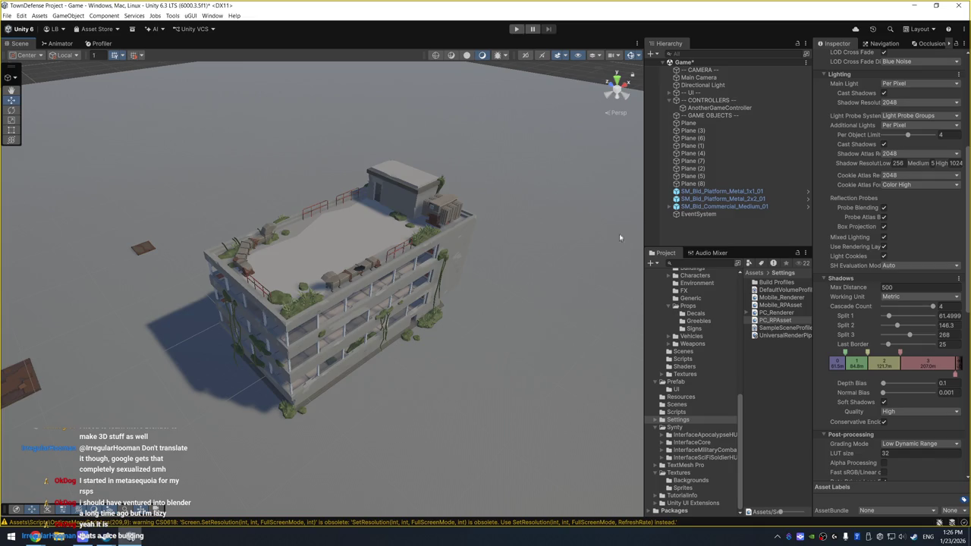
left_click_drag(619, 237, 466, 224)
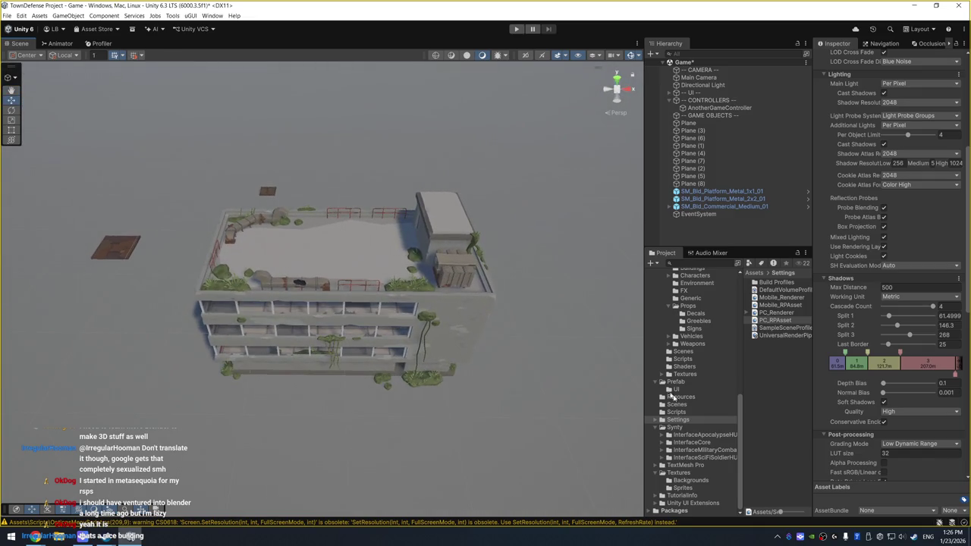
scroll(532, 331, "down", 2)
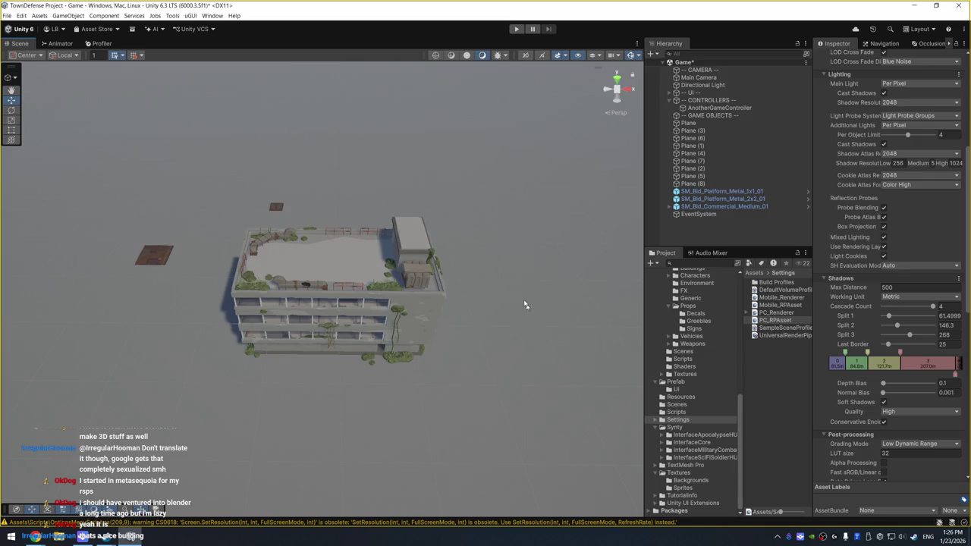
left_click_drag(526, 303, 524, 292)
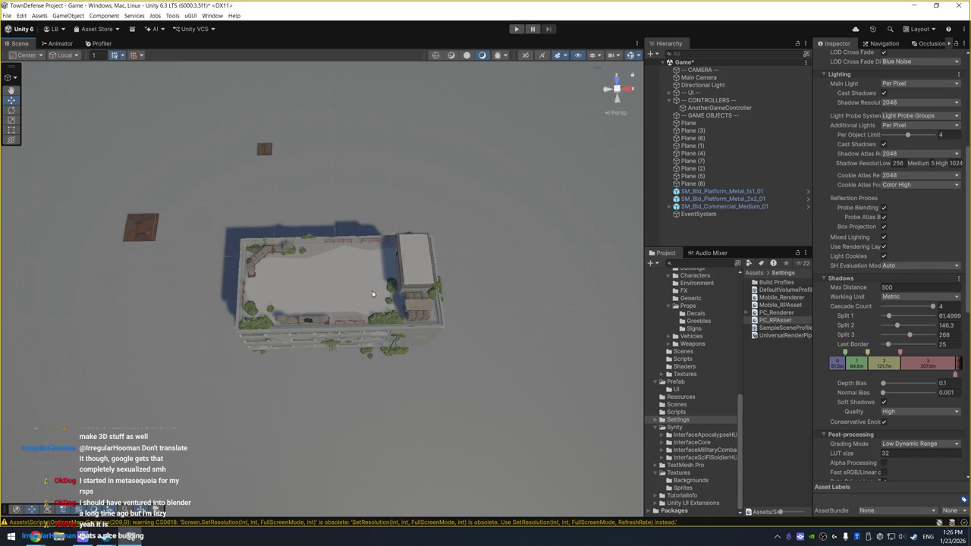
scroll(392, 189, "down", 2)
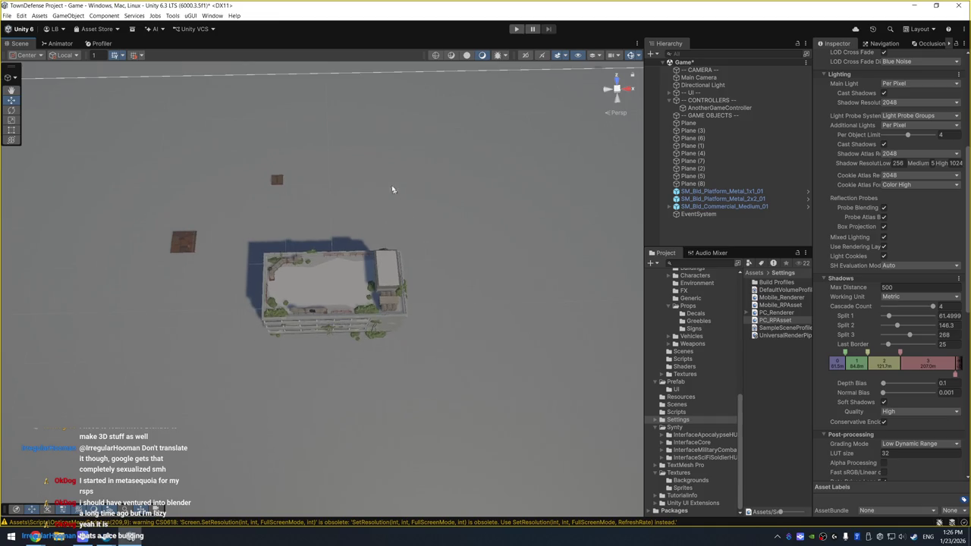
left_click(182, 244)
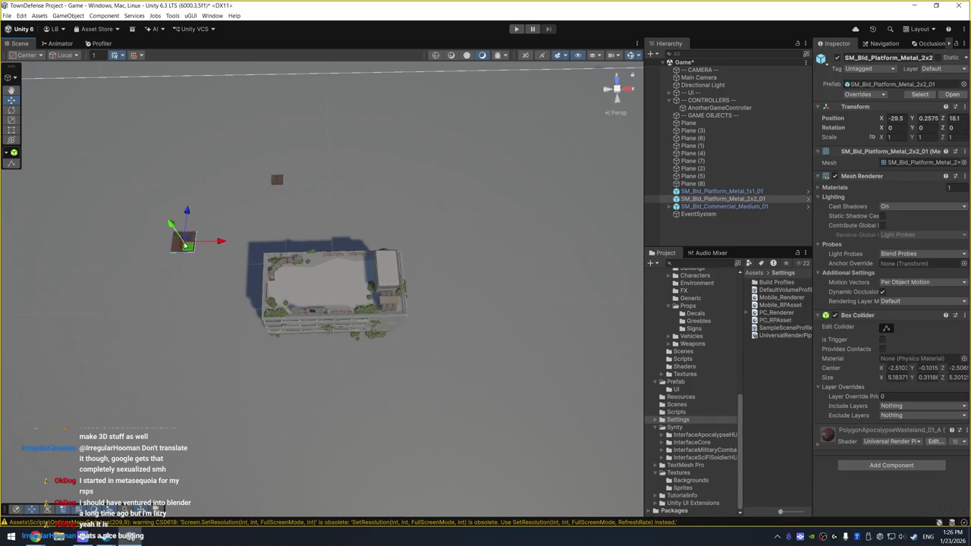
Scale the 2x2 metal platform to about 1.98 and search the Project for 'road'
left_click_drag(186, 244, 194, 177)
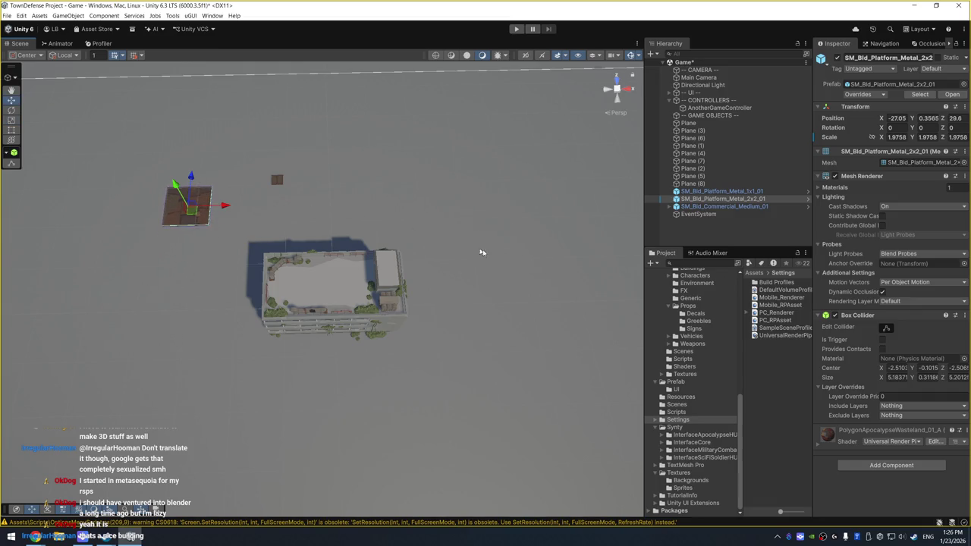
left_click(719, 264)
type("oad")
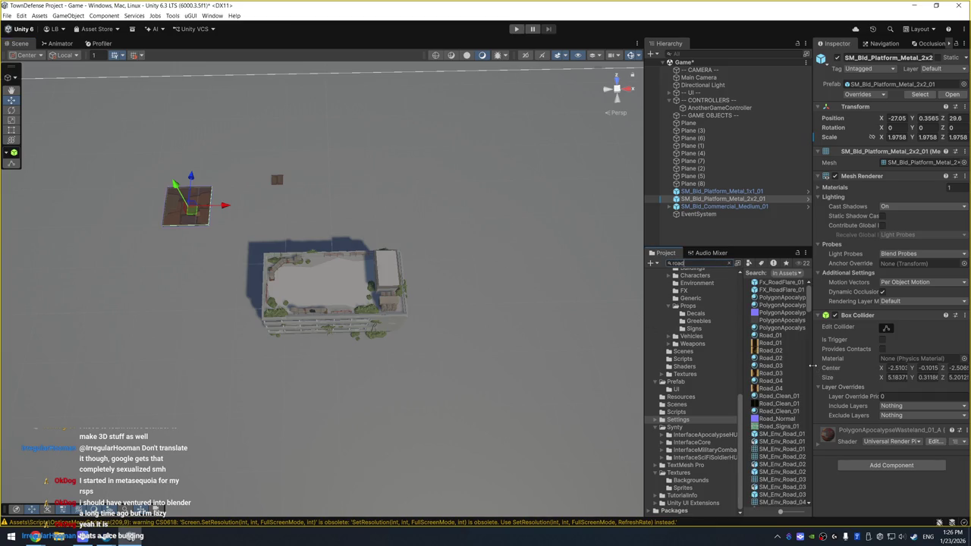
Preview road assets SM_Env_Road_01 to 04, Bare_01, BridgeRamp_02 and the Crossing models
left_click_drag(812, 366, 862, 366)
left_click(788, 437)
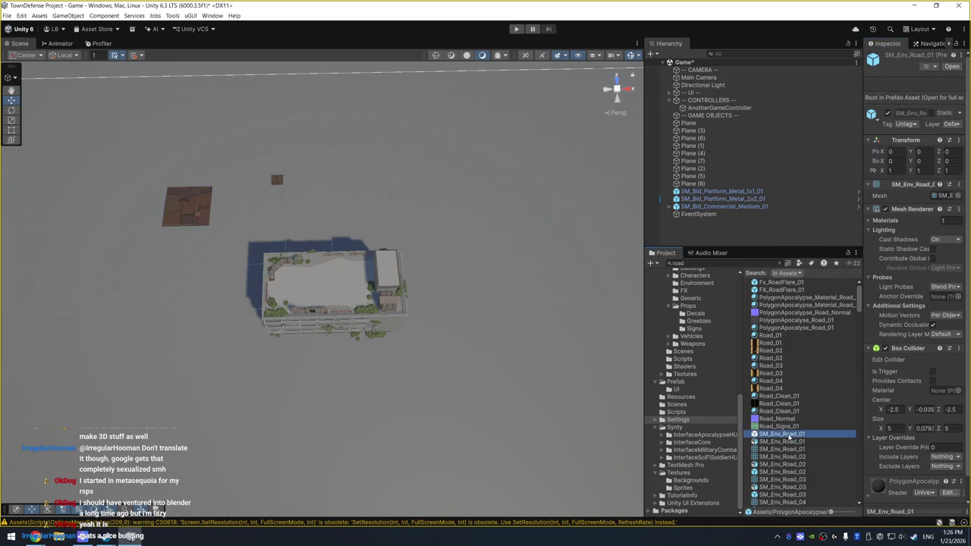
left_click(916, 512)
left_click(795, 472)
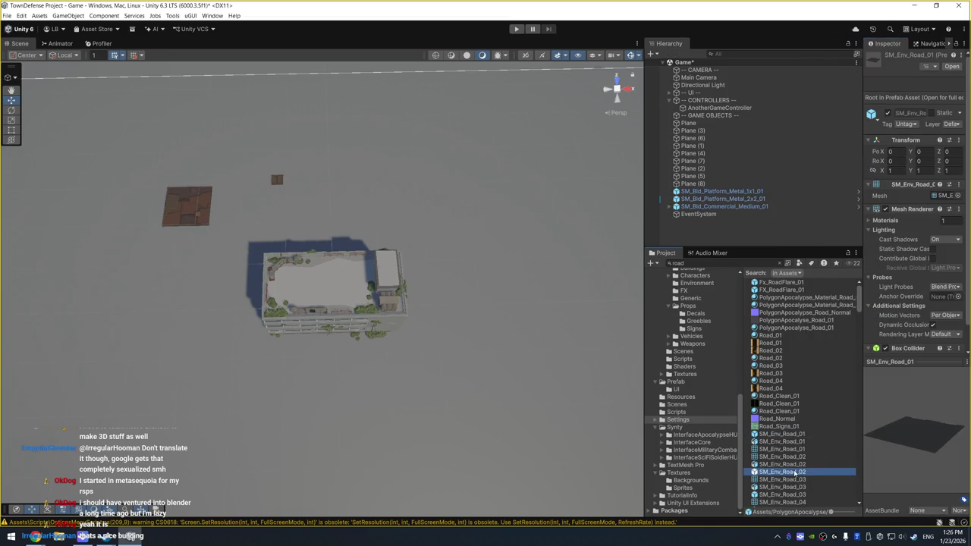
key("Down")
key("Down")
key("Down")
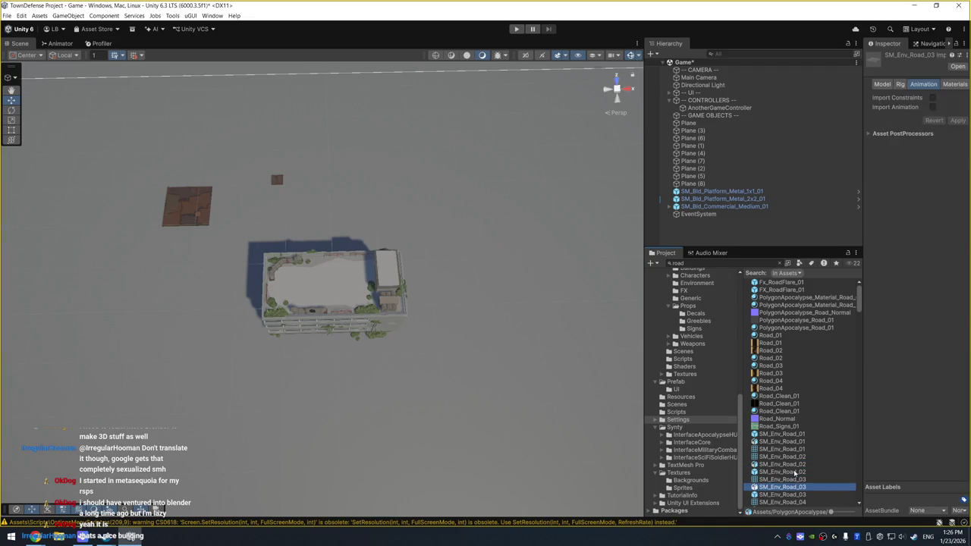
key("Down")
key("Down")
key("Down")
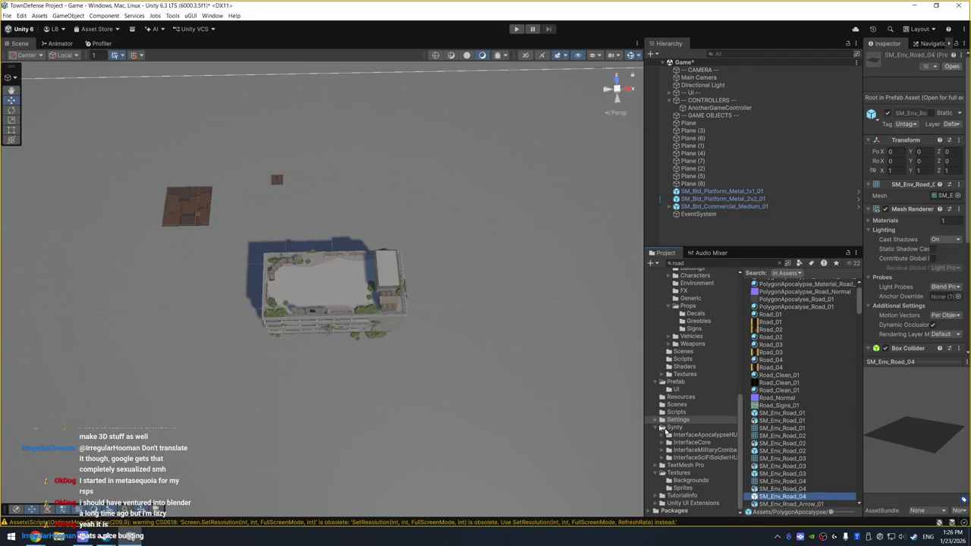
left_click_drag(642, 376, 620, 376)
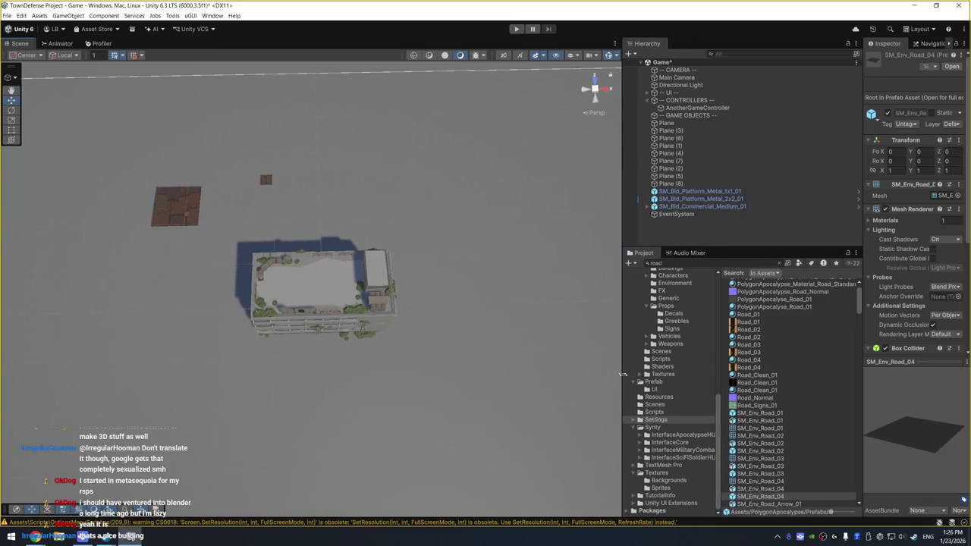
scroll(793, 394, "down", 10)
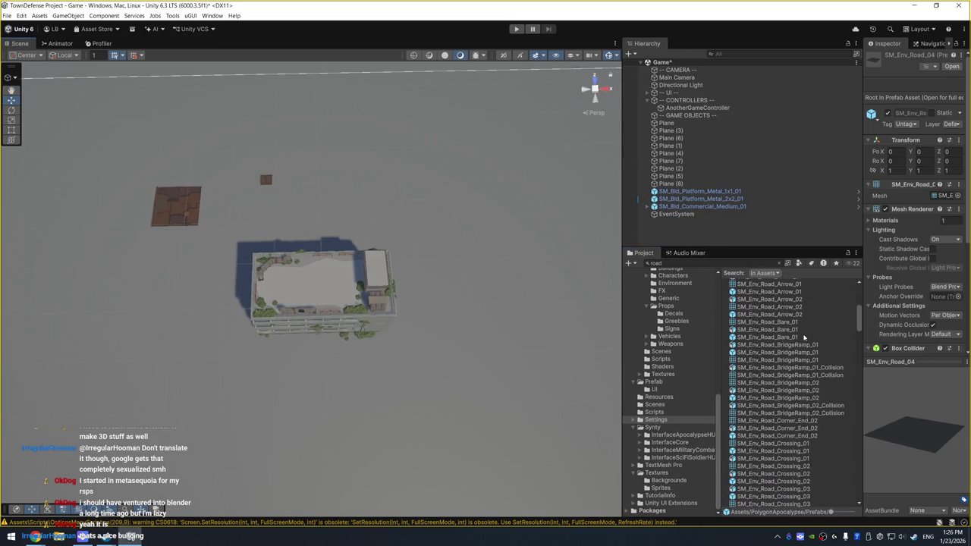
left_click(804, 337)
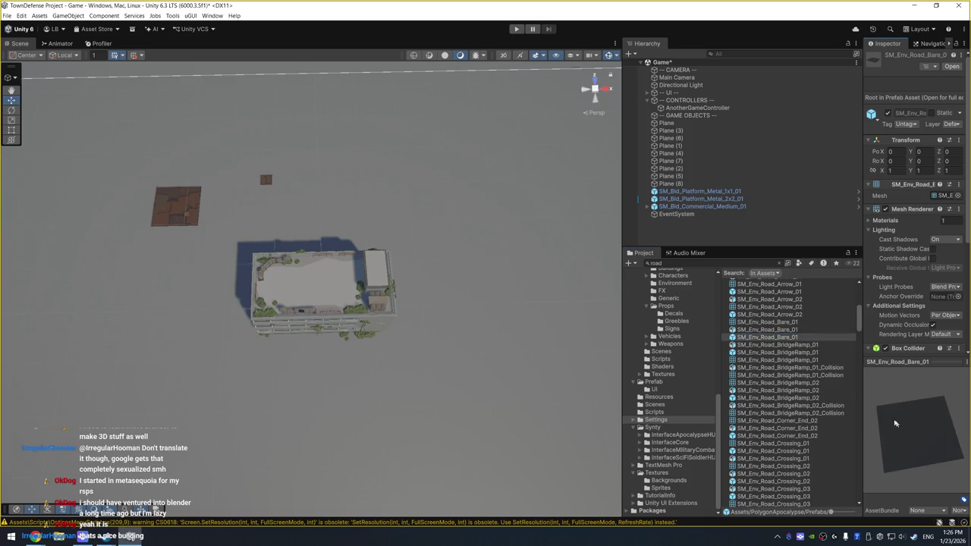
left_click(771, 397)
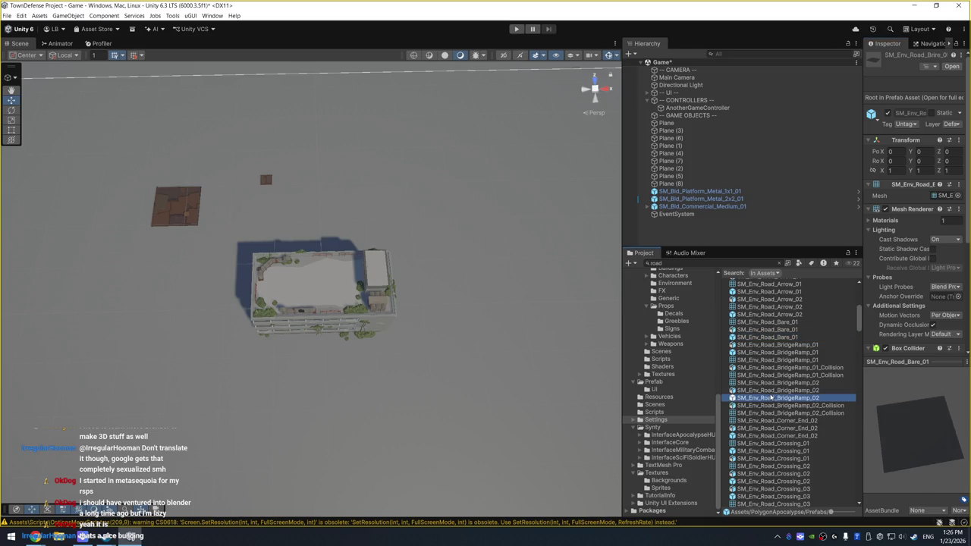
left_click(816, 445)
key("Down")
key("Down")
key("Down")
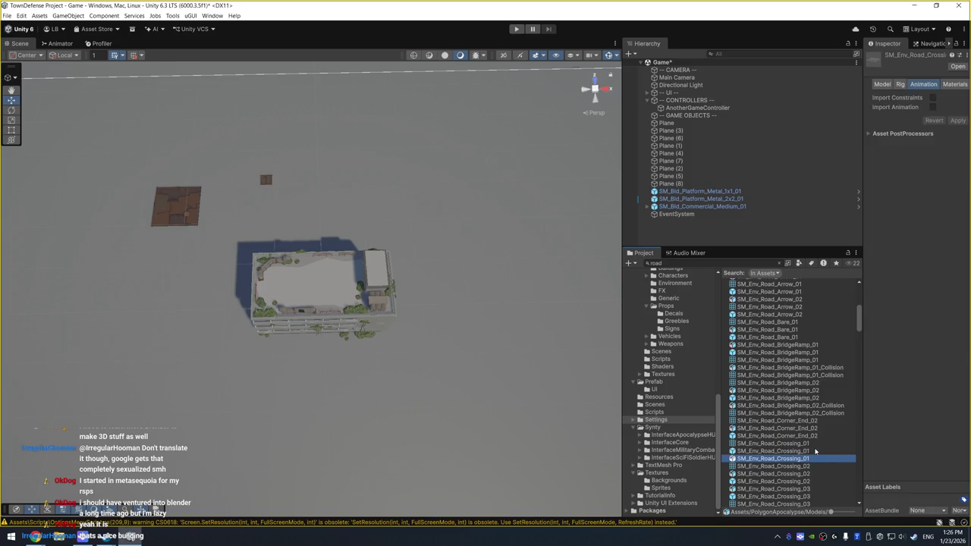
key("Down")
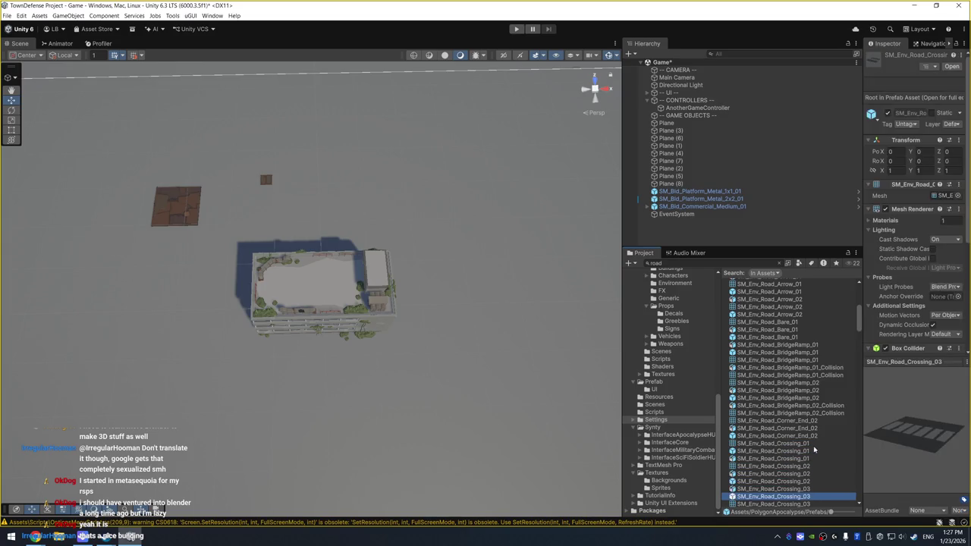
Check the Dirt road pieces and SM_Env_Road_Lines_01, then place Lines_01 right of the building
scroll(814, 447, "down", 5)
left_click(808, 381)
key("Down")
key("Down")
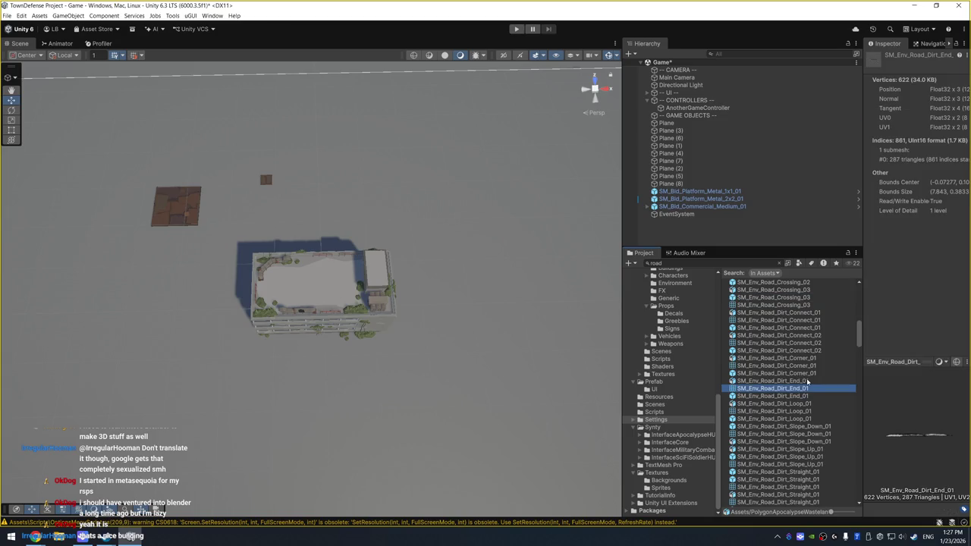
left_click(819, 327)
left_click(806, 456)
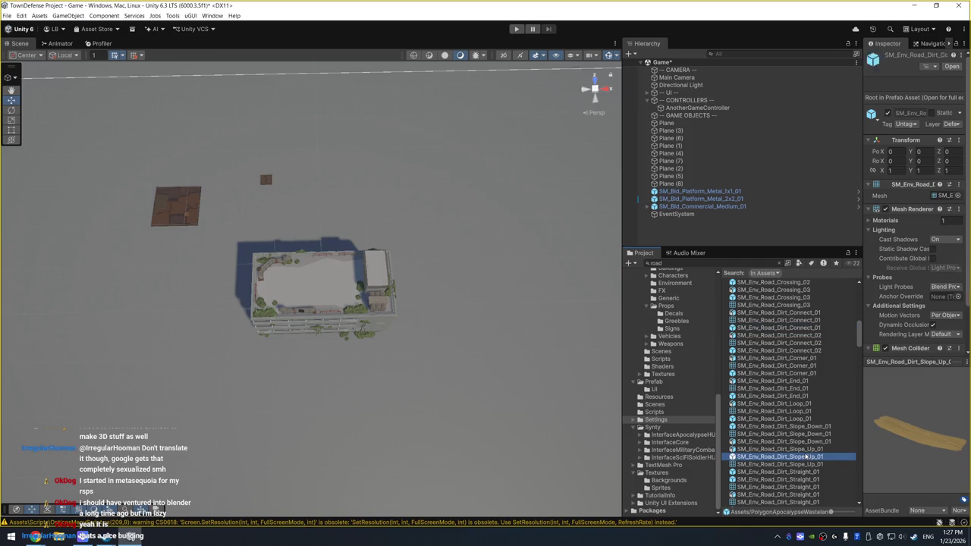
scroll(805, 451, "down", 3)
left_click(803, 436)
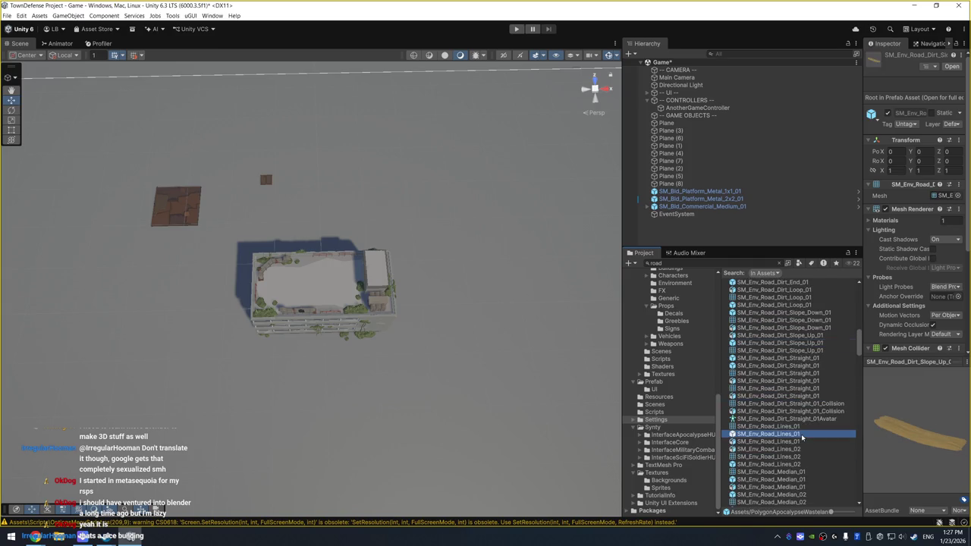
left_click_drag(906, 466, 896, 389)
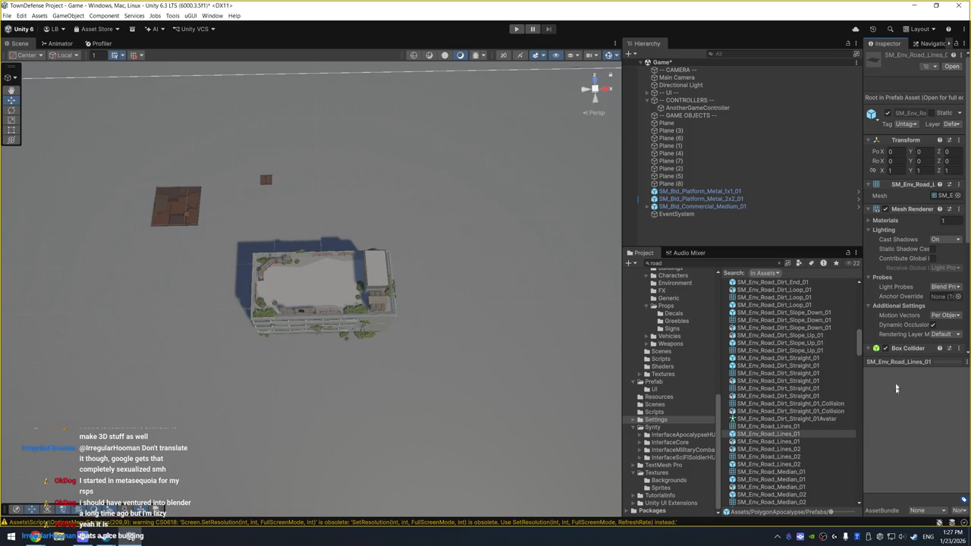
left_click_drag(900, 421, 906, 462)
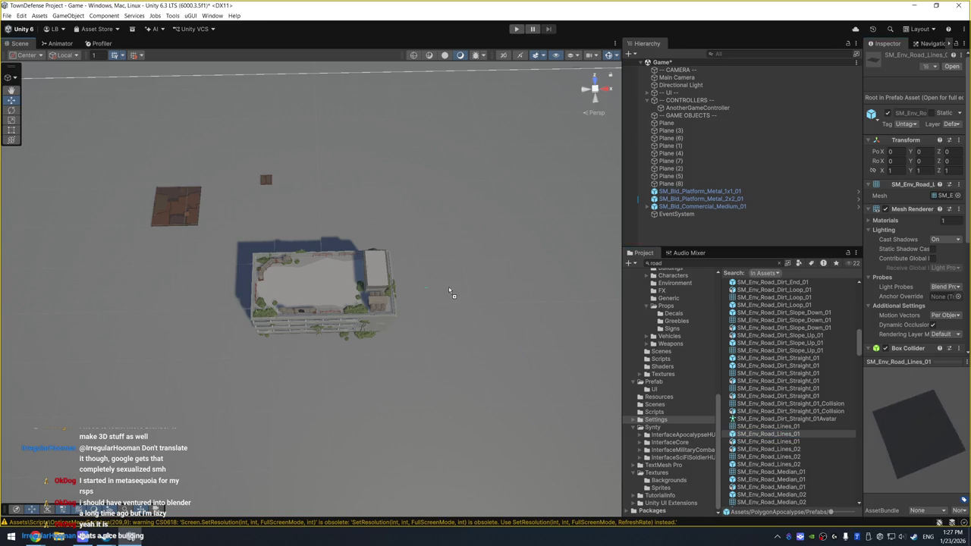
left_click_drag(449, 290, 446, 289)
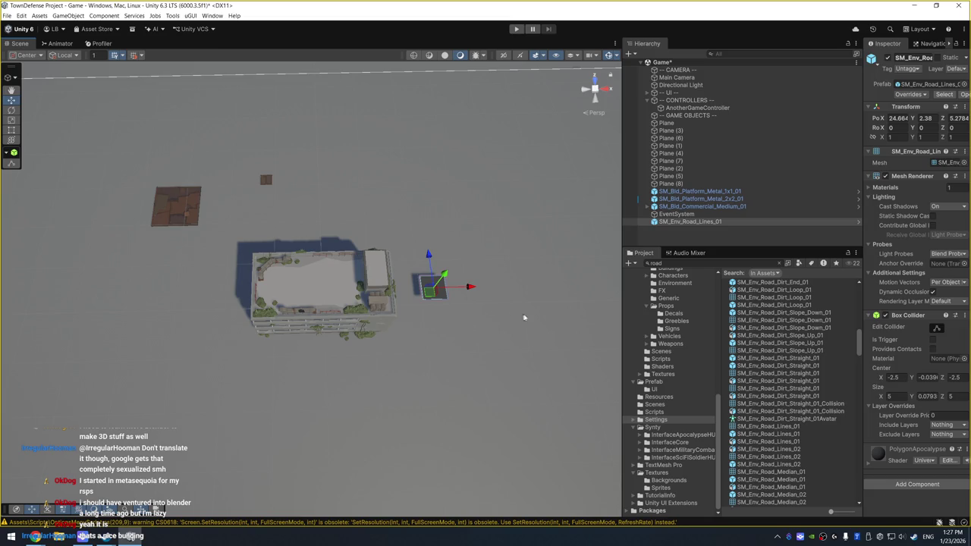
Delete the Road_Lines tile and place an SM_Env_Road_02 tile, lowering it onto the ground
key("Delete")
scroll(781, 333, "up", 10)
left_click(773, 329)
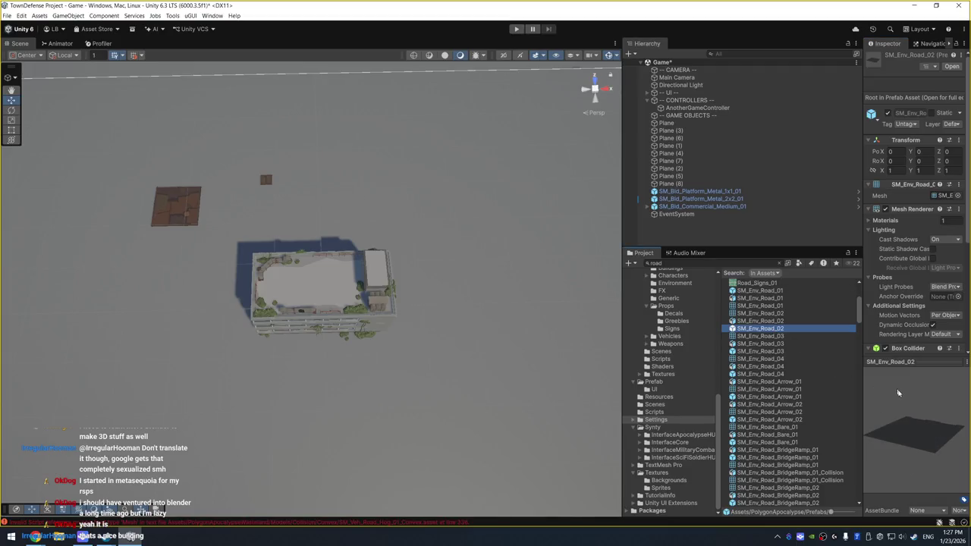
mouse_move(770, 332)
left_mouse_down()
mouse_move(413, 224)
mouse_move(315, 231)
left_mouse_up()
scroll(346, 239, "up", 1)
key("f")
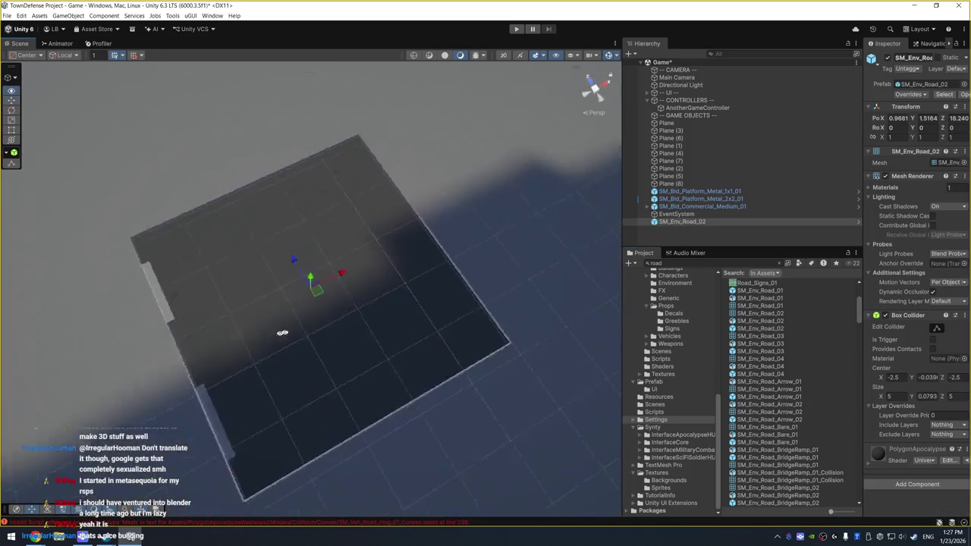
mouse_move(309, 267)
left_mouse_down()
mouse_move(412, 217)
mouse_move(513, 269)
left_mouse_up()
mouse_move(425, 321)
left_mouse_down()
mouse_move(496, 251)
mouse_move(686, 307)
left_mouse_up()
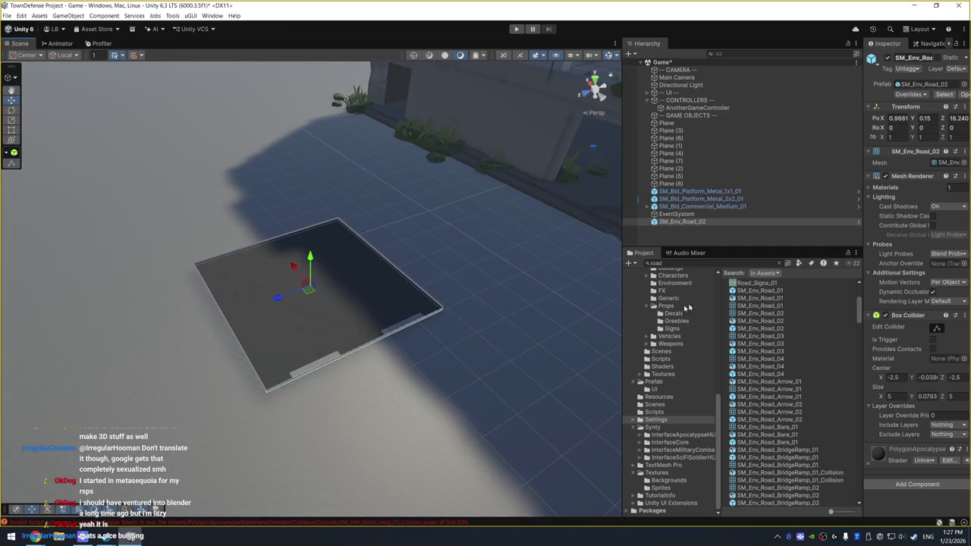
Place an SM_Env_Road_04 tile, delete the old SM_Env_Road_02 tile, and frame the new one
left_click(771, 374)
mouse_move(771, 375)
left_mouse_down()
mouse_move(599, 361)
mouse_move(228, 409)
mouse_move(4, 379)
left_mouse_up()
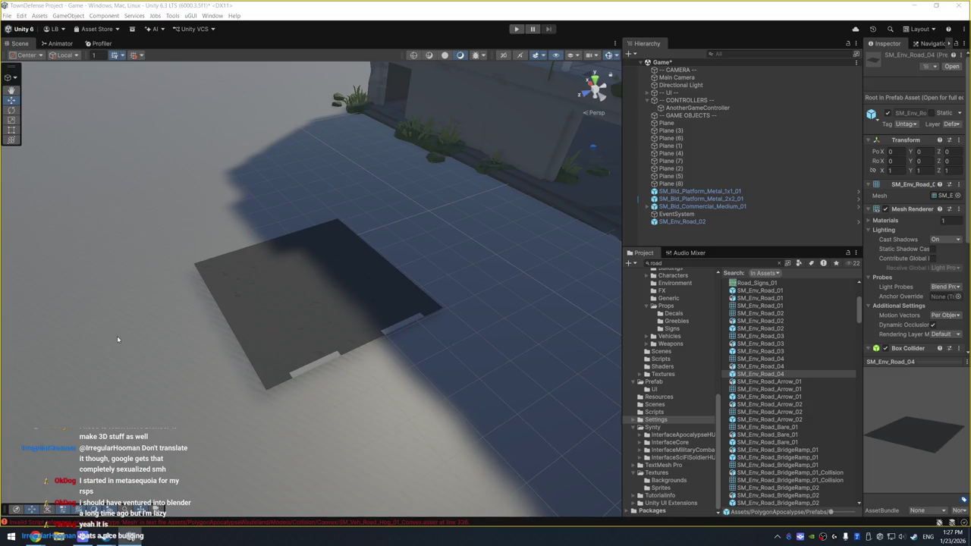
scroll(199, 345, "down", 2)
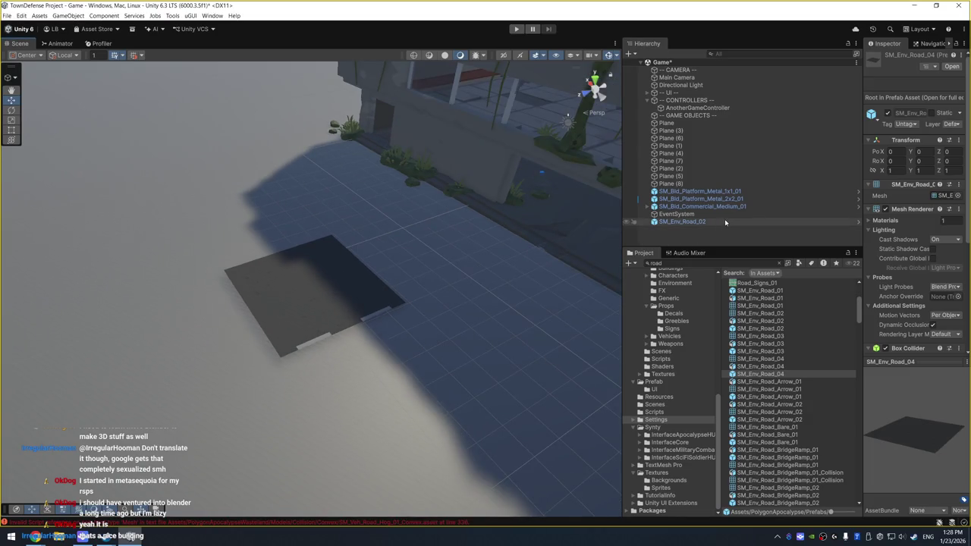
mouse_move(773, 375)
left_mouse_down()
mouse_move(81, 329)
mouse_move(98, 329)
left_mouse_up()
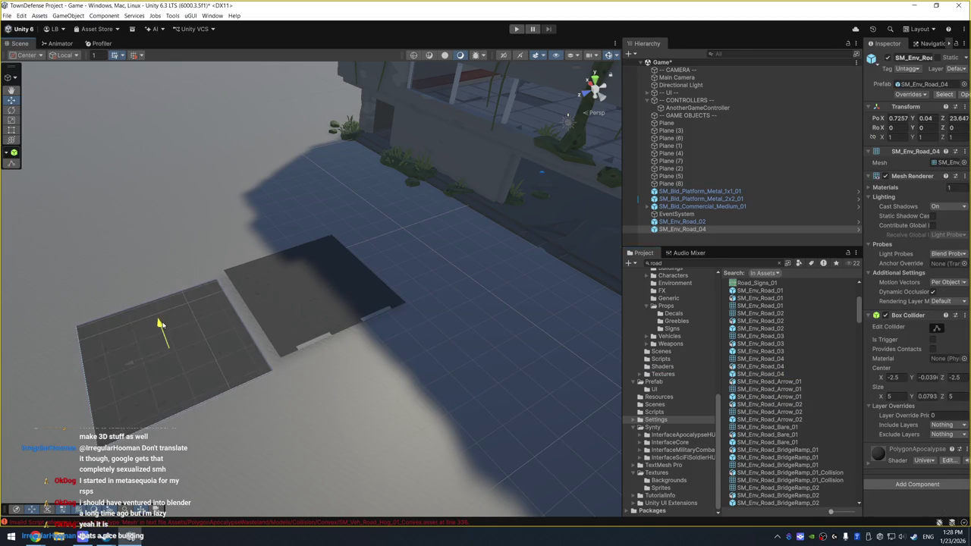
left_click(346, 304)
key("Delete")
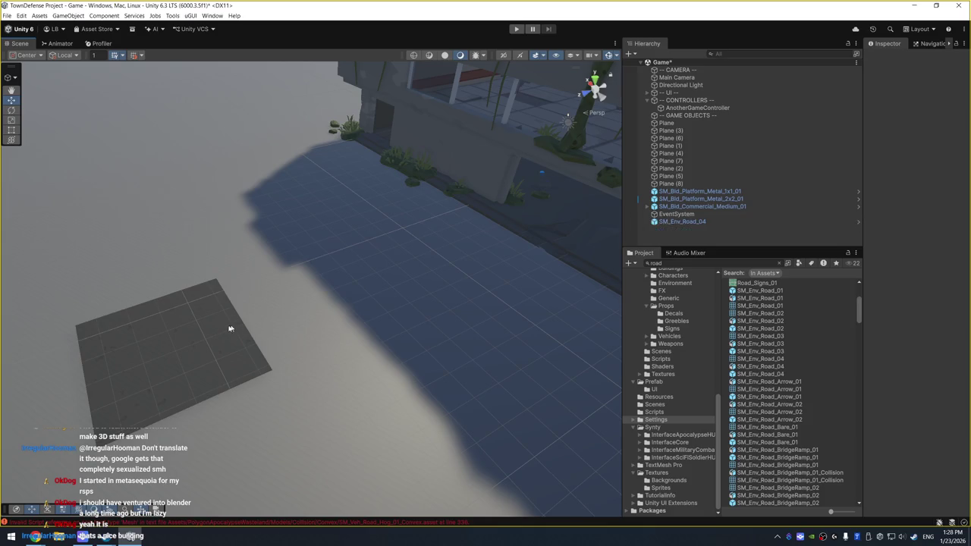
left_click(231, 328)
scroll(231, 327, "up", 1)
key("f")
mouse_move(346, 319)
left_mouse_down()
mouse_move(349, 304)
mouse_move(369, 306)
mouse_move(417, 340)
left_mouse_up()
left_click(758, 262)
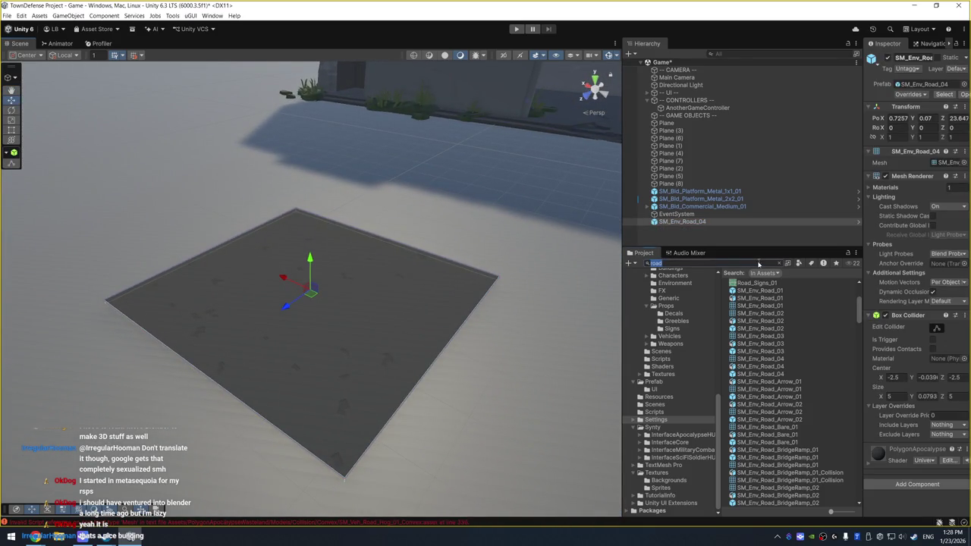
type("curb")
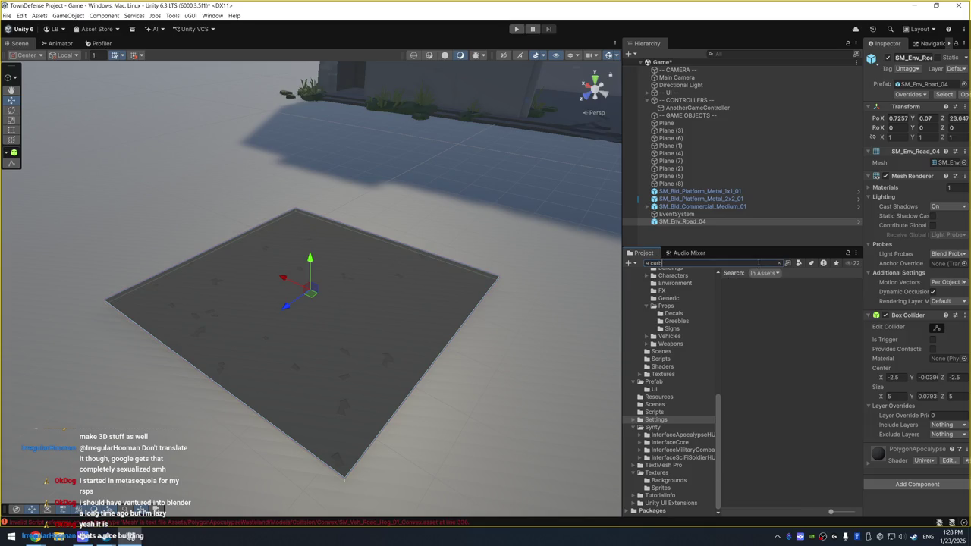
key("BackSpace")
key("BackSpace")
type("ad")
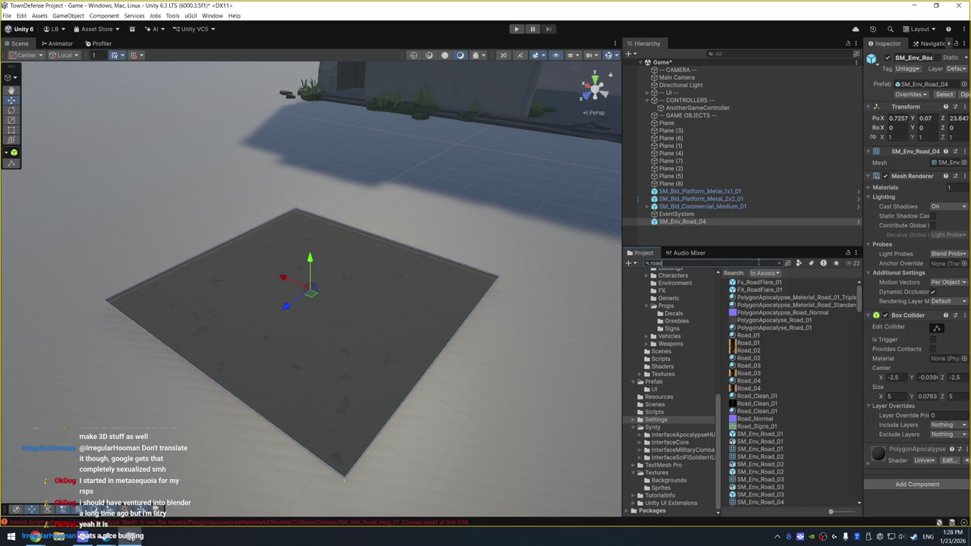
scroll(789, 407, "down", 5)
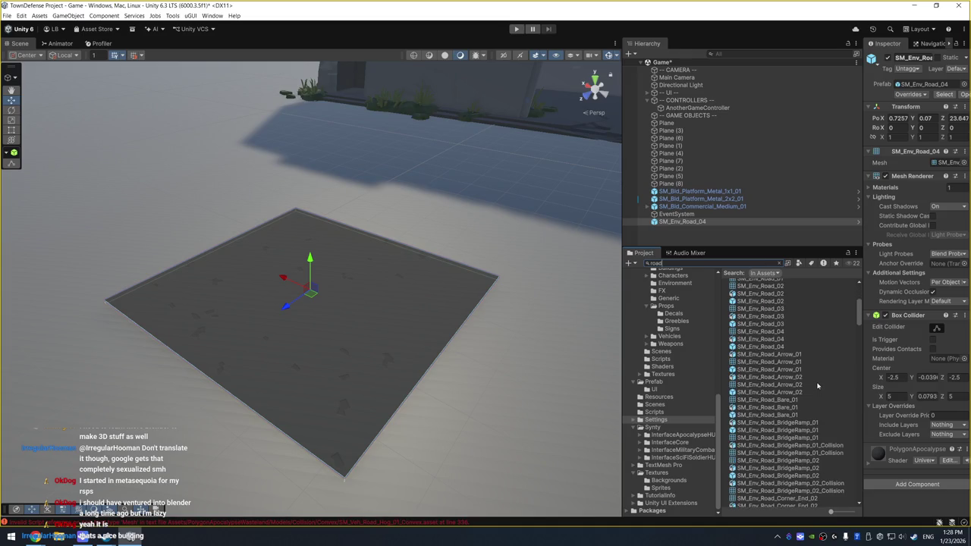
scroll(832, 409, "down", 5)
left_click(818, 343)
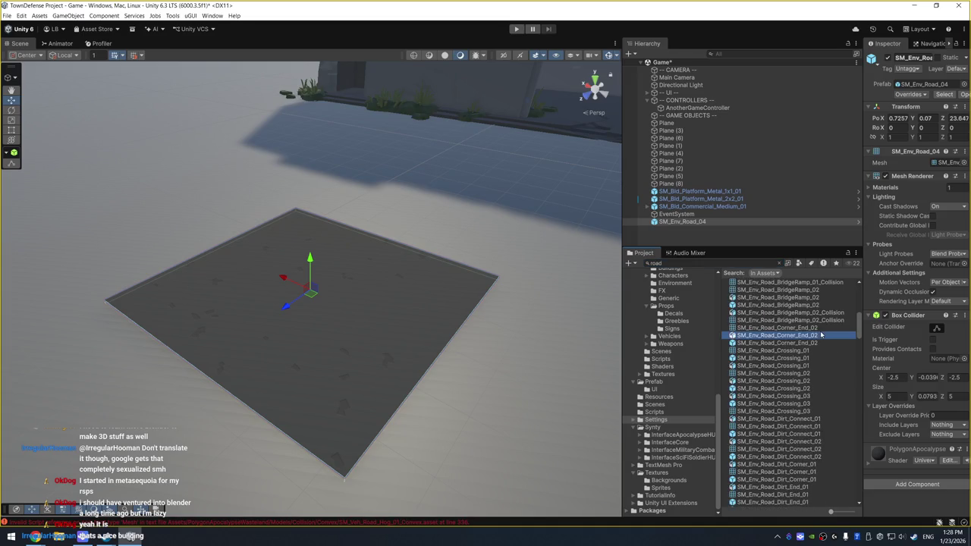
left_click_drag(916, 427, 838, 410)
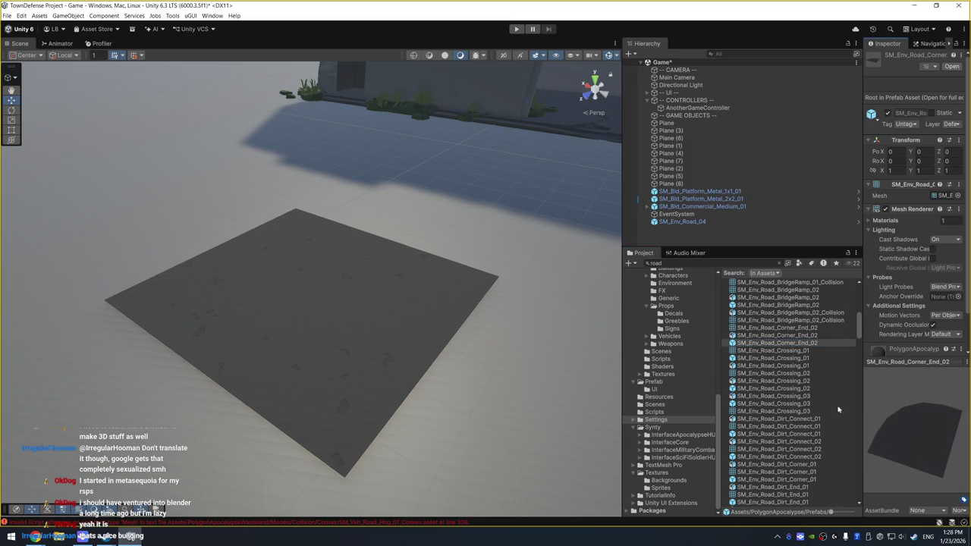
left_click(819, 421)
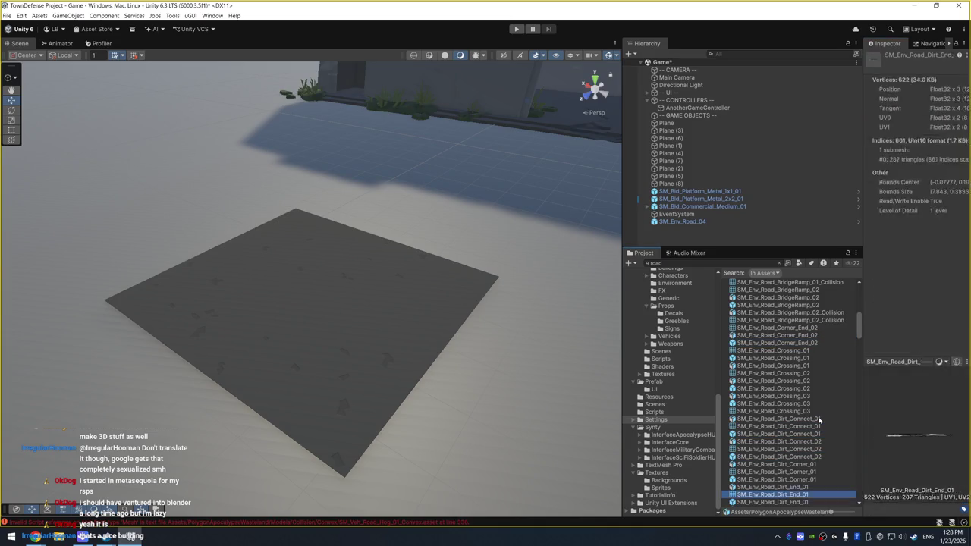
scroll(819, 420, "down", 5)
left_click(825, 399)
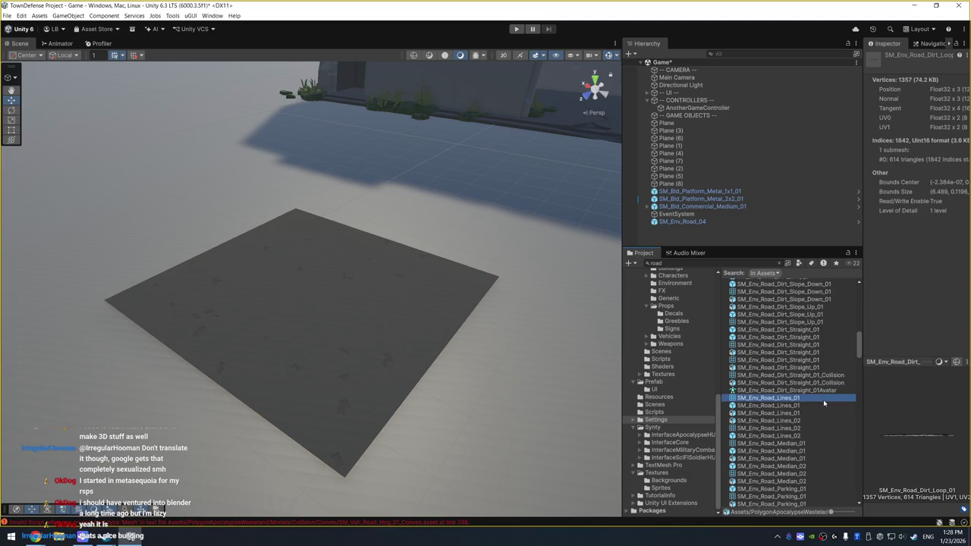
left_click(803, 452)
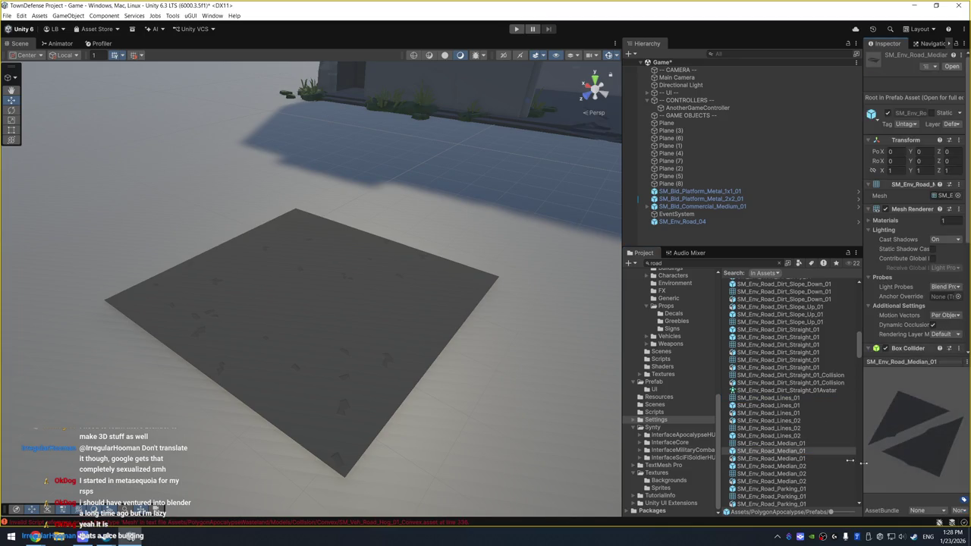
left_click(799, 491)
scroll(809, 451, "down", 3)
scroll(809, 450, "down", 6)
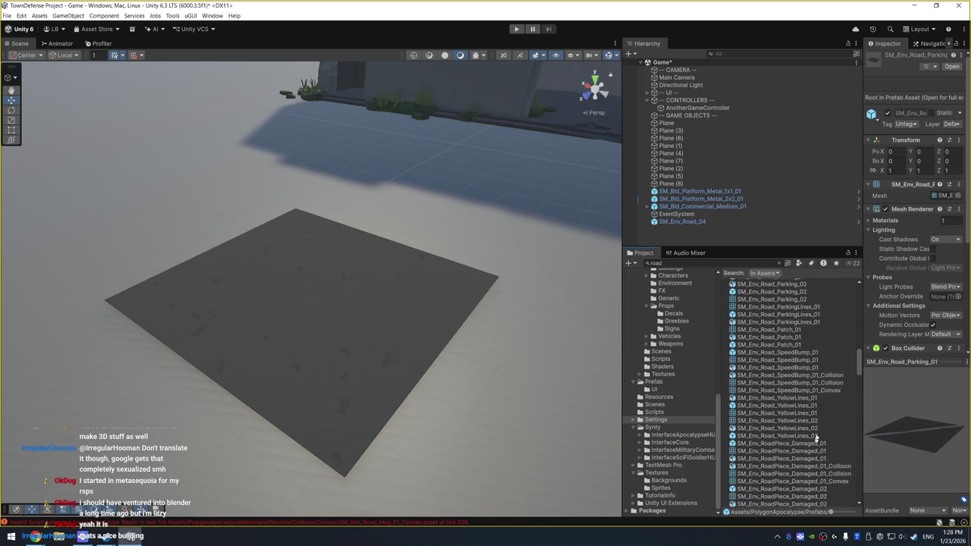
key("Down")
key("Down")
key("Down")
scroll(822, 392, "down", 5)
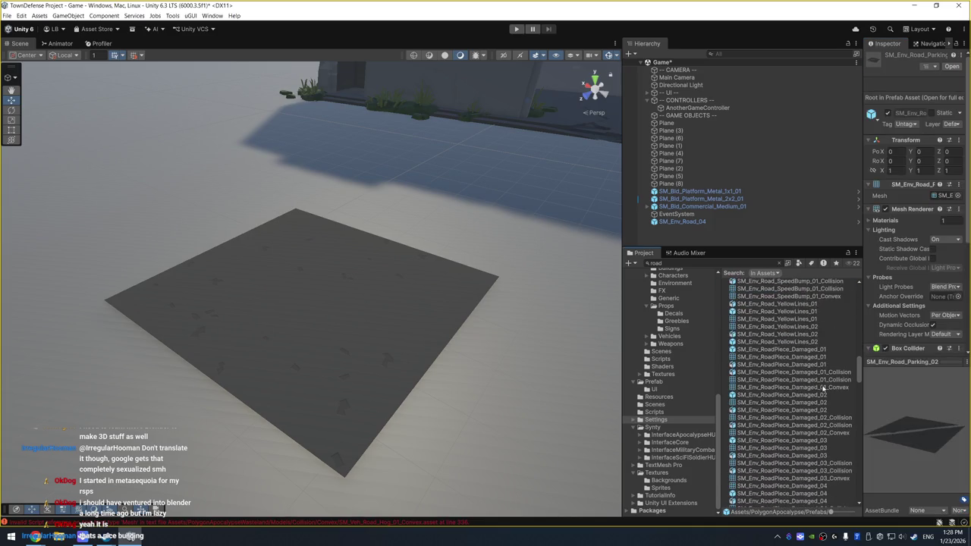
left_click(799, 312)
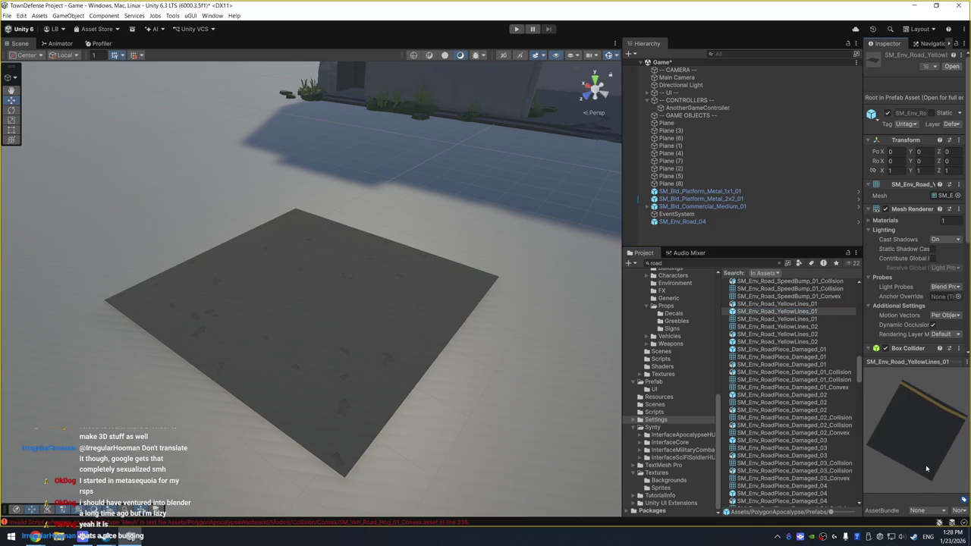
left_click(805, 372)
left_click(804, 349)
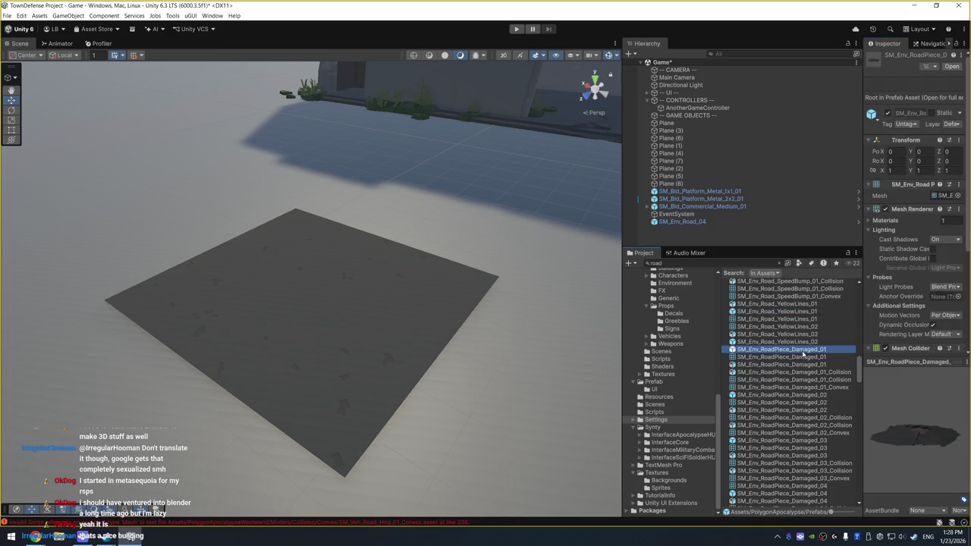
key("Up")
key("Down")
key("Down")
key("Down")
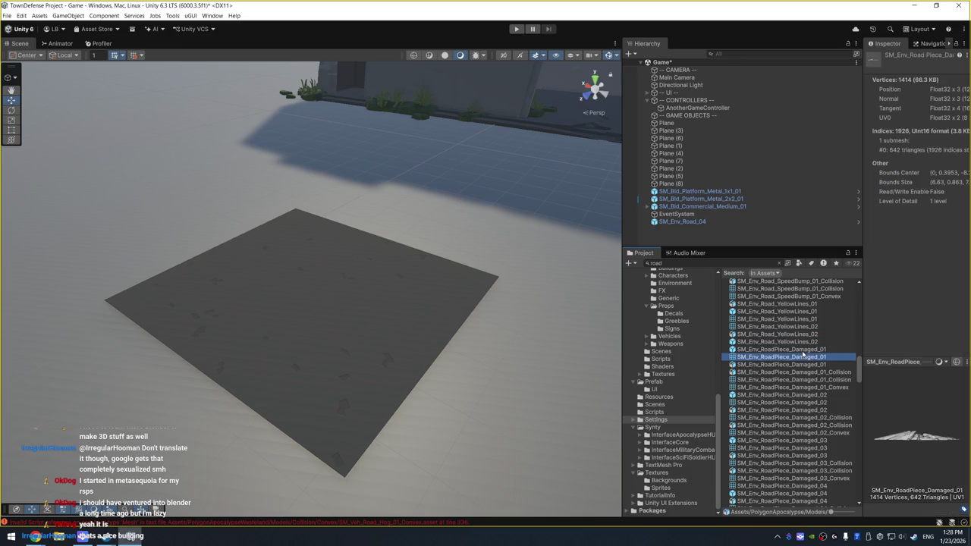
key("Down")
key("Down")
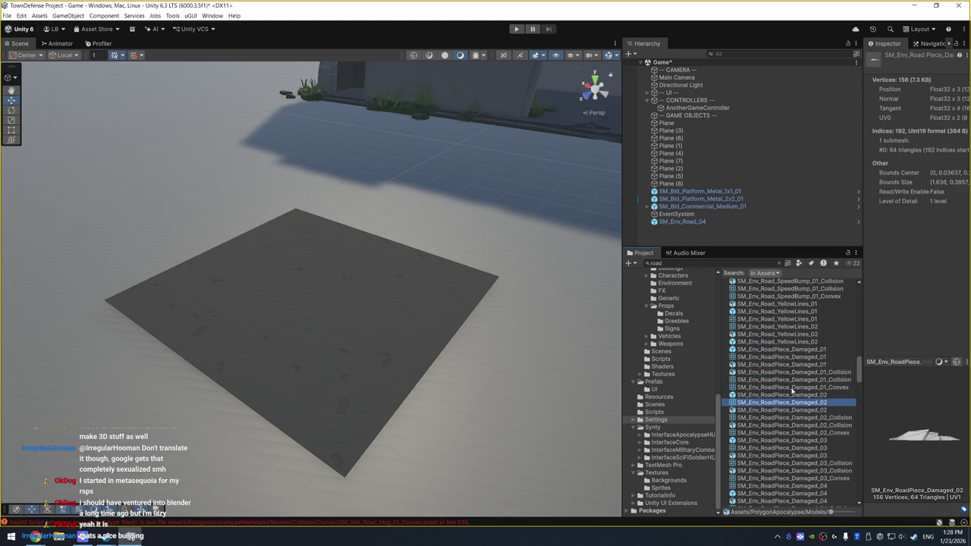
left_click(813, 440)
scroll(812, 439, "down", 5)
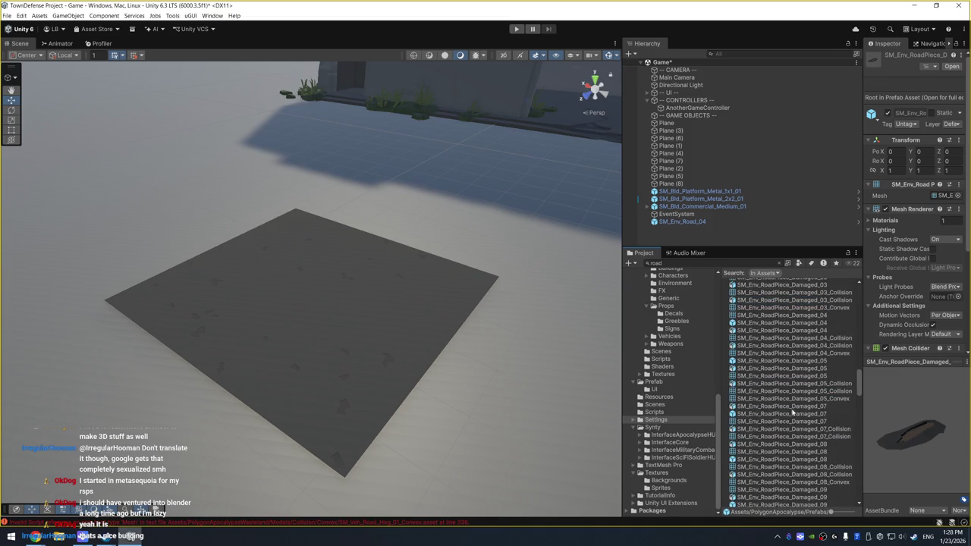
left_click(797, 414)
scroll(787, 451, "down", 4)
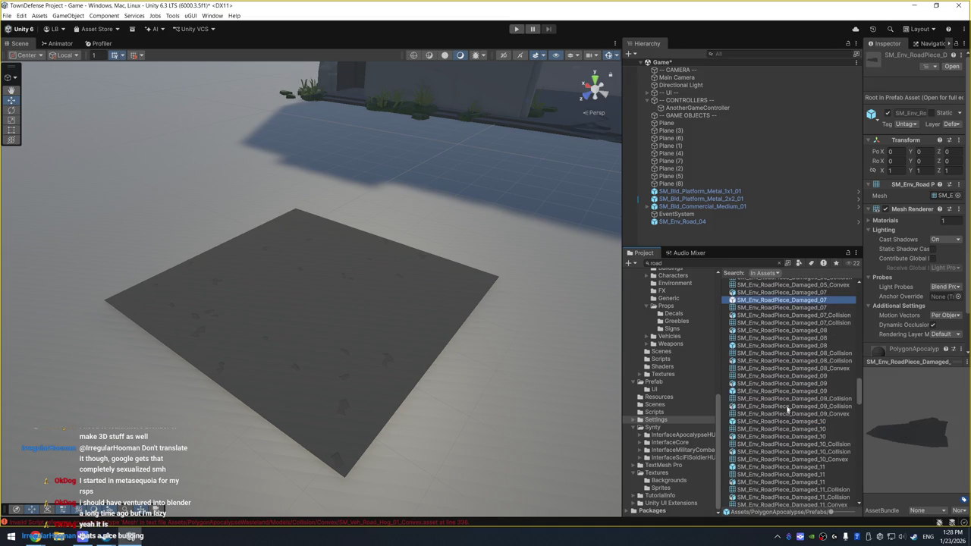
left_click(809, 392)
scroll(809, 393, "down", 8)
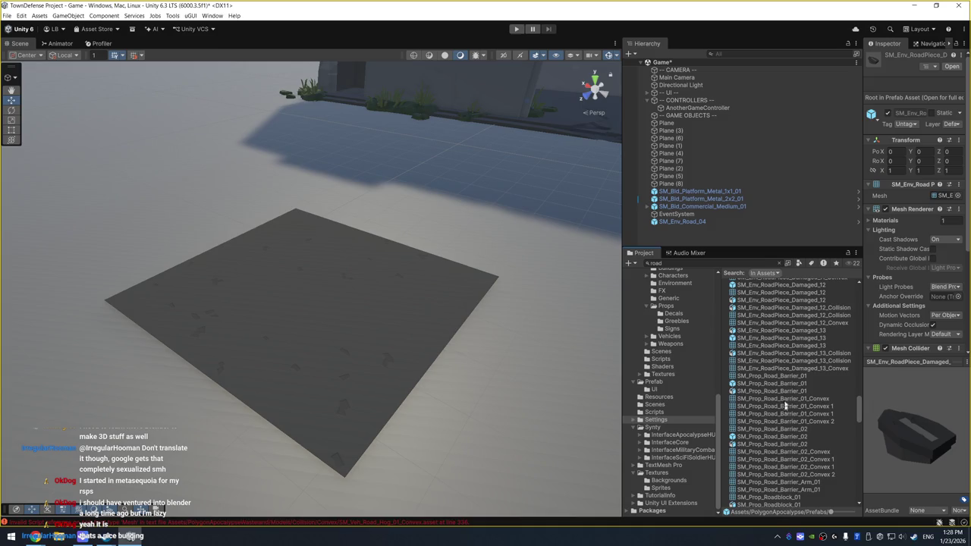
left_click(790, 385)
left_click(776, 437)
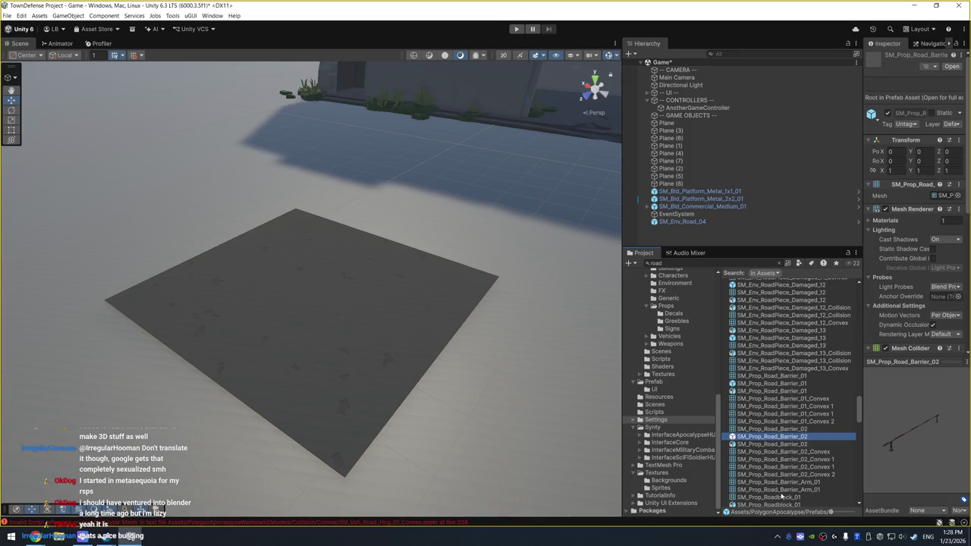
scroll(789, 438, "down", 4)
left_click(769, 398)
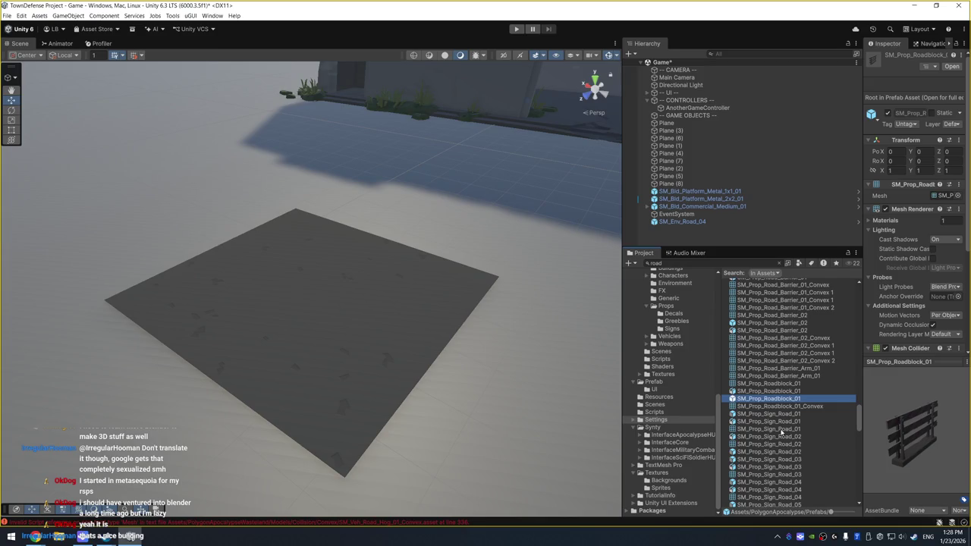
scroll(782, 425, "down", 1)
left_click(778, 423)
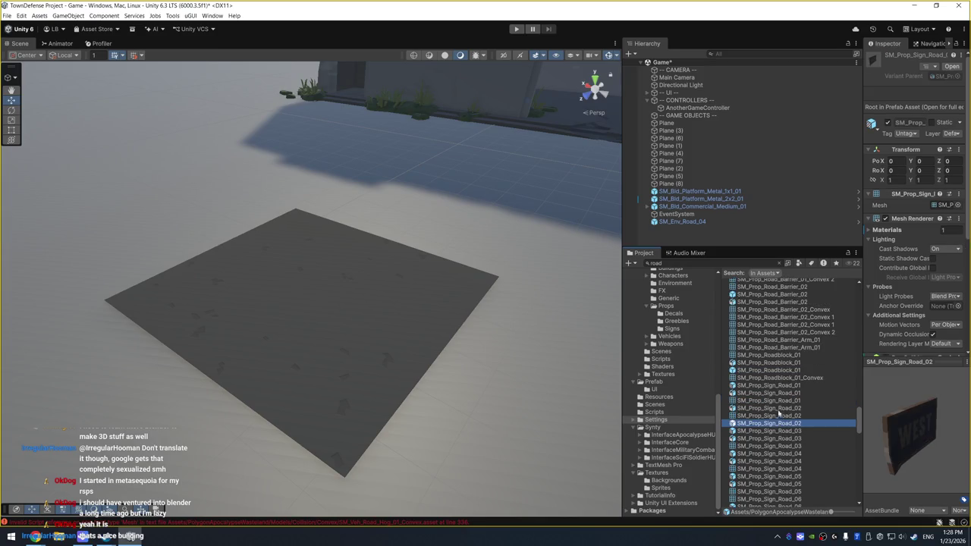
left_click(776, 453)
scroll(773, 459, "down", 5)
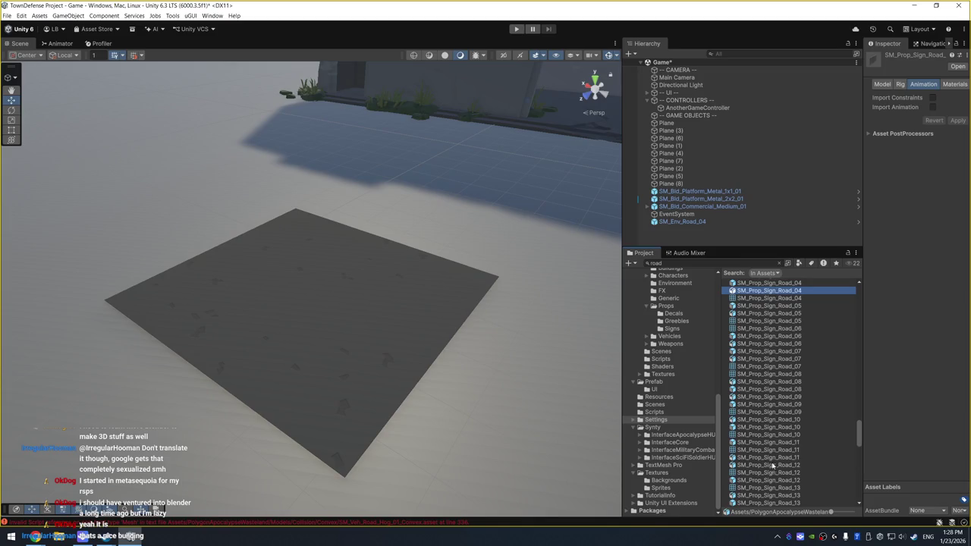
left_click(789, 395)
scroll(791, 390, "down", 3)
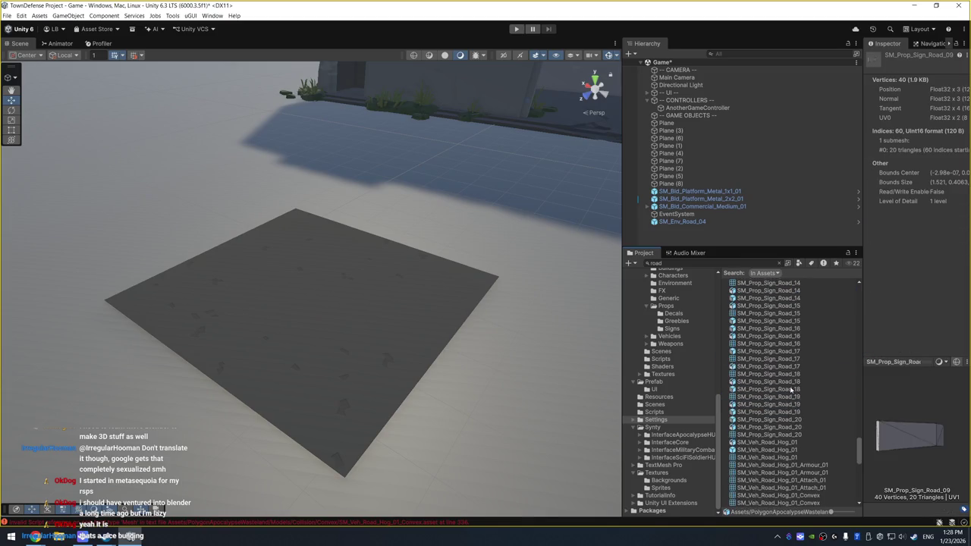
scroll(808, 440, "down", 10)
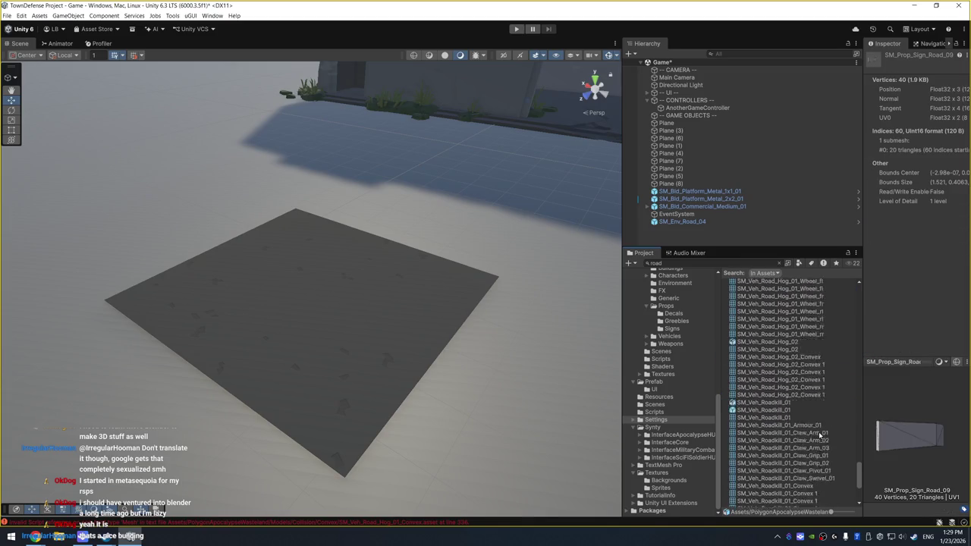
scroll(812, 409, "up", 20)
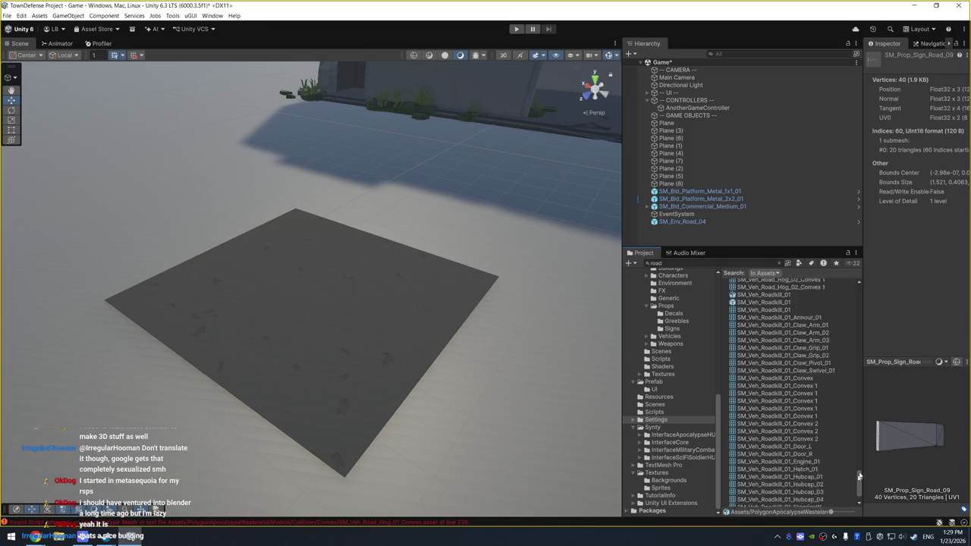
left_click(719, 264)
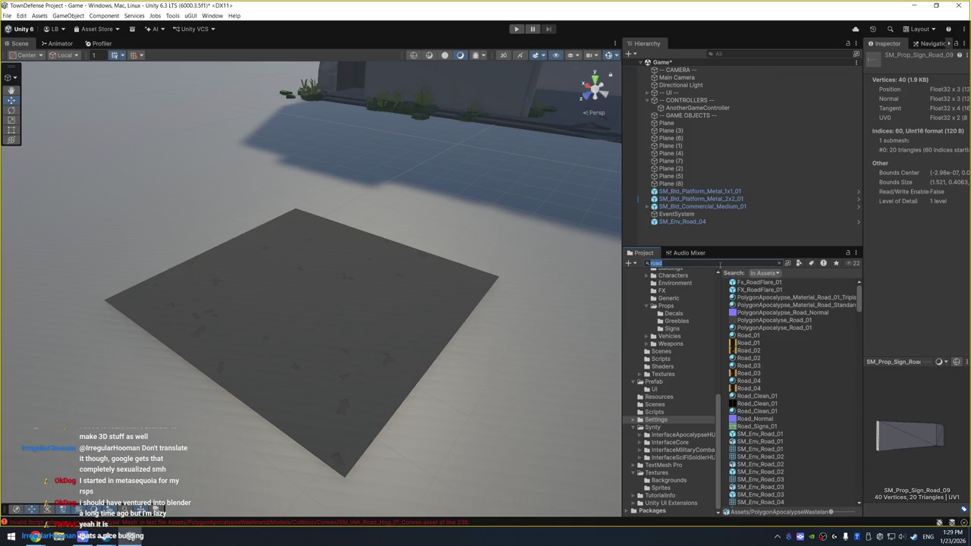
Search the project for 'stone' and preview the bunker stone floor prefab
type("stone")
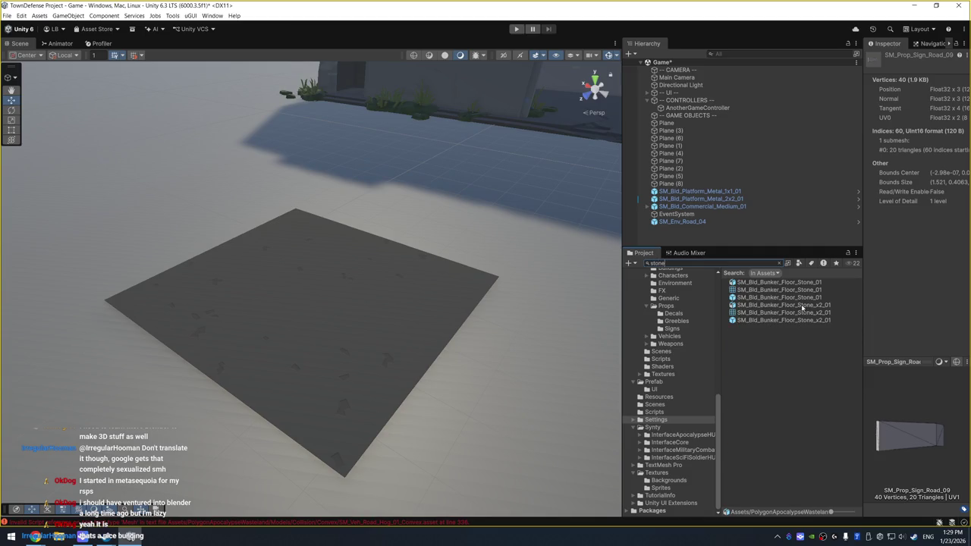
left_click(802, 298)
left_click(734, 264)
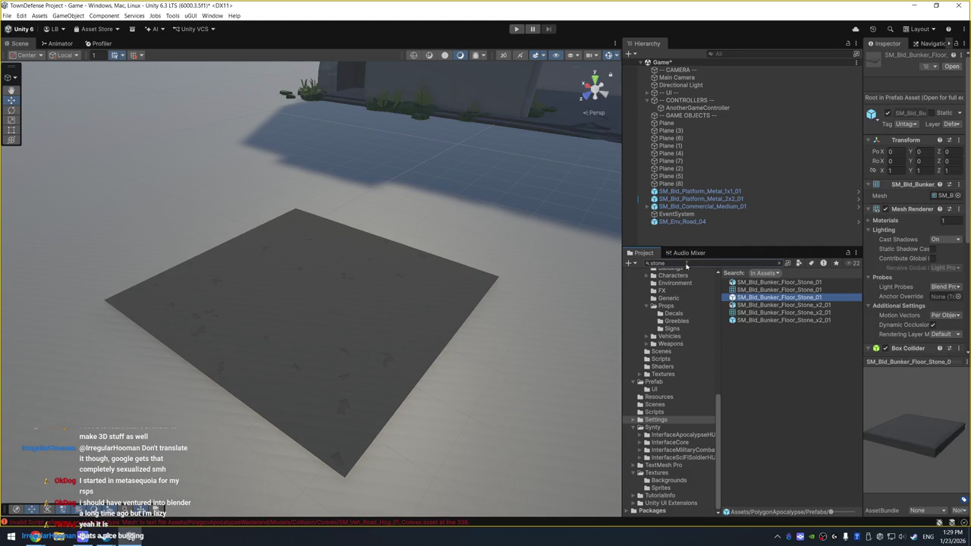
Preview SM_Prop_Brick_01 and the SM_Prop_Brick_Half_01 and _02 props
type("brick")
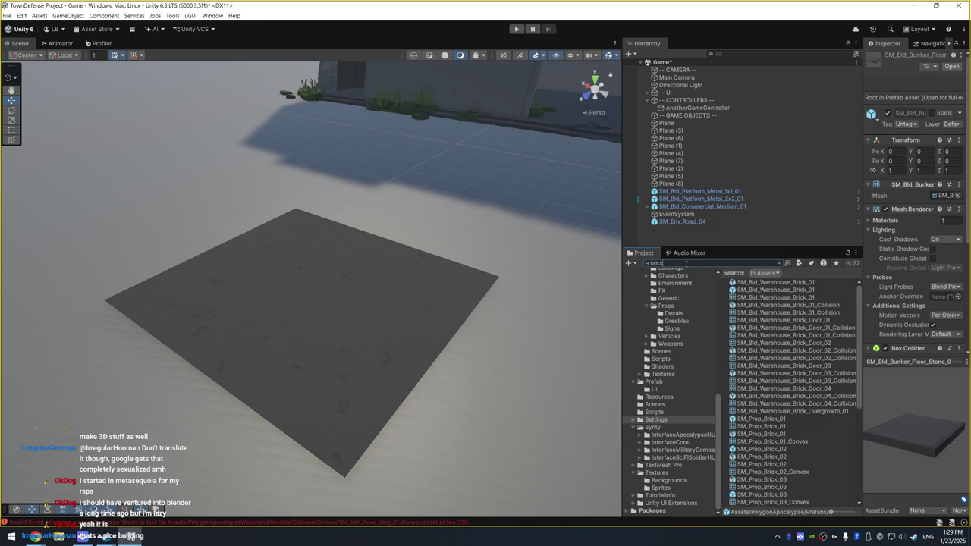
left_click(800, 419)
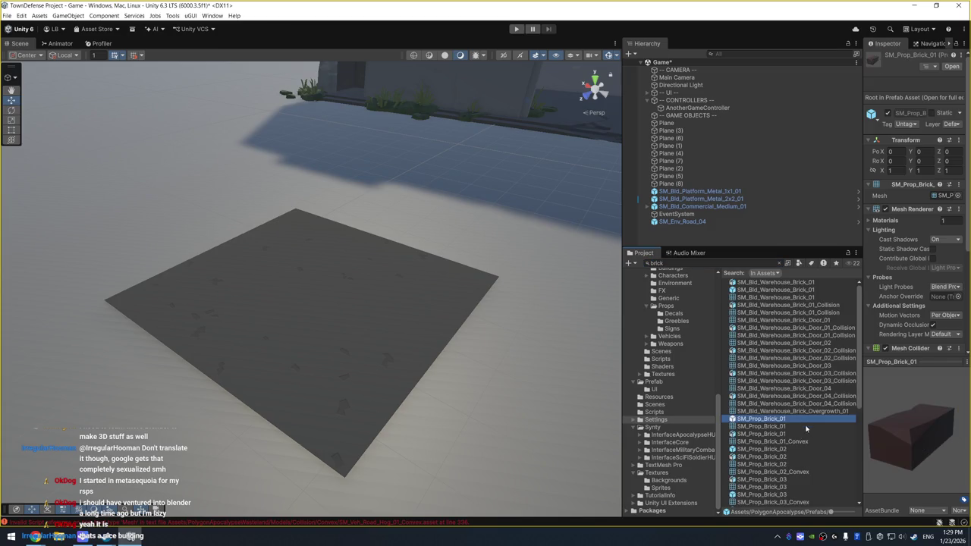
scroll(801, 438, "down", 5)
left_click(799, 404)
left_click(796, 397)
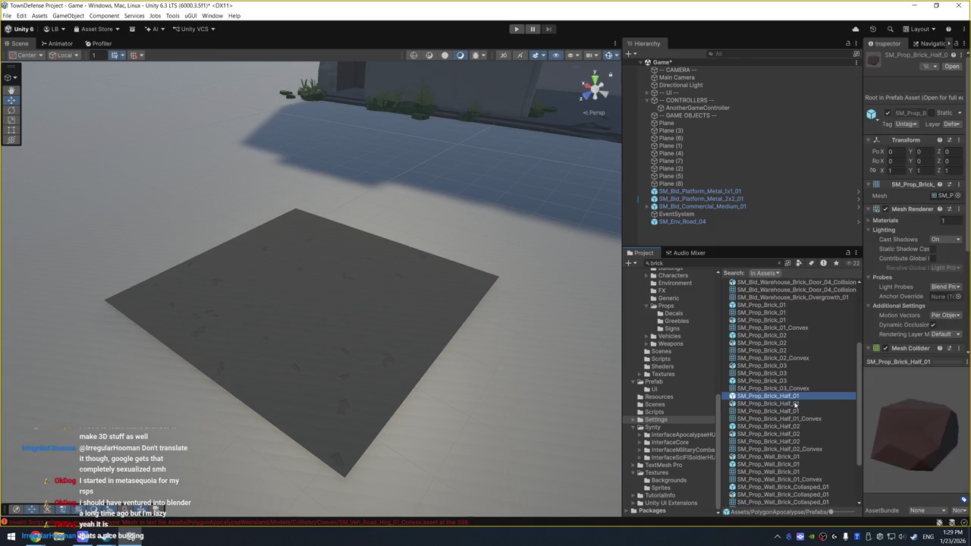
left_click(795, 405)
left_click(793, 427)
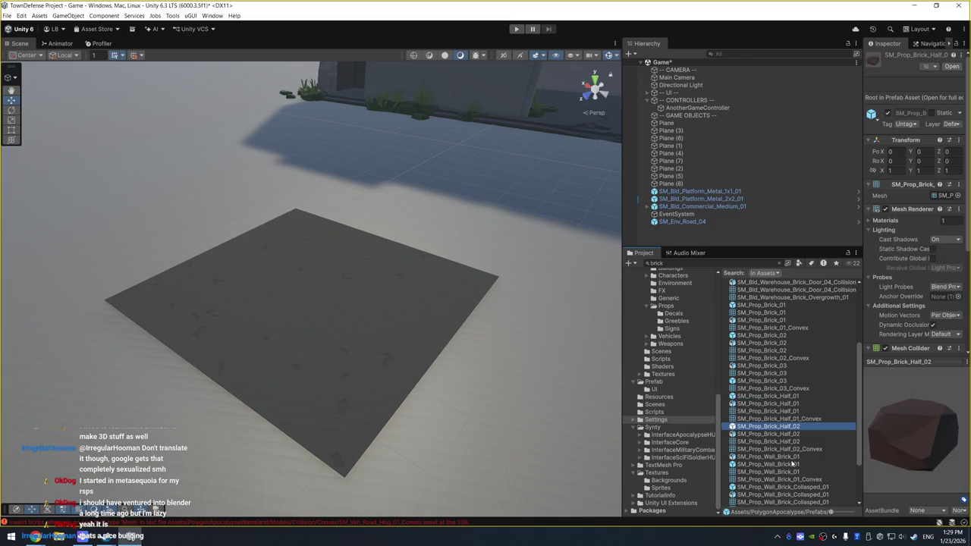
Preview the SM_Prop_Wall_Brick_01 assets and the collapsed brick wall prop
left_click(790, 457)
left_click(792, 464)
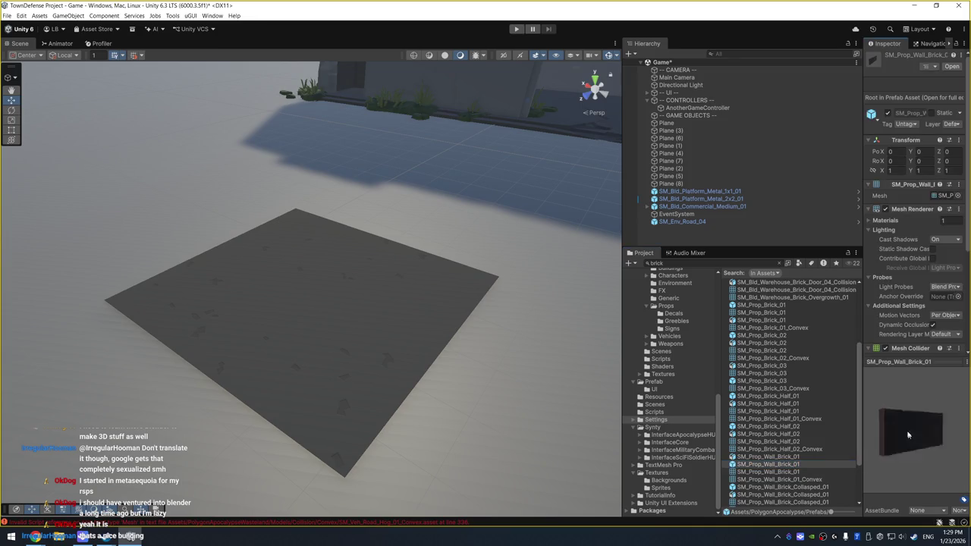
left_click_drag(906, 429, 944, 430)
scroll(793, 435, "down", 3)
left_click(788, 419)
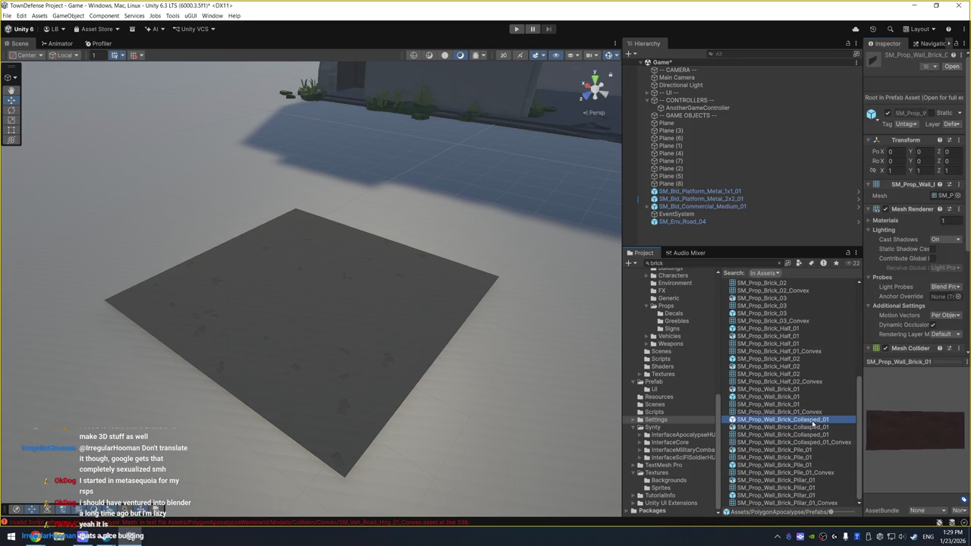
Search the project assets for 'guardr'
left_click(684, 254)
left_click(639, 253)
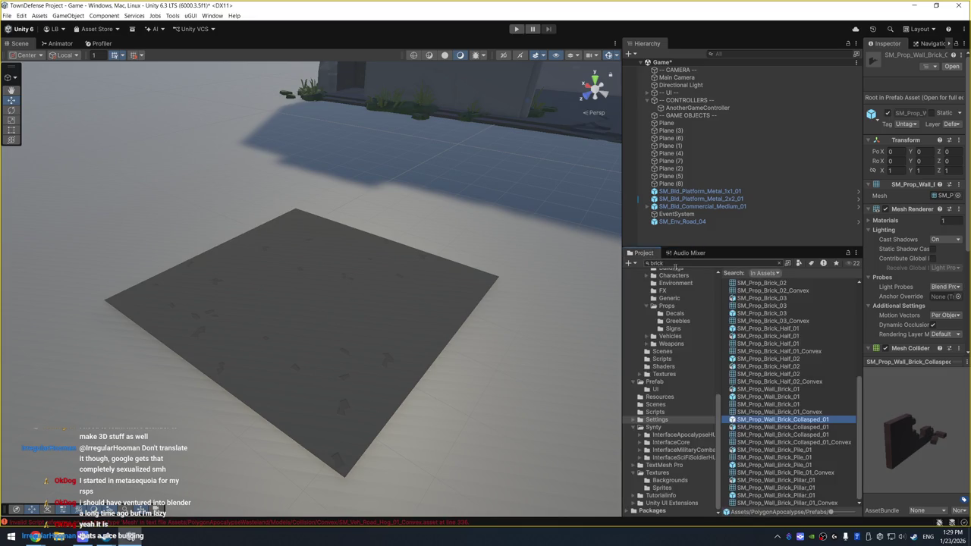
left_click(682, 263)
type("guard")
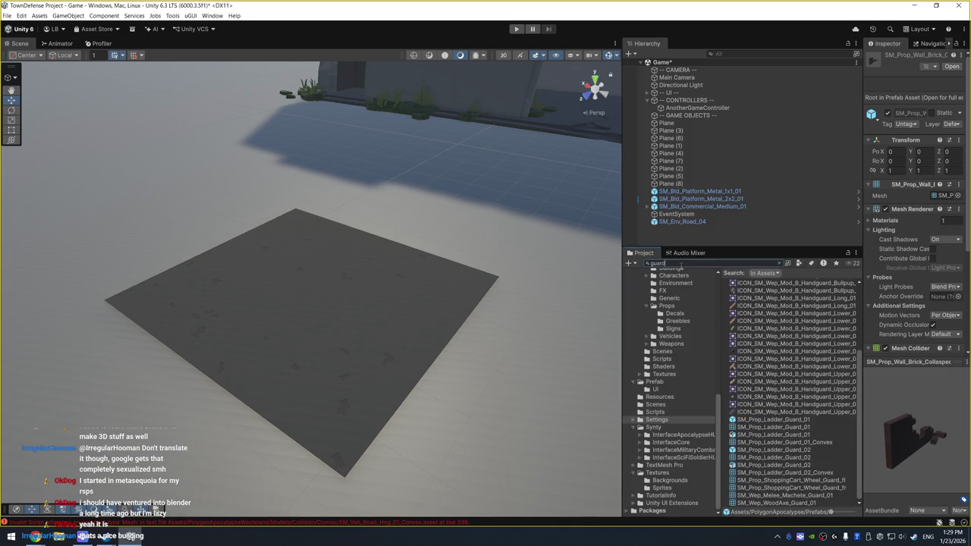
type("rail")
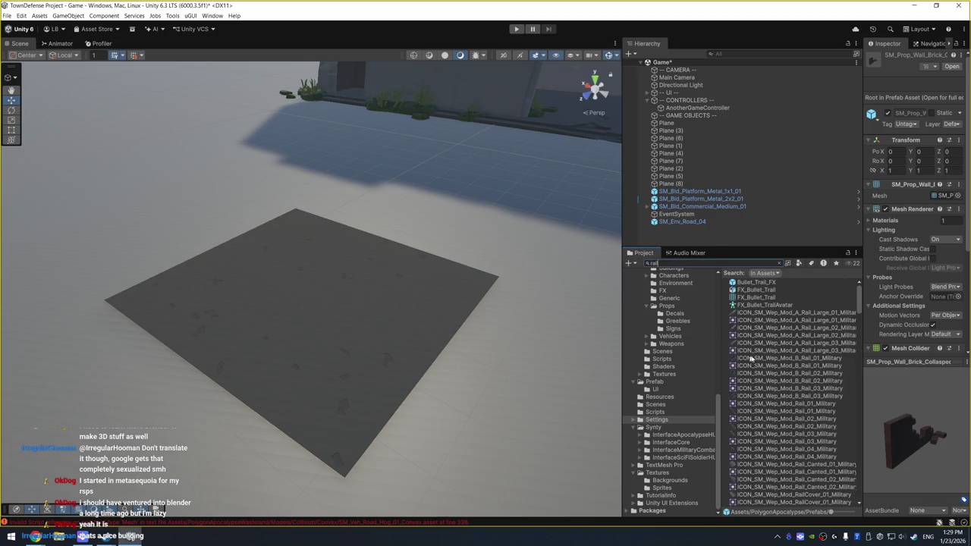
Preview SM_Bld_Platform_Railing_04, _03, _01 and SM_Bld_Platform_Railing_Stick_01
scroll(788, 355, "down", 3)
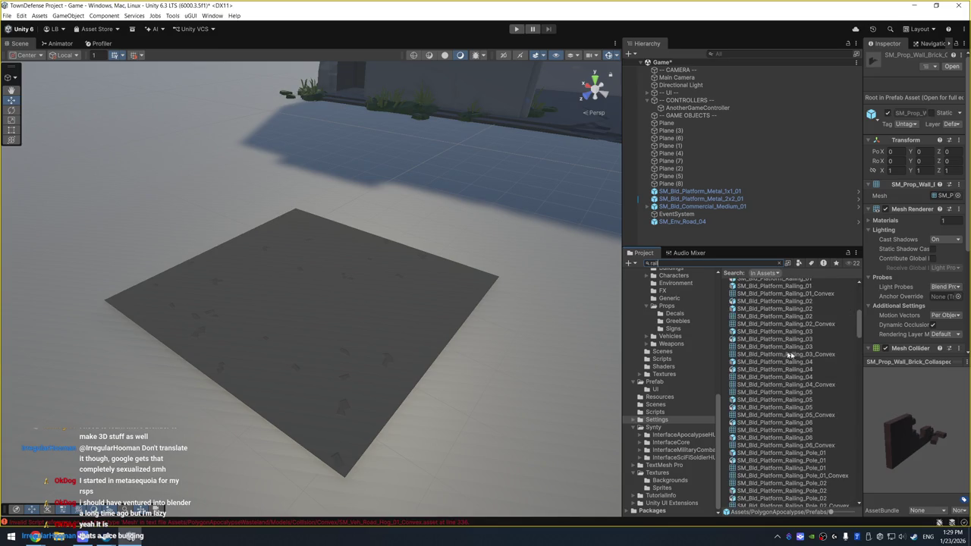
left_click(790, 369)
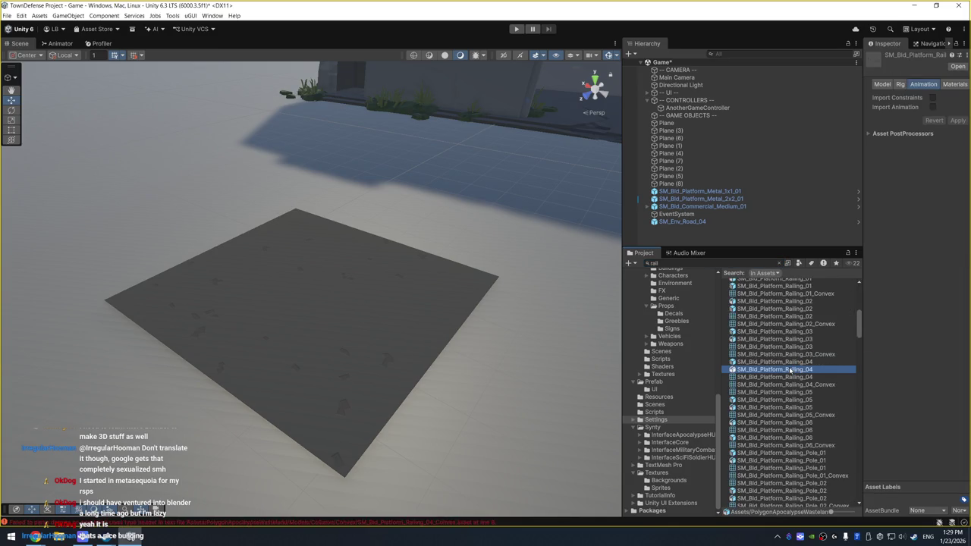
left_click(781, 332)
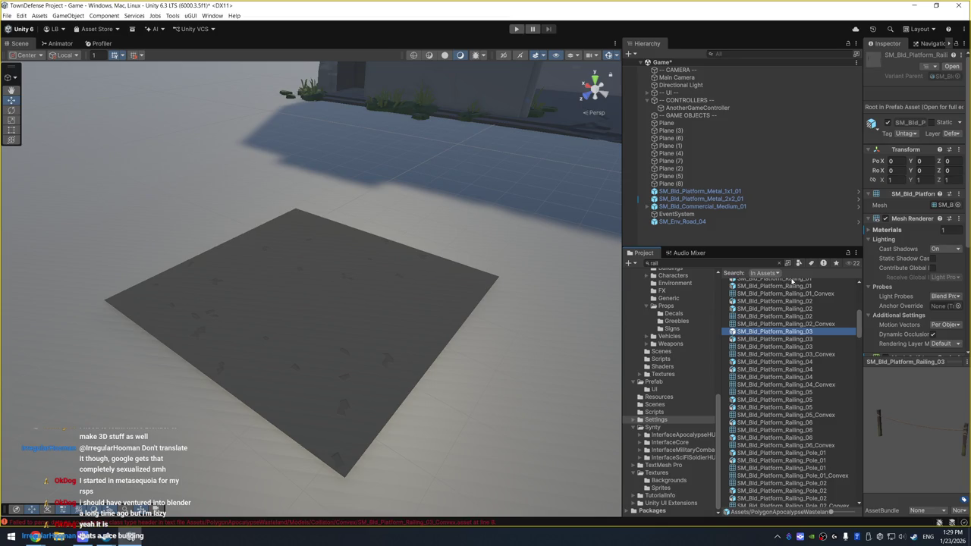
scroll(792, 282, "up", 1)
left_click(789, 295)
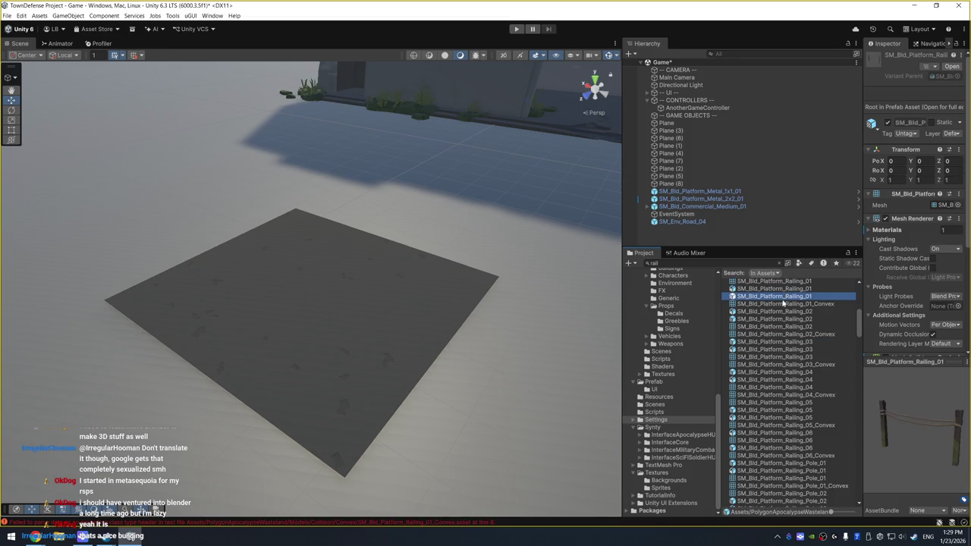
scroll(777, 394, "down", 5)
left_click(774, 420)
scroll(780, 421, "down", 3)
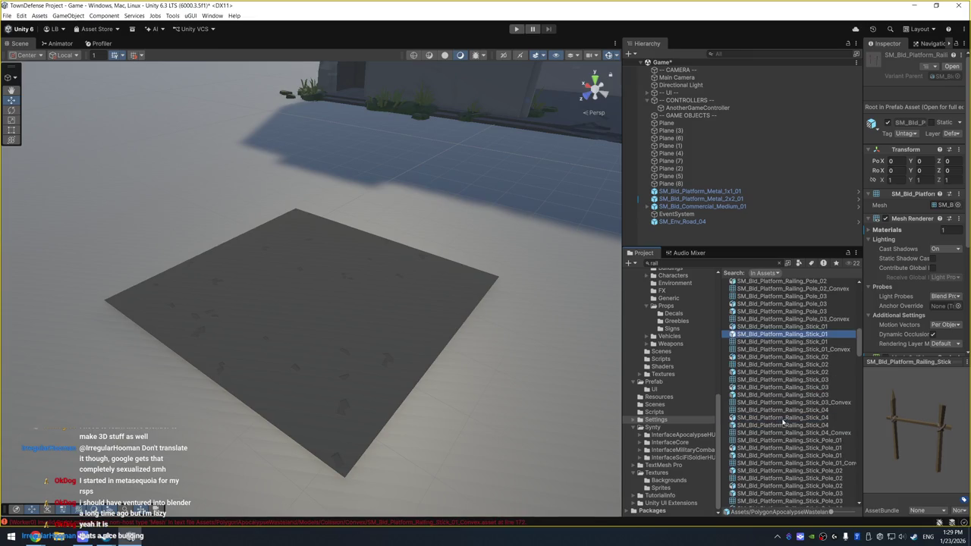
scroll(783, 417, "down", 3)
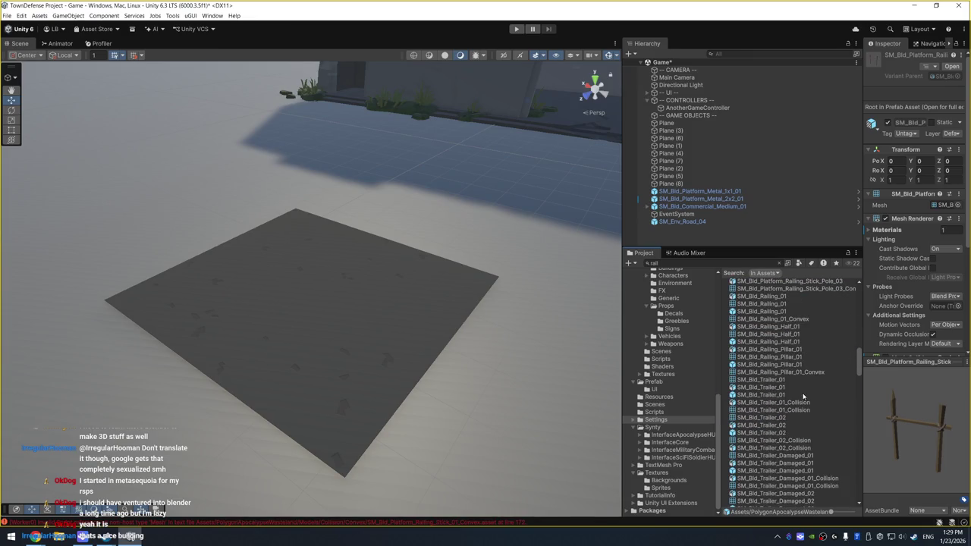
Place SM_Bld_Railing_01 on the road tile's back edge and slide it to X 0.484
left_click(800, 311)
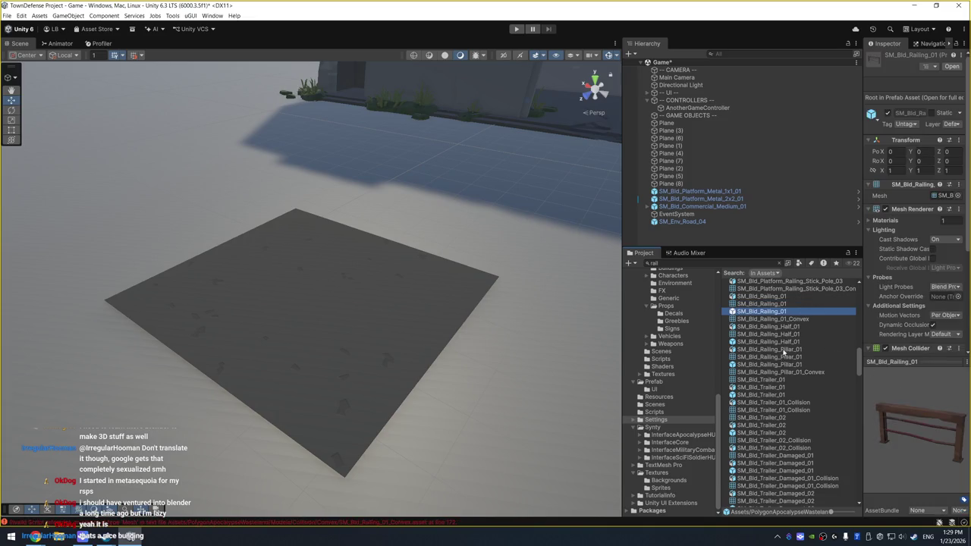
left_click(793, 343)
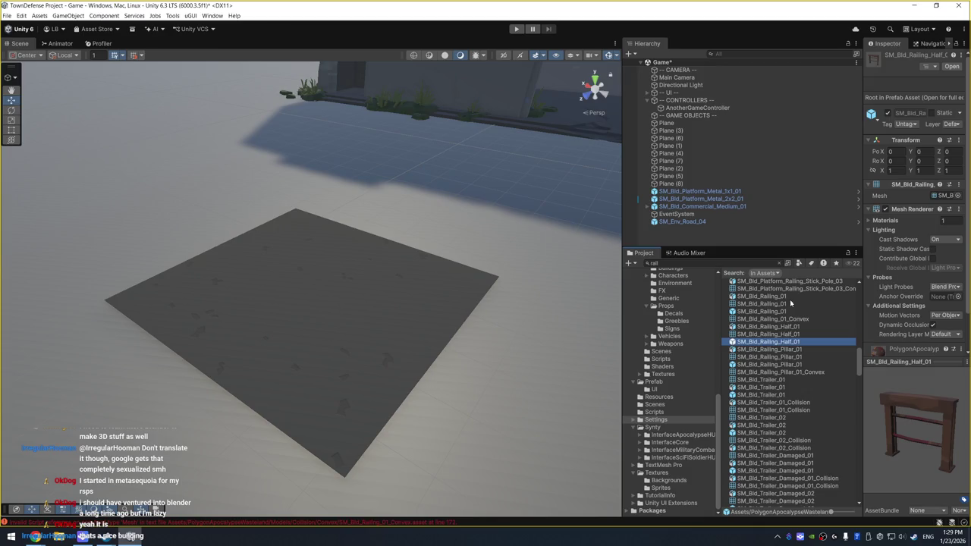
mouse_move(789, 312)
left_mouse_down()
mouse_move(318, 265)
mouse_move(277, 217)
mouse_move(264, 228)
mouse_move(269, 241)
mouse_move(494, 281)
mouse_move(436, 351)
mouse_move(424, 345)
left_mouse_up()
key("f")
mouse_move(306, 303)
left_mouse_down()
mouse_move(352, 289)
mouse_move(342, 278)
mouse_move(368, 277)
left_mouse_up()
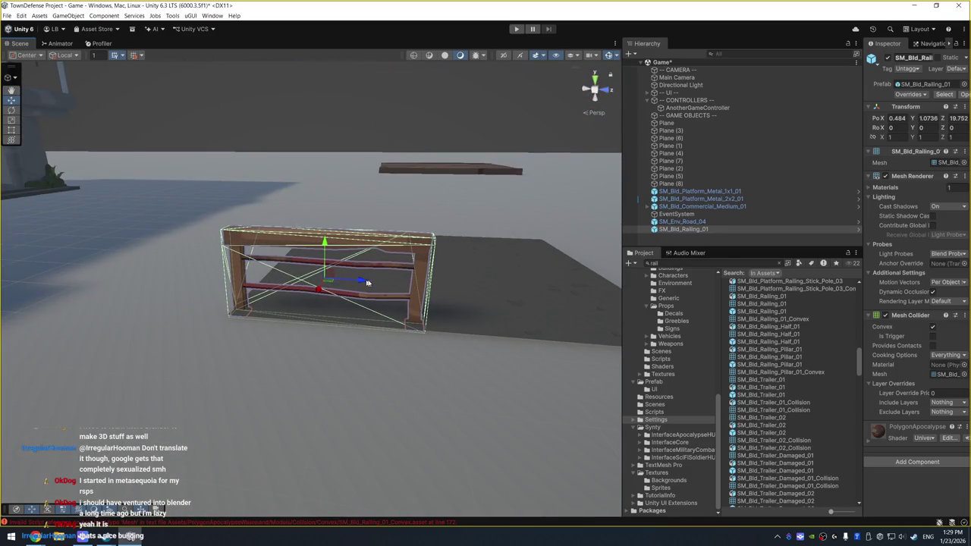
Try scaling the railing's height to about 0.71, undo it, and widen the Inspector
key("r")
mouse_move(324, 241)
left_mouse_down()
mouse_move(329, 254)
mouse_move(481, 268)
left_mouse_up()
key("ctrl+z")
left_click_drag(863, 165, 794, 168)
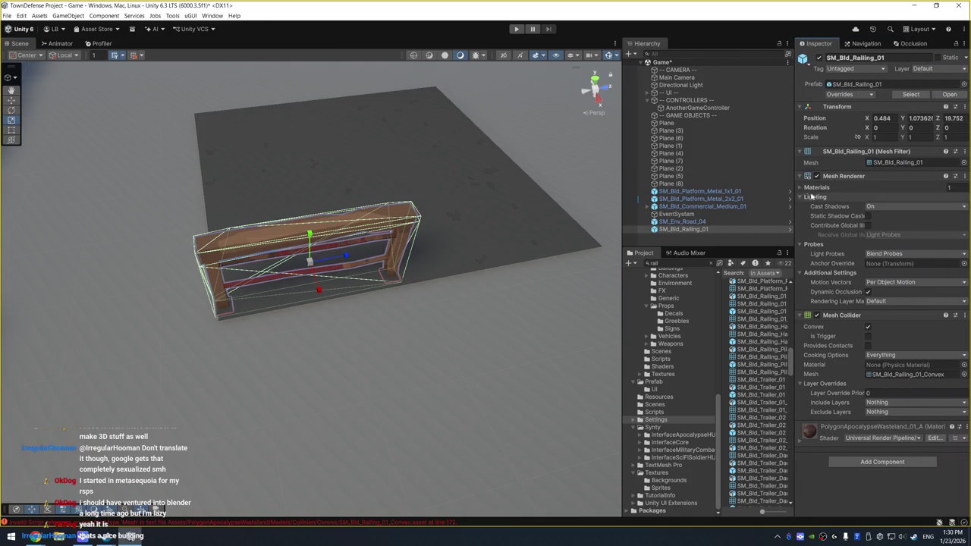
left_click(800, 188)
Preview wasteland materials on the railing and apply PolygonApocalypseWasteland_Character_Chains_01
left_click(963, 199)
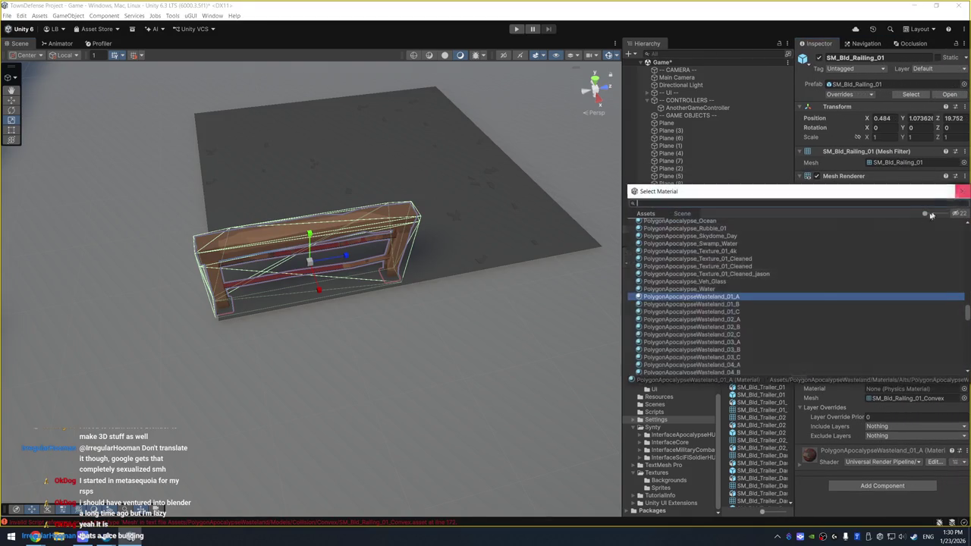
key("Down")
key("Down")
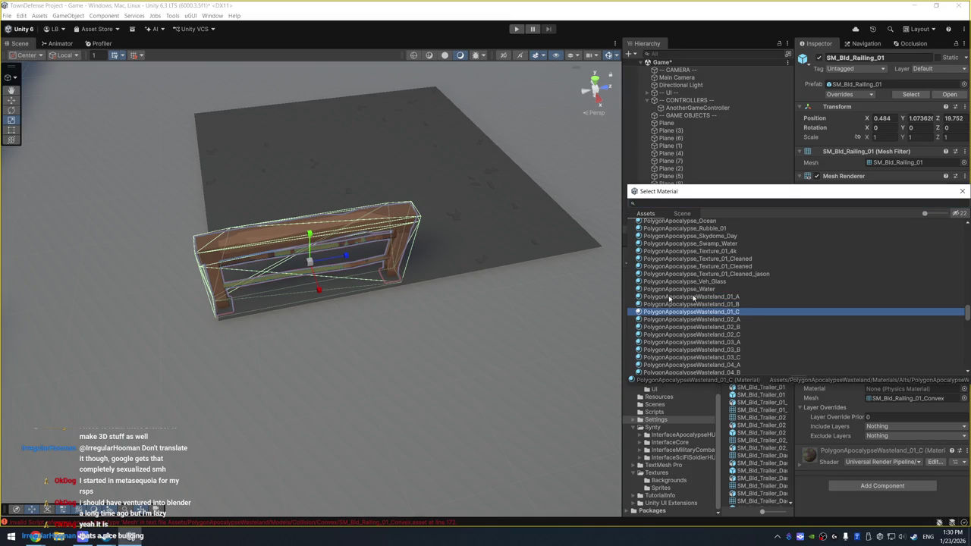
scroll(337, 373, "up", 4)
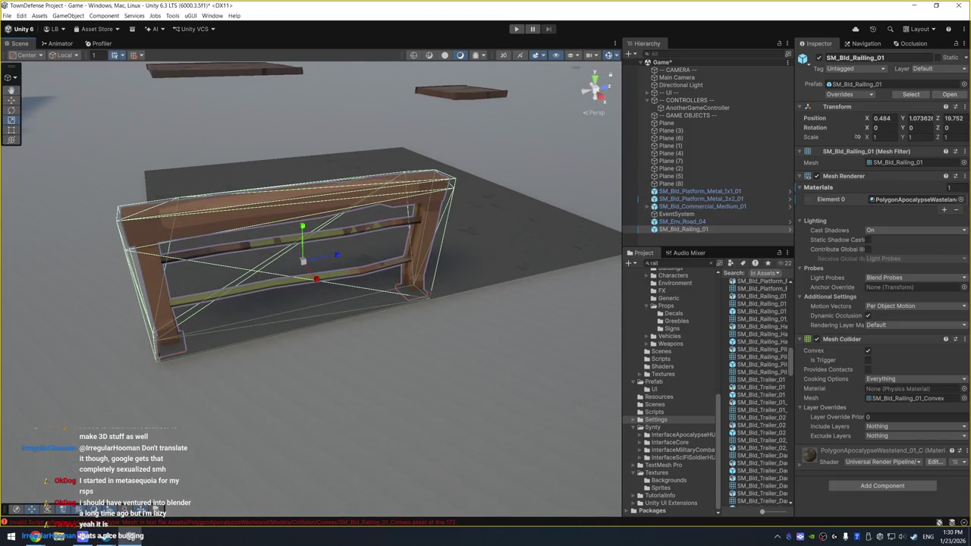
left_click(962, 200)
key("Down")
key("Down")
key("Down")
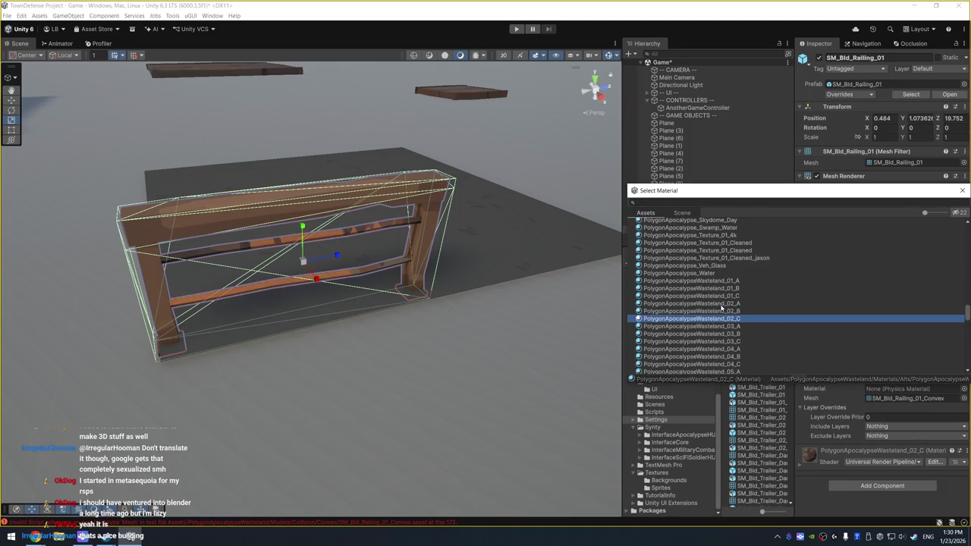
key("Down")
key("Down")
key("Down")
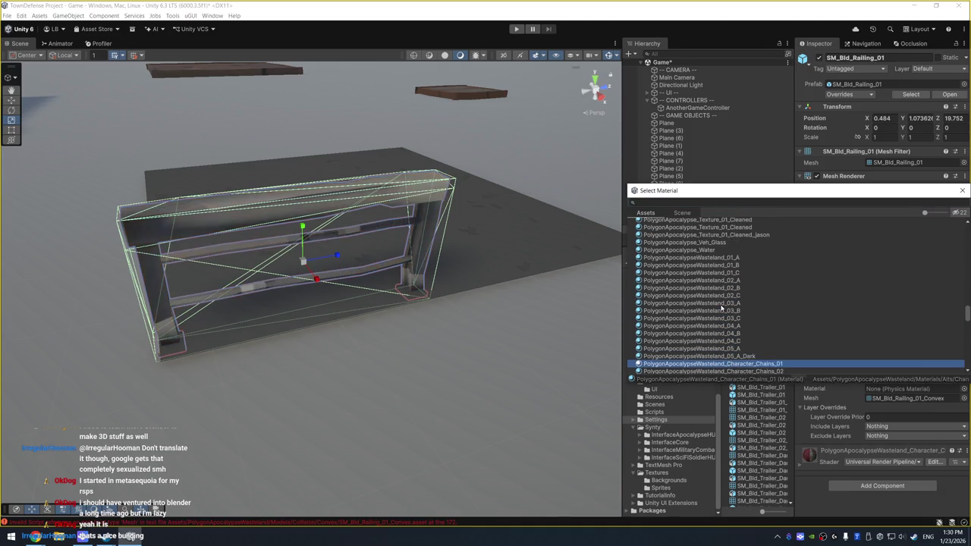
key("Up")
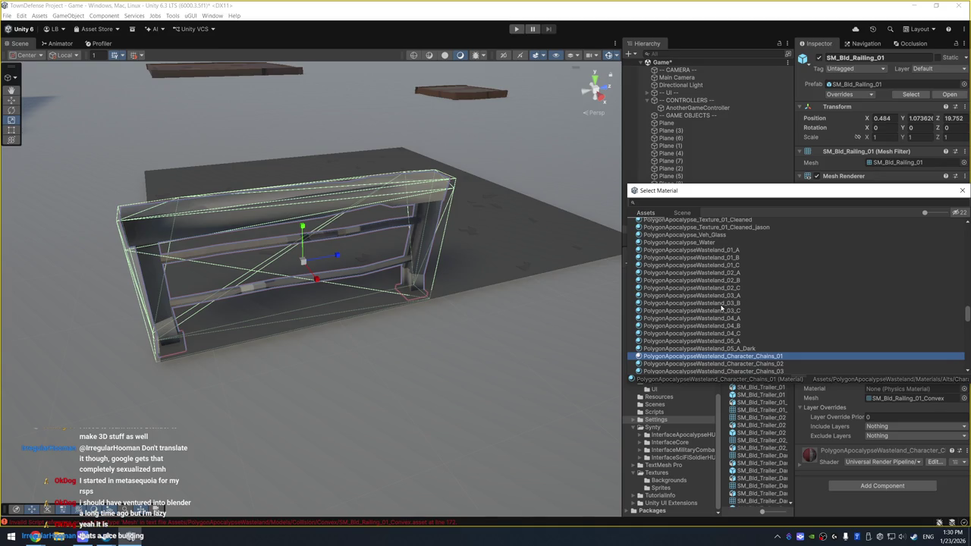
key("Down")
key("Down")
key("Down")
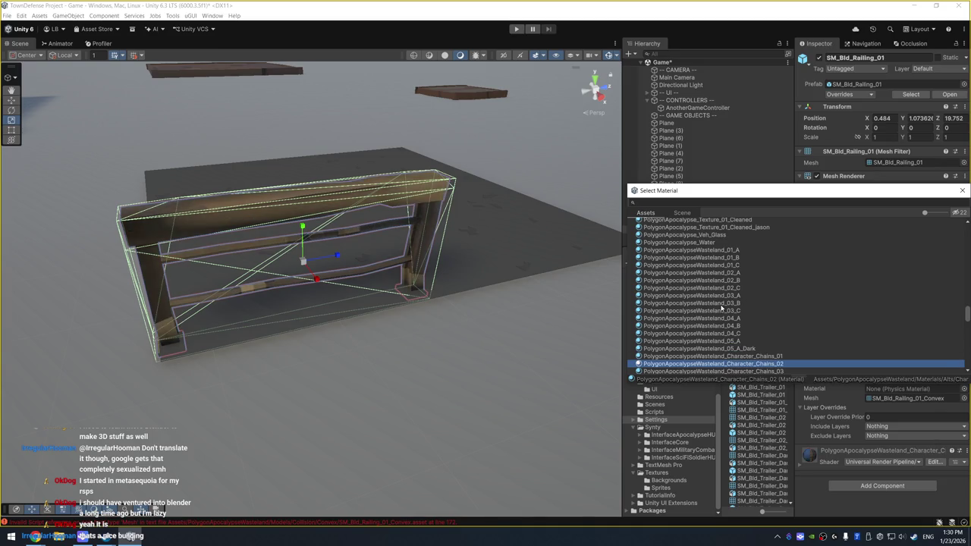
key("Down")
key("Down")
key("Up")
key("Up")
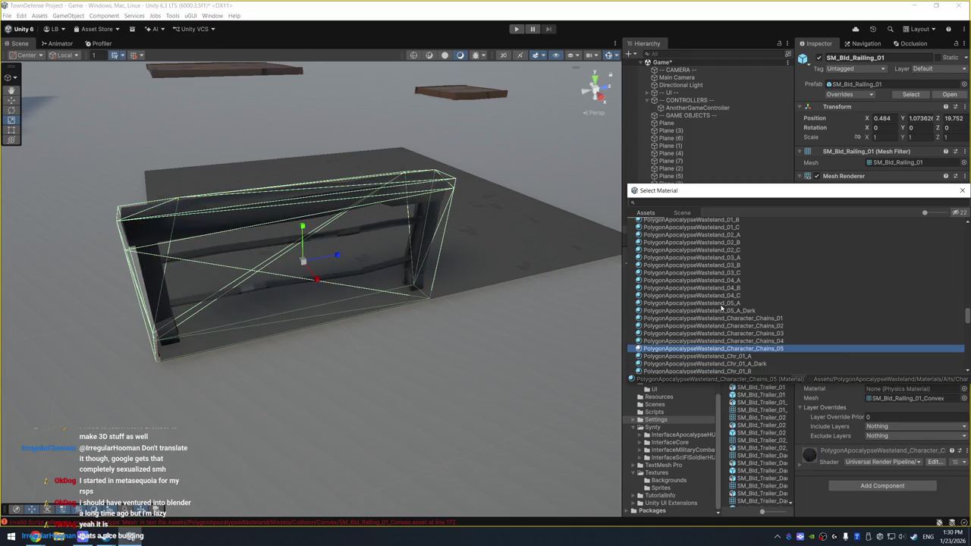
key("Up")
key("Up")
key("Up")
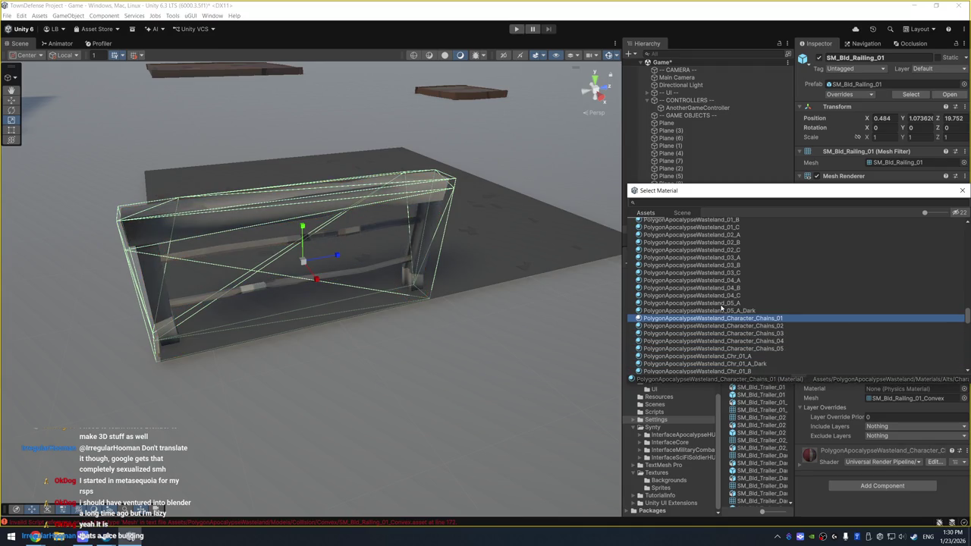
key("Return")
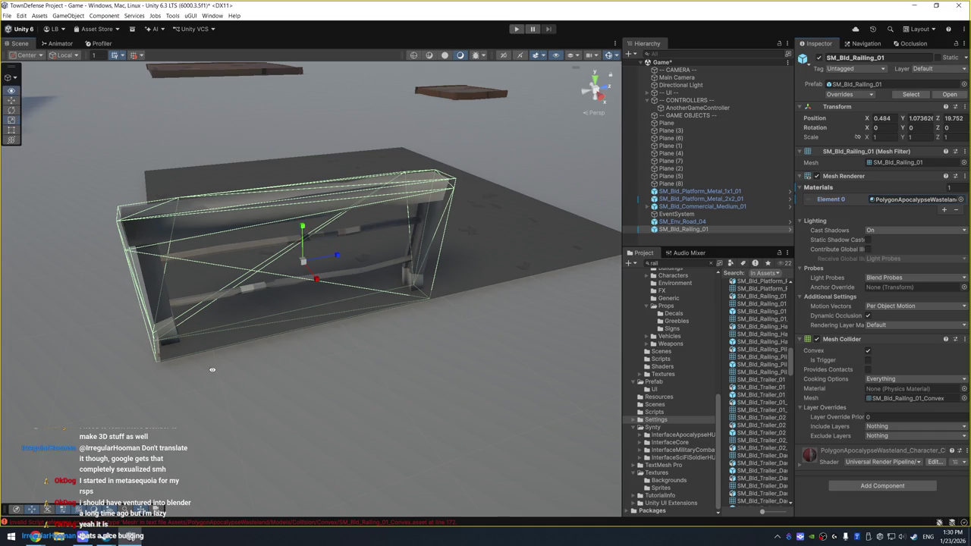
mouse_move(399, 341)
left_mouse_down()
mouse_move(470, 341)
mouse_move(455, 329)
mouse_move(261, 289)
mouse_move(309, 283)
mouse_move(288, 243)
mouse_move(168, 287)
mouse_move(406, 381)
mouse_move(516, 314)
mouse_move(503, 197)
left_mouse_up()
Duplicate the grey railing and slide the copy along X beside the original
left_click(379, 368)
left_click(503, 197)
key("ctrl+d")
left_click_drag(459, 245, 235, 259)
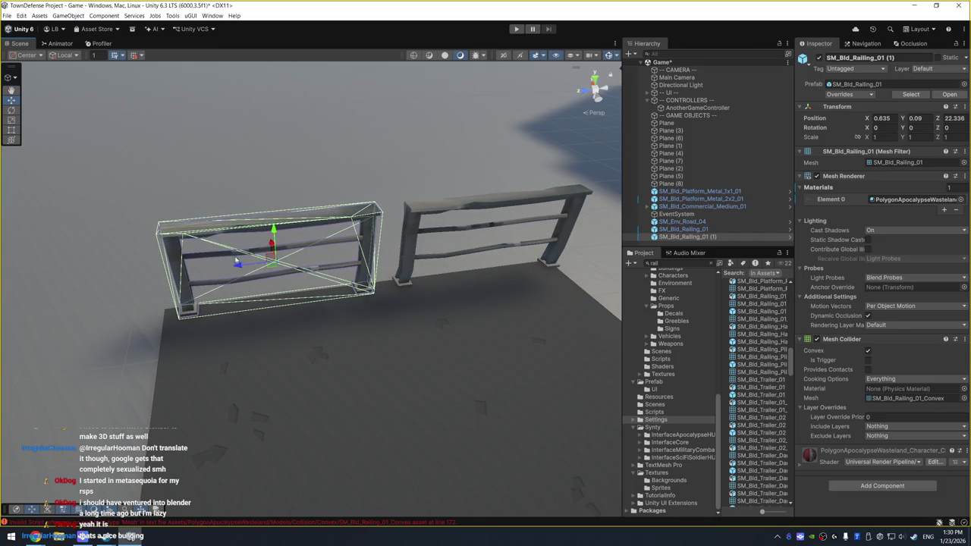
Duplicate both railings and line the copies up along the tile's opposite edge
scroll(288, 335, "down", 5)
left_click(393, 212, "shift")
left_click(393, 213)
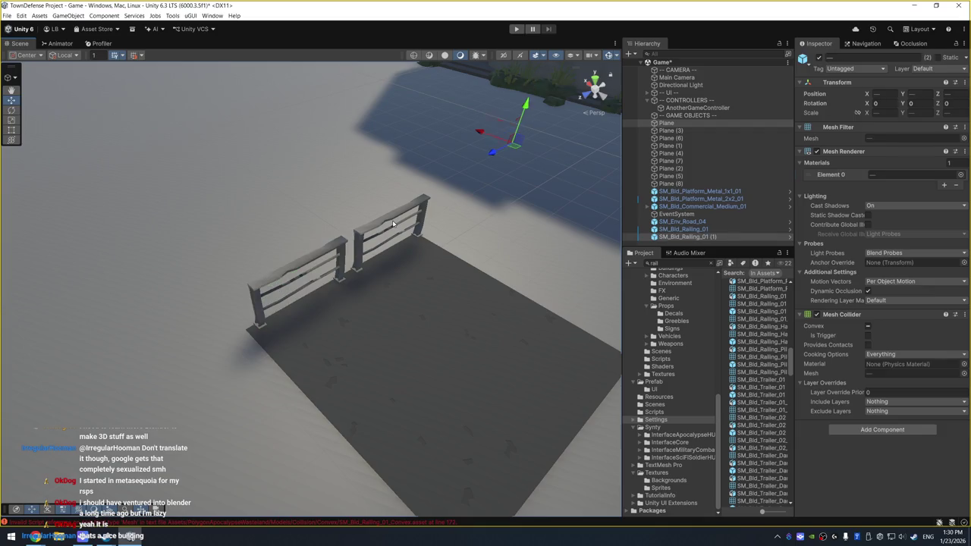
left_click(362, 236)
left_click(333, 249, "shift")
key("ctrl+d")
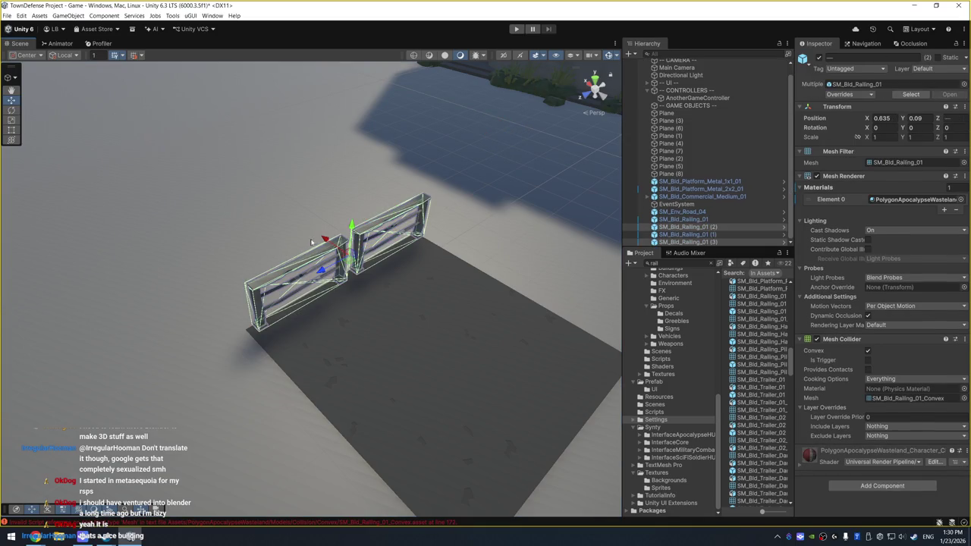
mouse_move(327, 240)
left_mouse_down()
mouse_move(500, 345)
mouse_move(536, 388)
left_mouse_up()
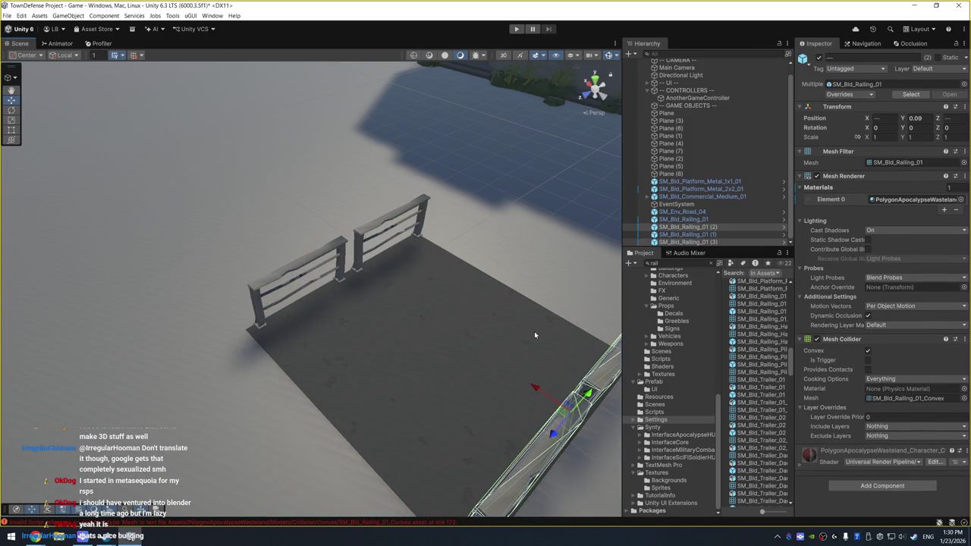
left_click_drag(534, 331, 460, 242)
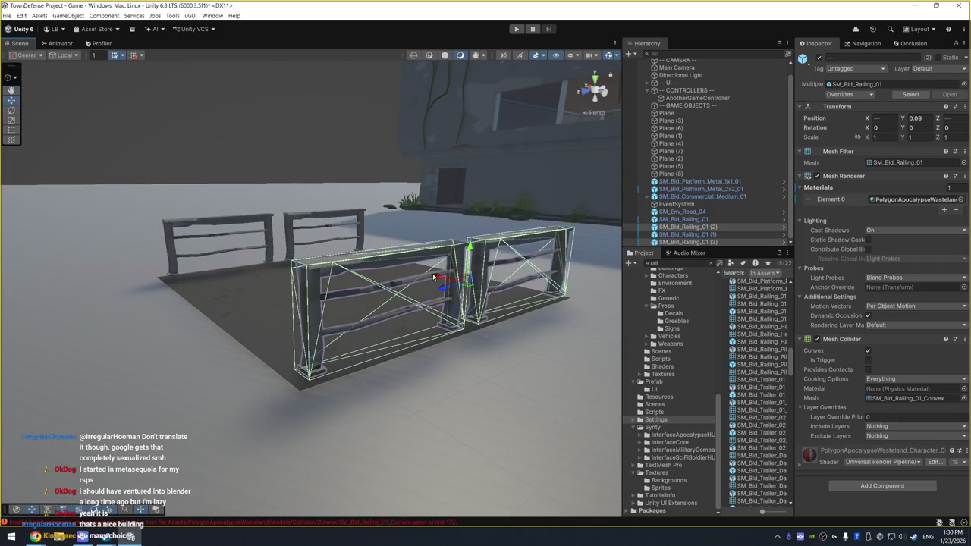
left_click_drag(440, 278, 444, 283)
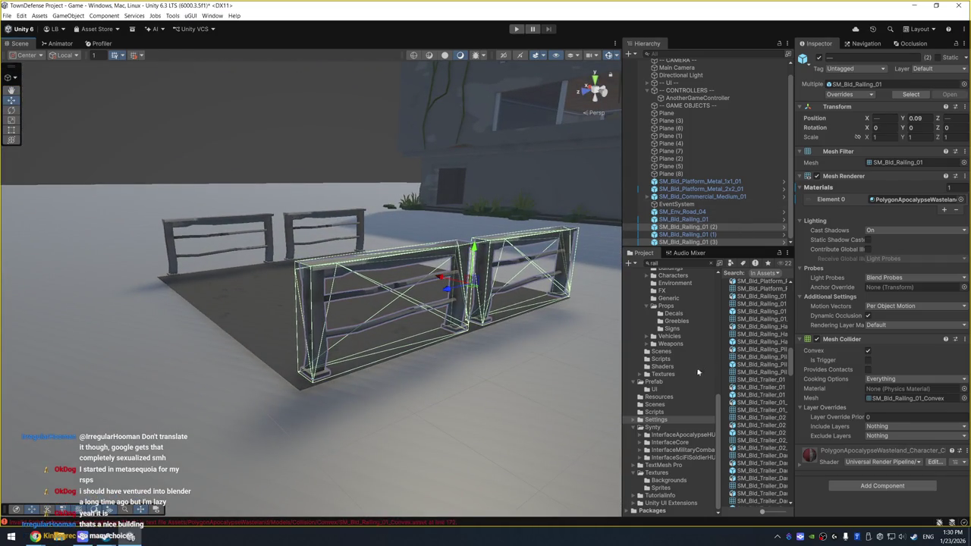
Open the Prefab folder in the Project window and enlarge the Hierarchy list
left_click_drag(794, 337, 835, 337)
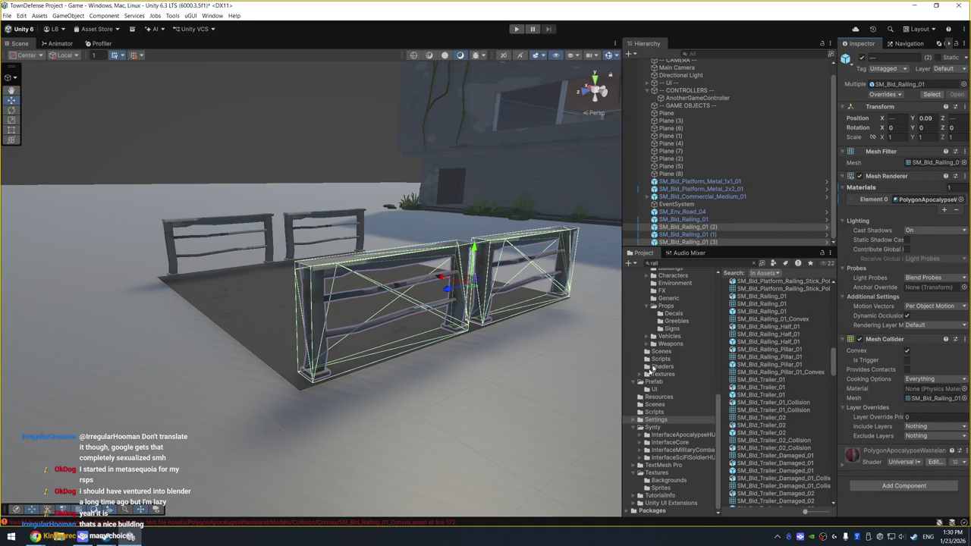
scroll(660, 396, "up", 5)
scroll(659, 396, "up", 5)
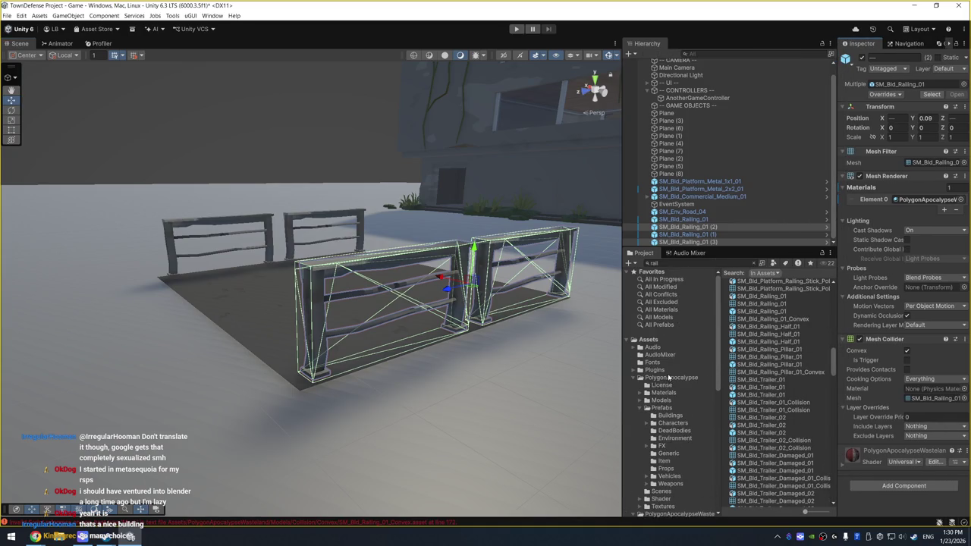
scroll(668, 376, "down", 4)
left_click(656, 382)
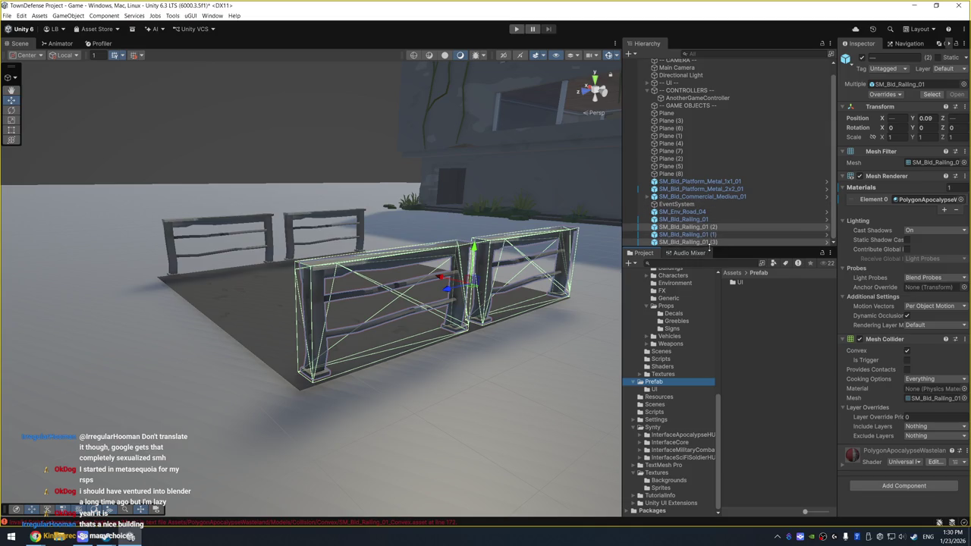
left_click_drag(708, 247, 709, 318)
right_click(679, 237)
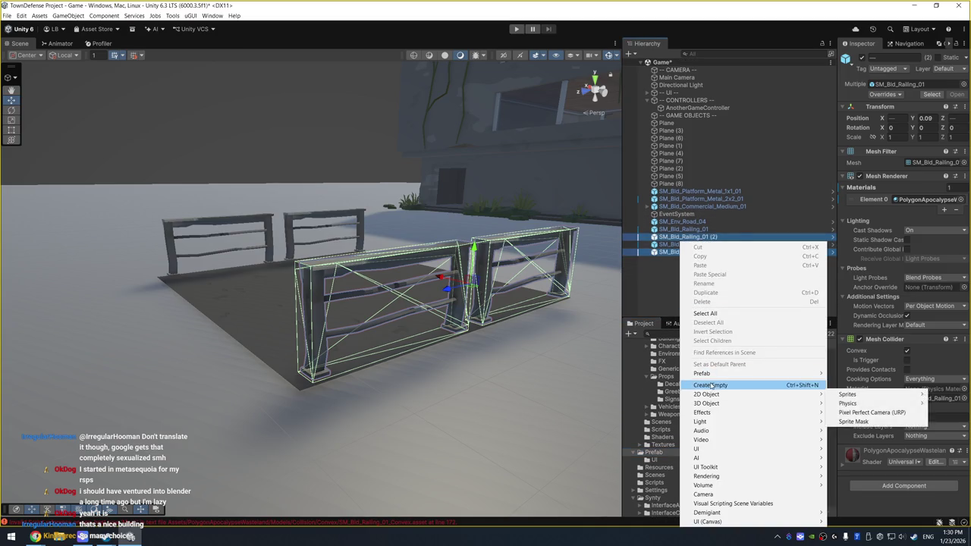
Create an empty object named 'Road w/Railing' in the Hierarchy
left_click(709, 386)
type("Road w")
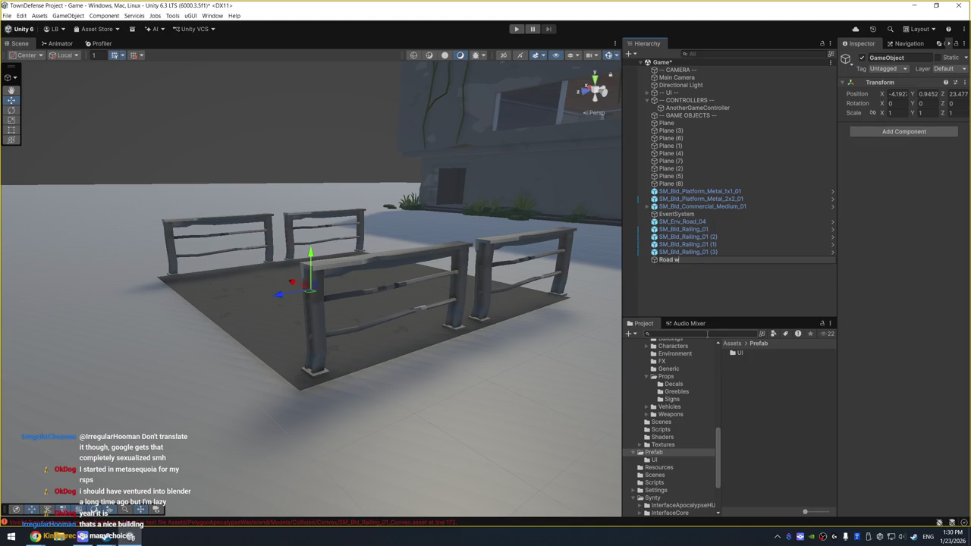
type("/Railing")
key("Return")
Parent SM_Env_Road_04 and the four railings under Road w/Railing and save it as a prefab in Prefab
left_click(683, 222)
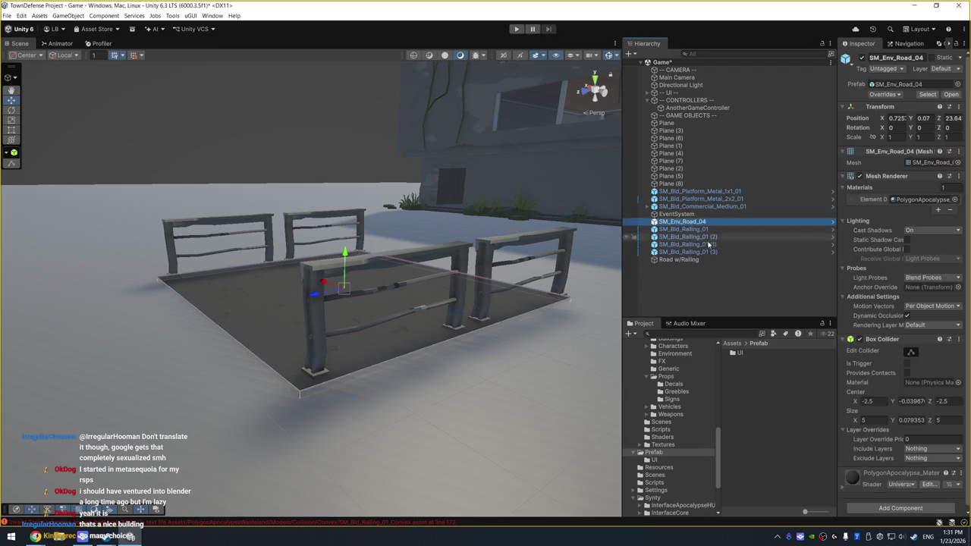
left_click(708, 251, "shift")
left_click_drag(708, 252, 675, 260)
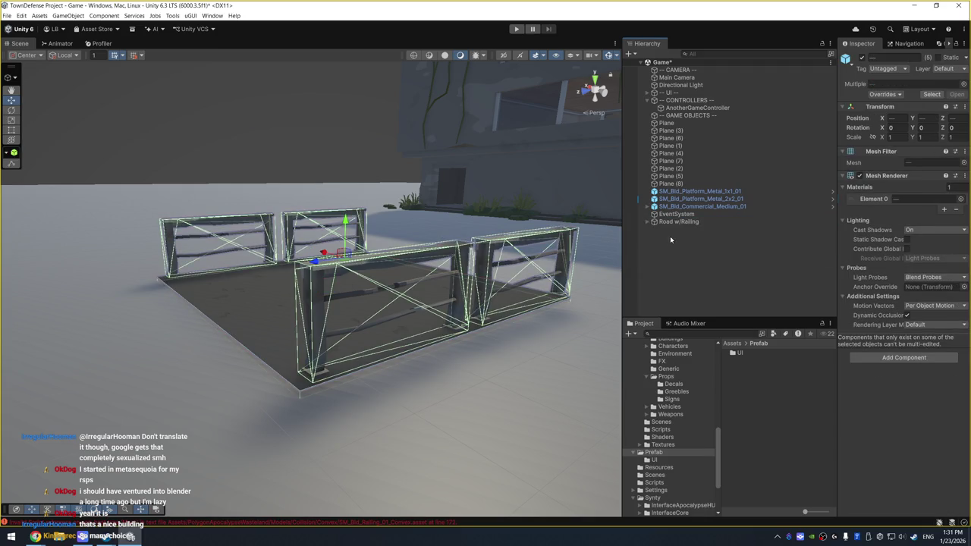
left_click(679, 221)
left_click_drag(678, 222, 753, 393)
right_click(659, 454)
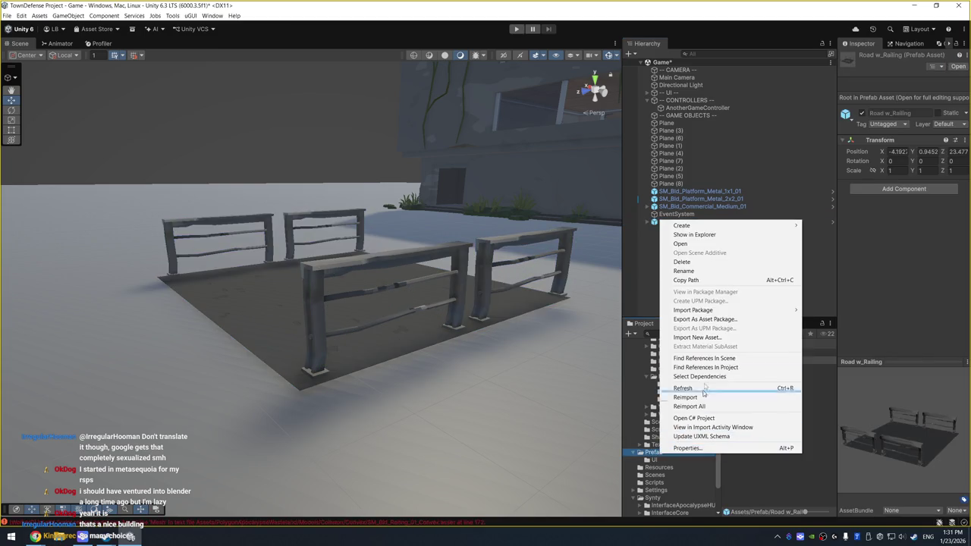
Create a new folder named 'Props' inside the Prefab folder
mouse_move(766, 227)
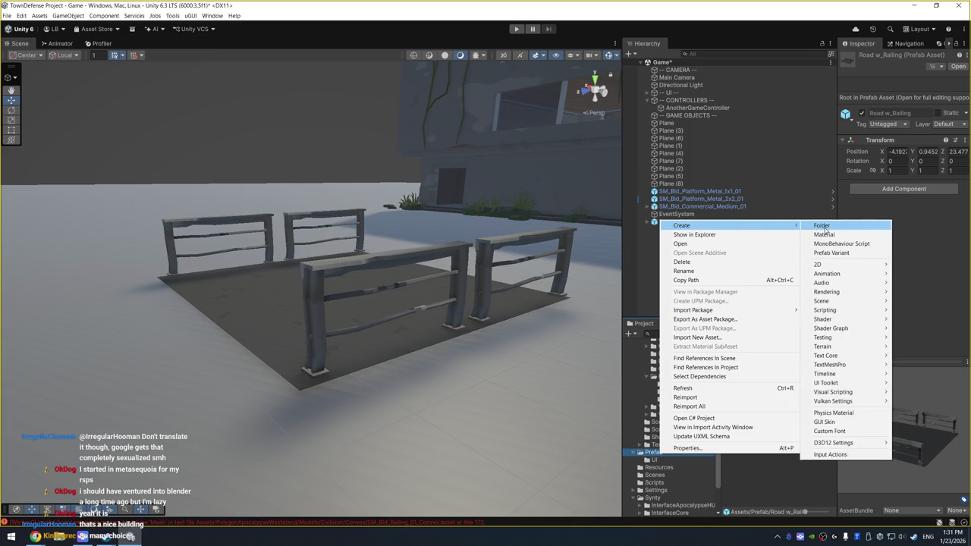
left_click(823, 226)
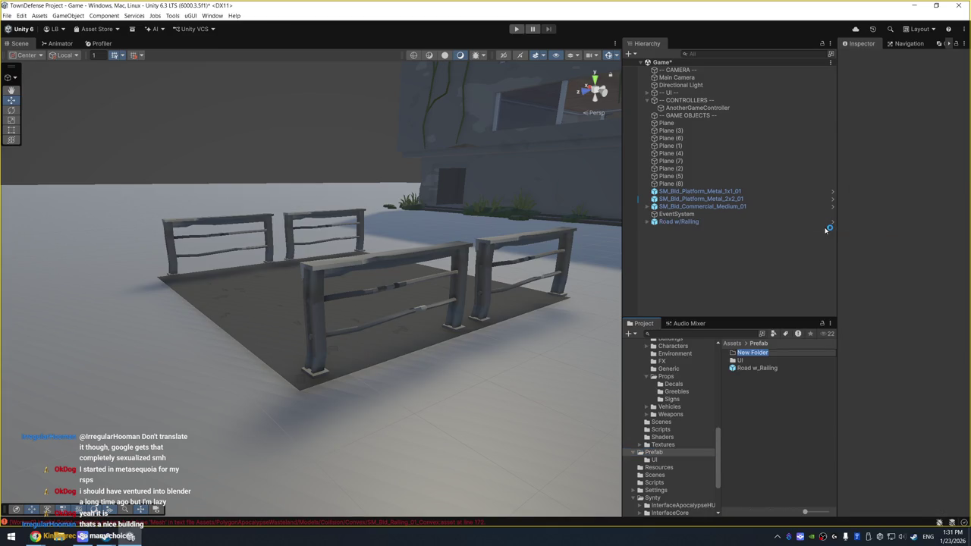
type("Props")
key("Return")
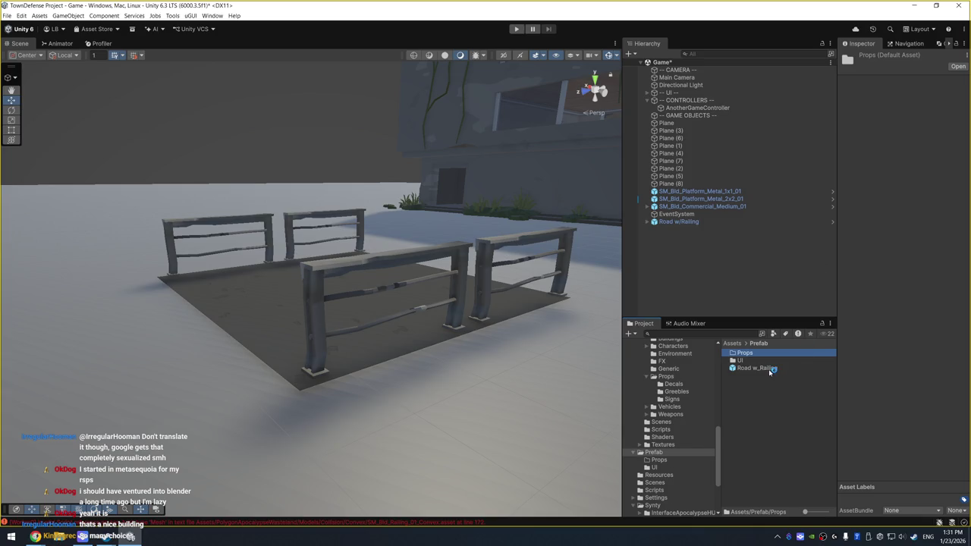
Move the Road w_Railing prefab into the Props folder
left_click(772, 370)
left_click(751, 353)
left_click_drag(759, 356, 758, 355)
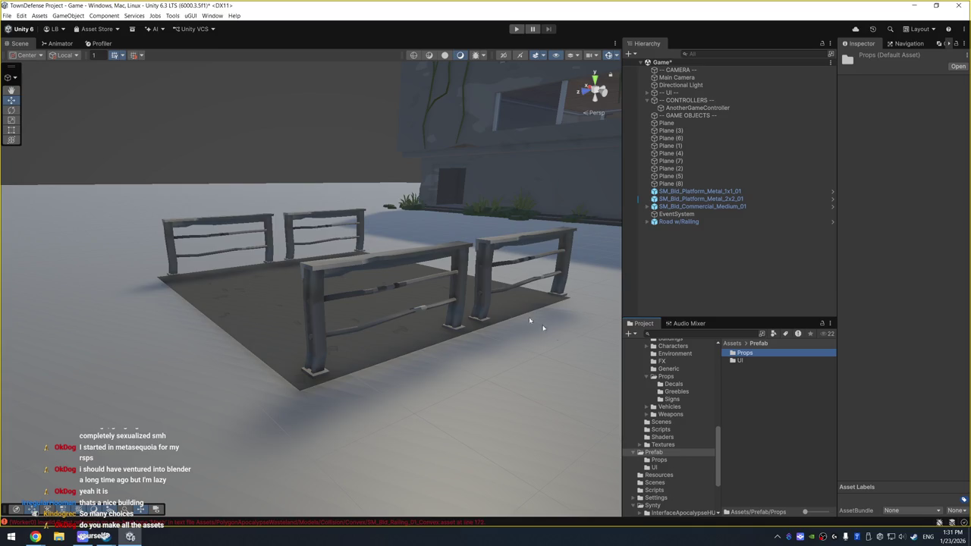
mouse_move(529, 319)
left_mouse_down()
mouse_move(433, 336)
mouse_move(323, 318)
mouse_move(356, 318)
mouse_move(377, 364)
mouse_move(302, 302)
left_mouse_up()
mouse_move(232, 149)
left_mouse_down()
mouse_move(321, 243)
mouse_move(501, 214)
mouse_move(464, 221)
left_mouse_up()
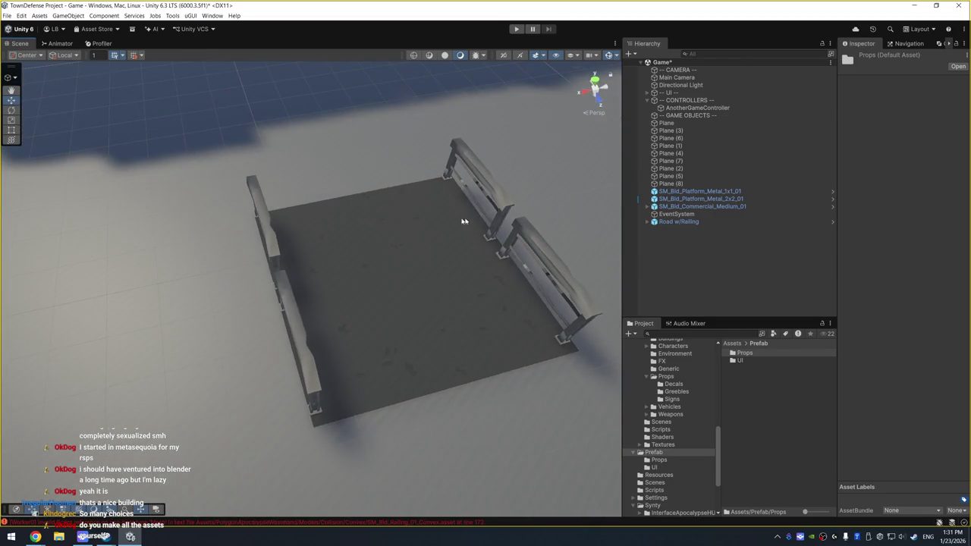
mouse_move(397, 279)
left_mouse_down()
mouse_move(353, 211)
mouse_move(379, 188)
mouse_move(427, 264)
left_mouse_up()
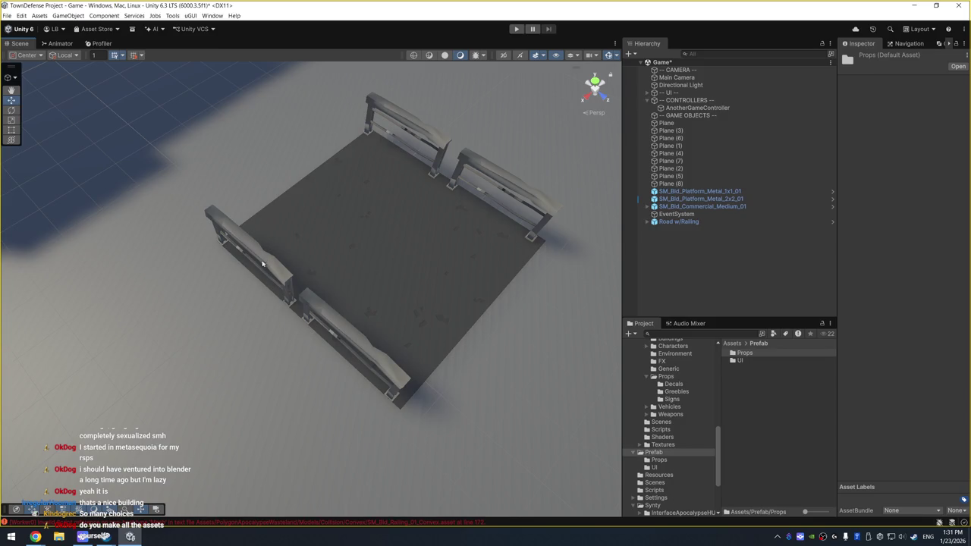
mouse_move(261, 263)
left_mouse_down()
mouse_move(256, 305)
mouse_move(405, 290)
mouse_move(119, 299)
mouse_move(280, 322)
mouse_move(266, 329)
mouse_move(462, 232)
mouse_move(394, 319)
mouse_move(382, 323)
mouse_move(387, 311)
mouse_move(348, 346)
mouse_move(345, 385)
left_mouse_up()
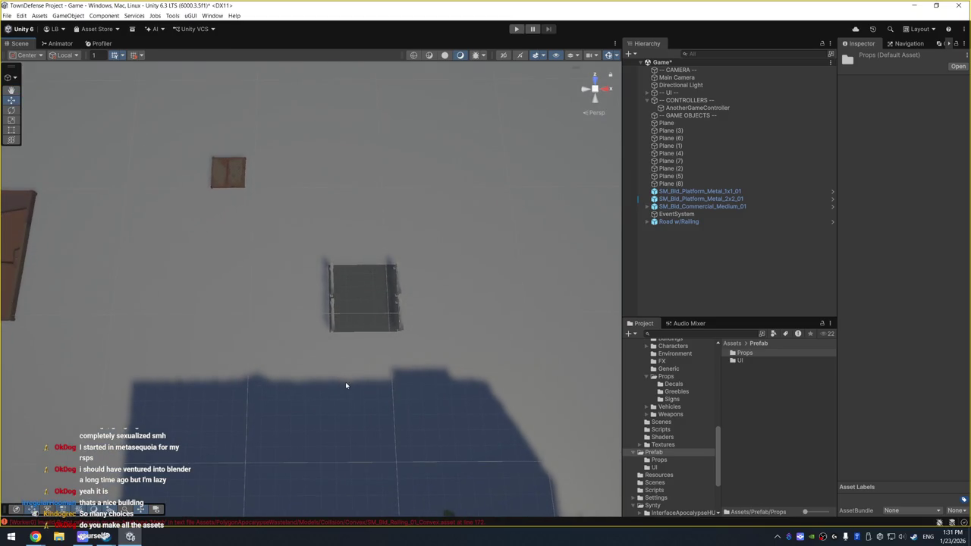
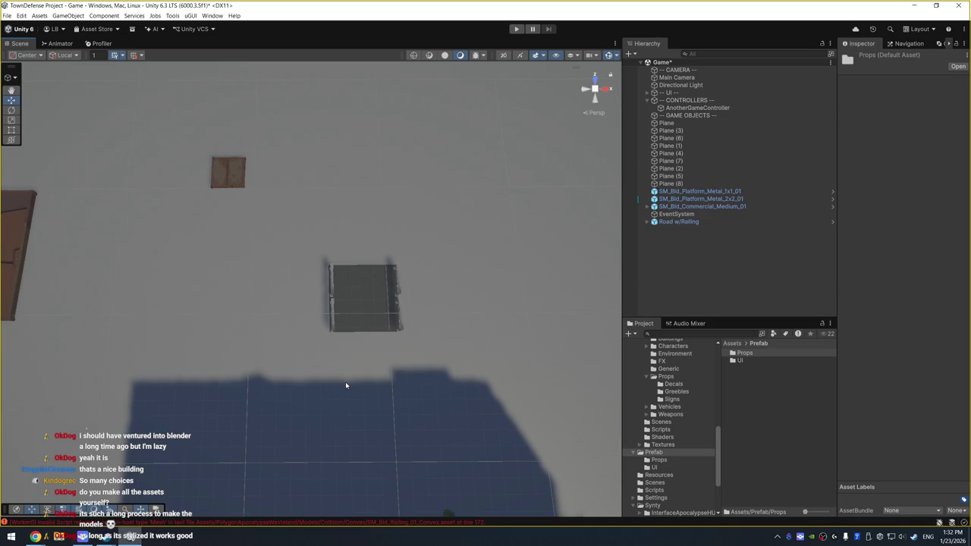
Orbit over the commercial building, select Road w/Railing, and scroll the Project tree up to PolygonApocalypse
mouse_move(273, 266)
left_mouse_down()
mouse_move(271, 229)
mouse_move(321, 145)
mouse_move(393, 167)
mouse_move(482, 167)
mouse_move(423, 209)
mouse_move(445, 119)
left_mouse_up()
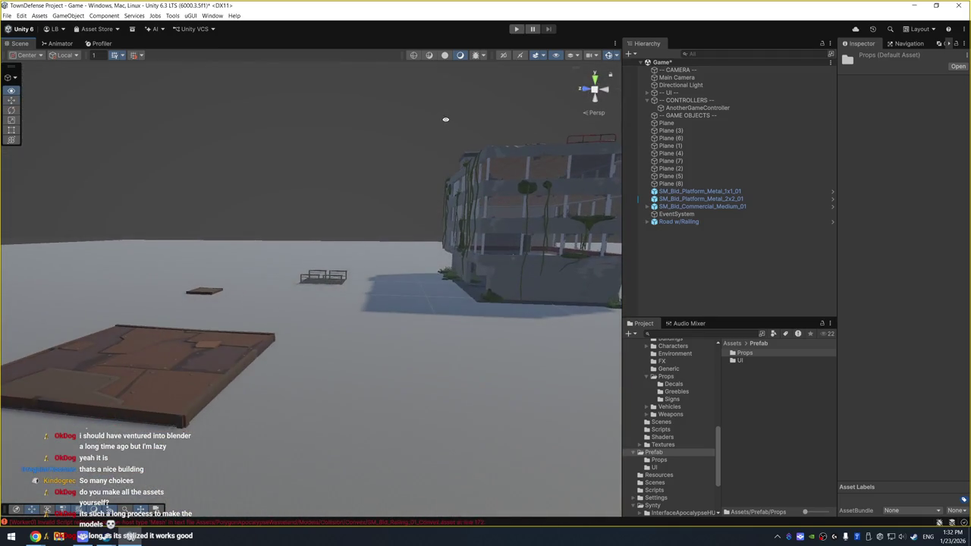
left_click(718, 225)
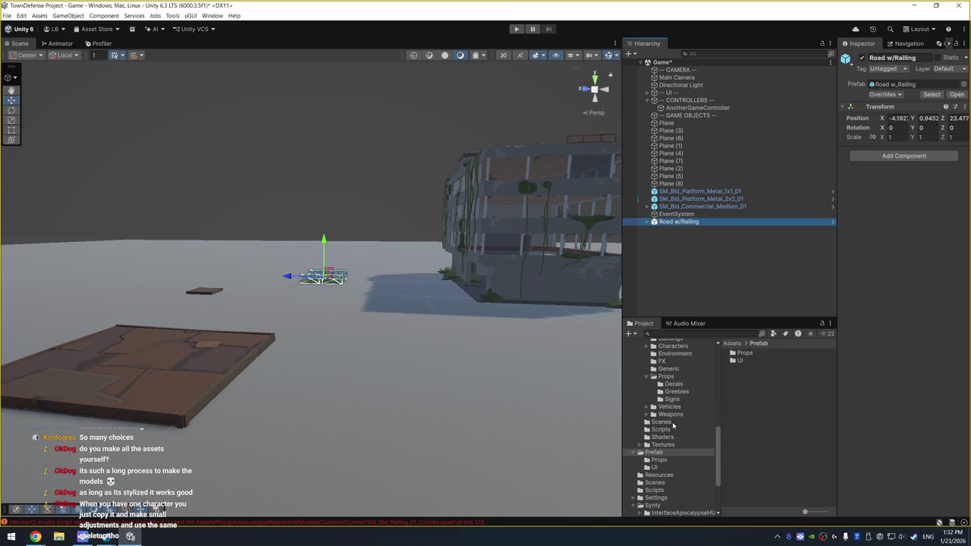
scroll(672, 426, "up", 5)
scroll(678, 401, "up", 5)
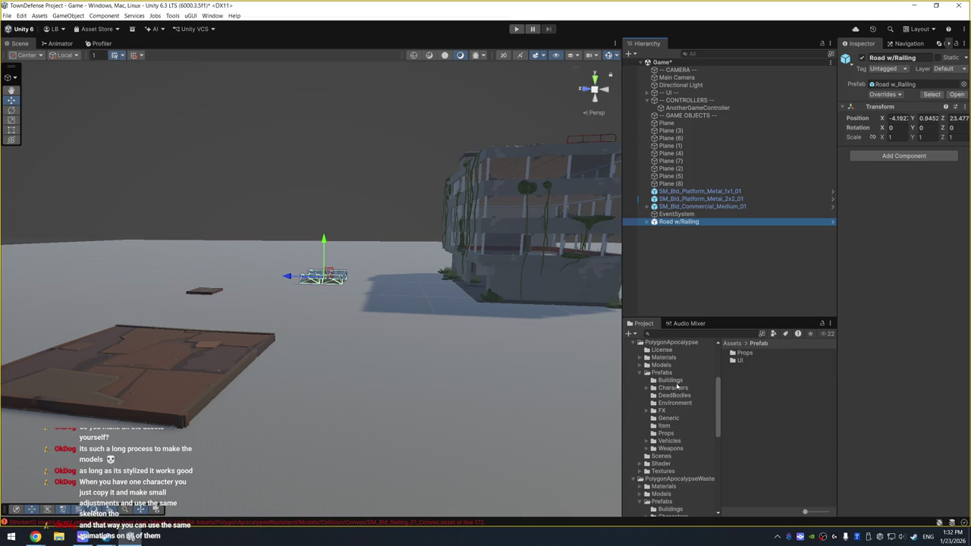
Drag SM_Chr_Biker_Male_01 from PolygonApocalypse > Prefabs > Characters into the Hierarchy
left_click(677, 387)
double_click(679, 388)
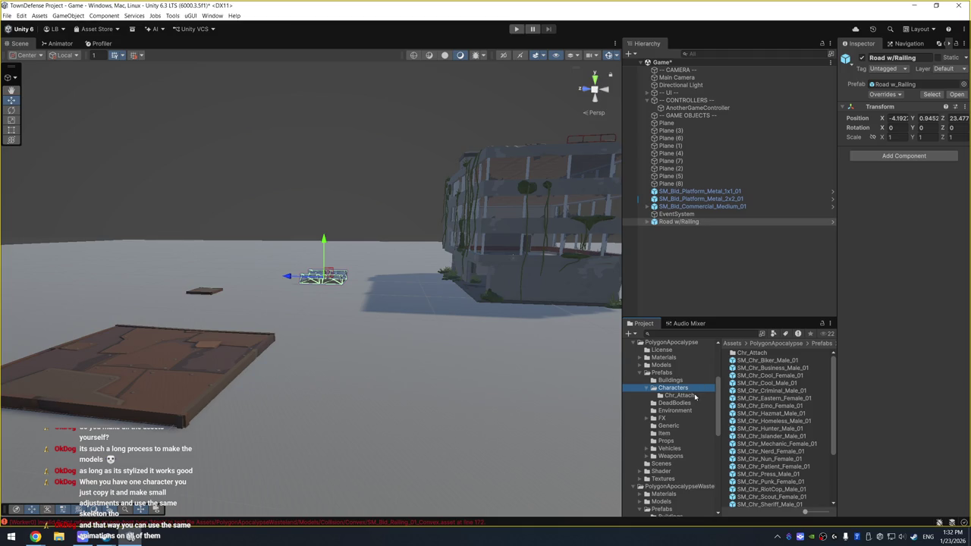
left_click(790, 360)
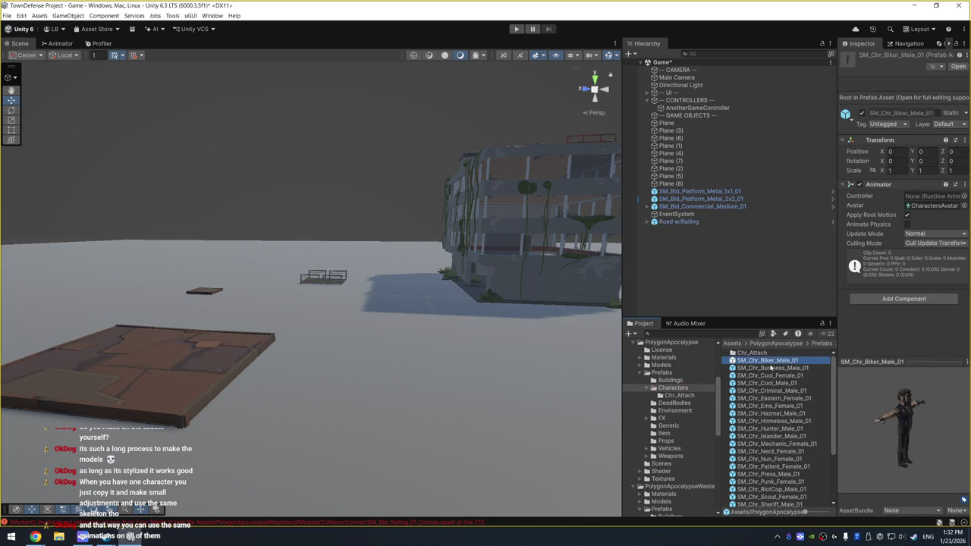
scroll(773, 412, "down", 5)
scroll(771, 407, "up", 5)
left_click_drag(771, 364, 672, 247)
Expand the biker, frame its body mesh and orbit to face the character's front
left_click(647, 229)
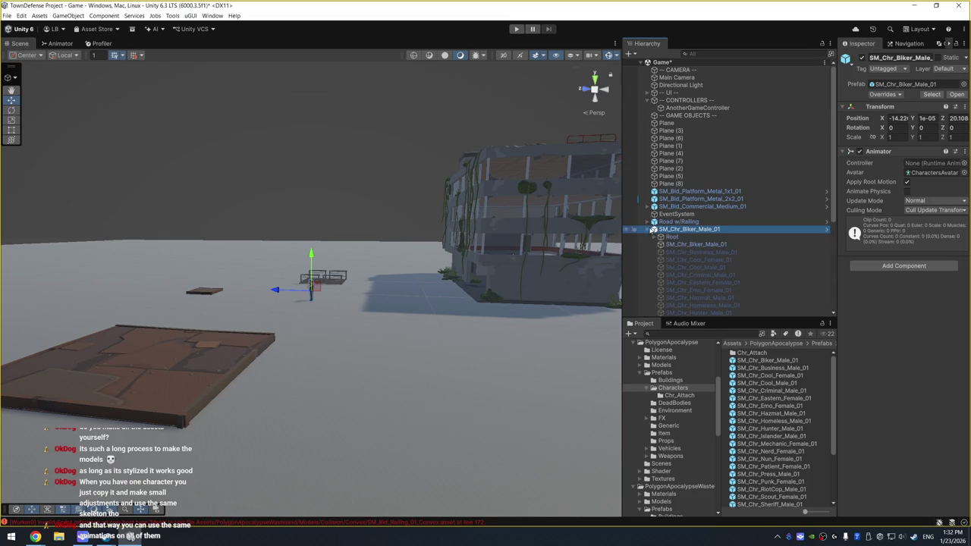
double_click(696, 244)
left_click_drag(240, 282, 357, 280)
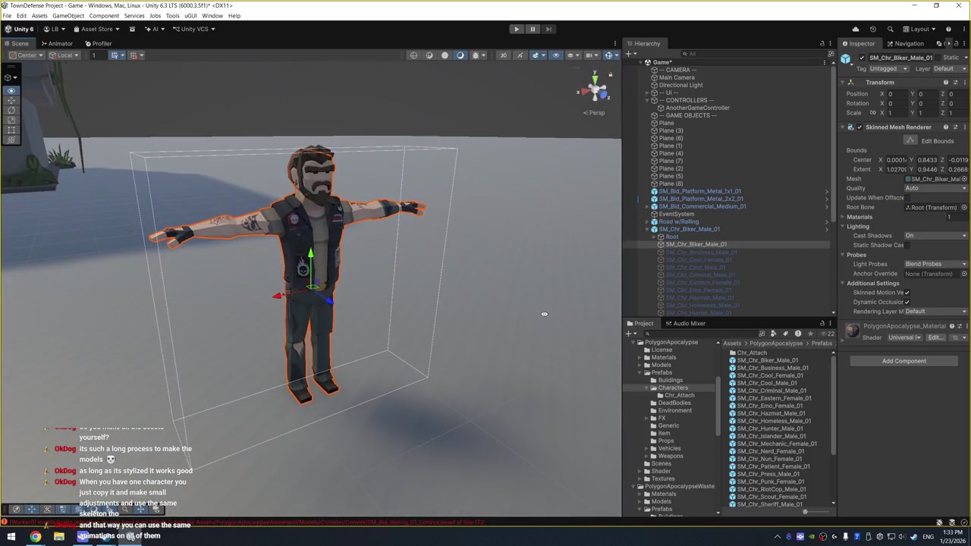
left_click(719, 230)
left_click(723, 244)
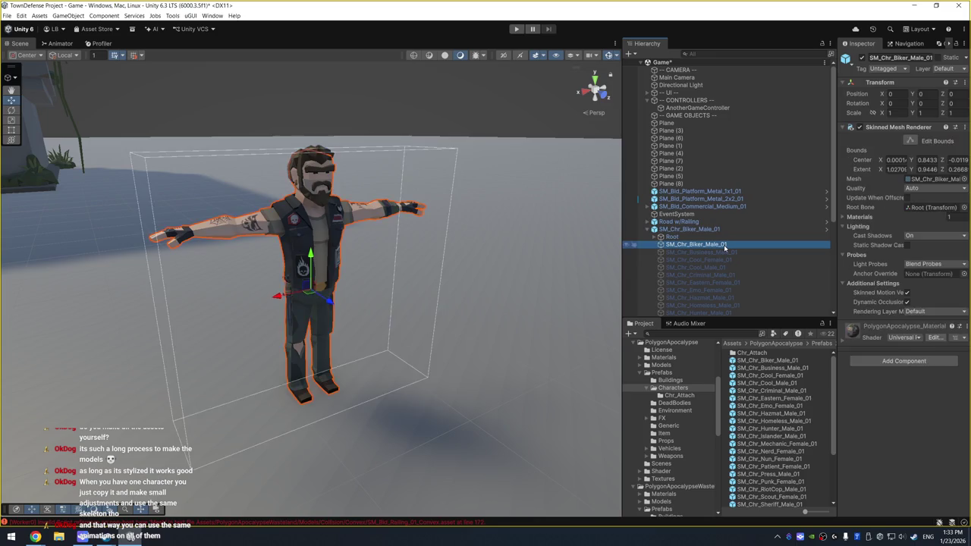
scroll(723, 227, "down", 3)
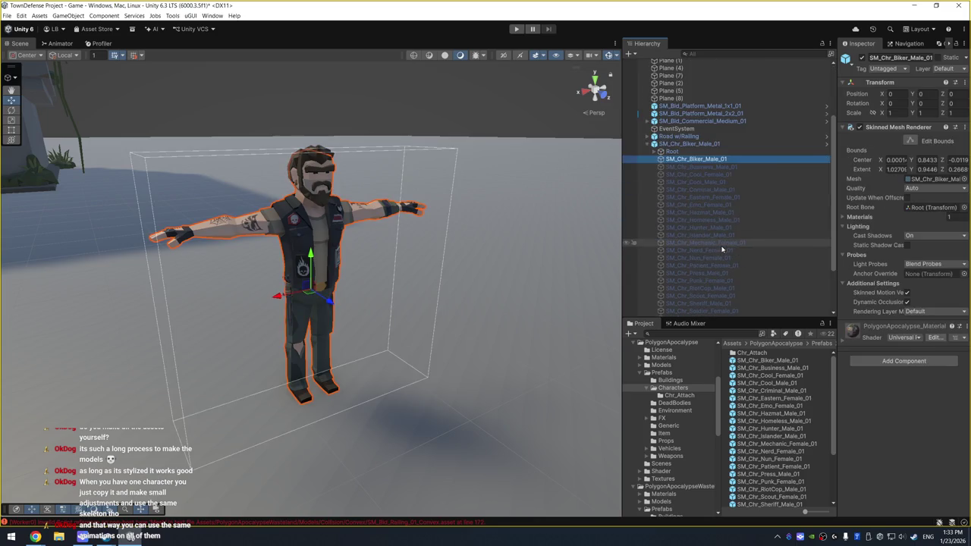
left_click(739, 166)
left_click(734, 144)
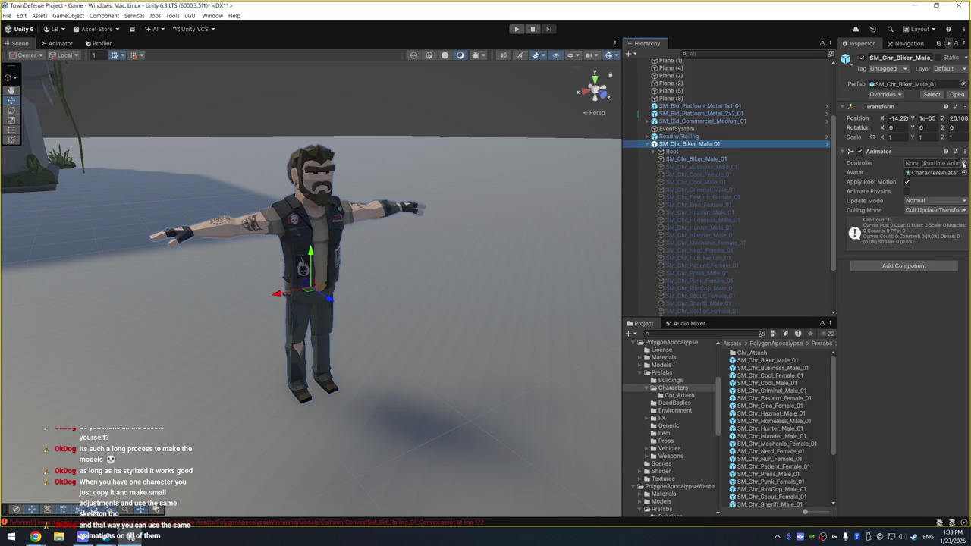
Expand the biker's Root, Hips, spine and leg bones in the Hierarchy
left_click(737, 150)
key("Right")
left_click(728, 160)
key("Right")
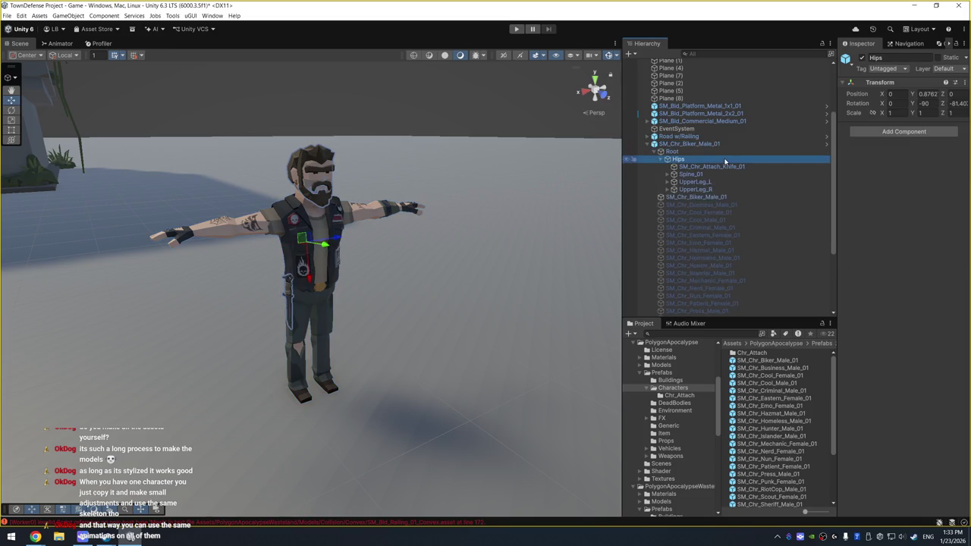
left_click(726, 189, "shift")
key("Right")
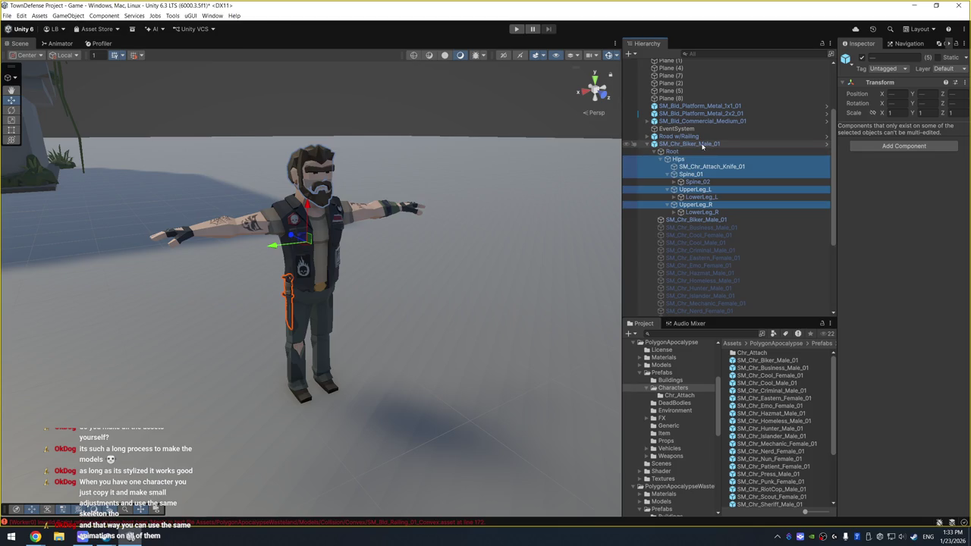
Collapse the skeleton and multi-select body meshes SM_Chr_Business_Male_01 through SM_Chr_Zombie_Male_02
left_click(702, 144)
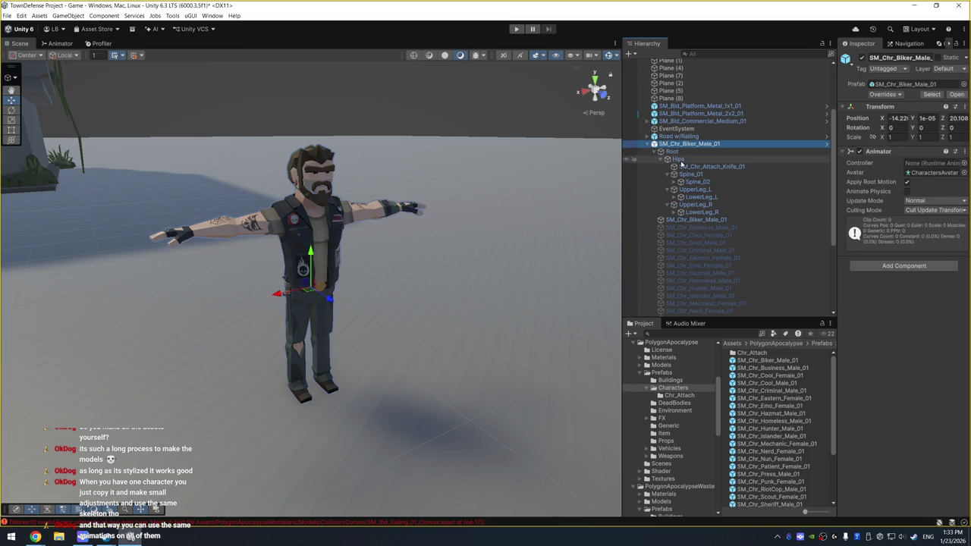
key("Down")
key("Left")
left_click(696, 159)
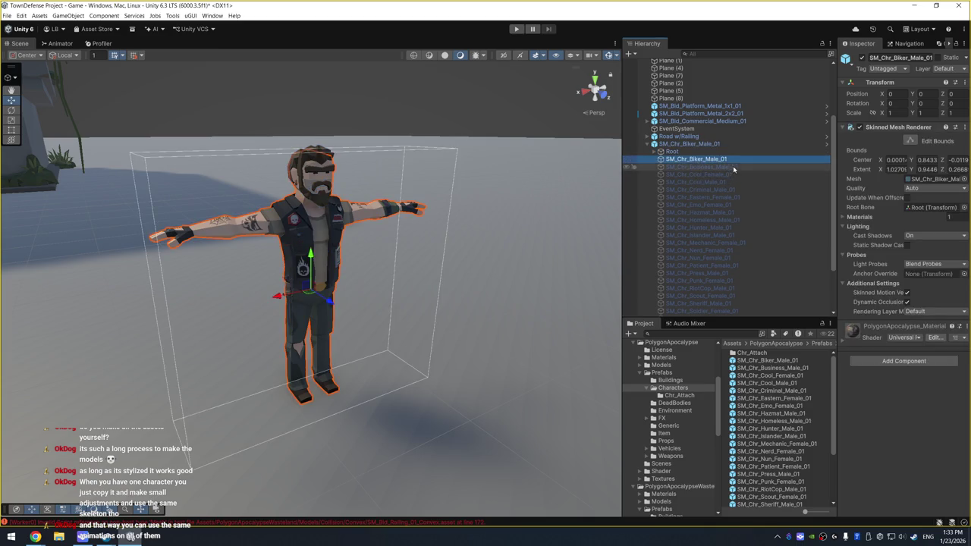
left_click(732, 167)
scroll(732, 169, "down", 3)
left_click(750, 311, "shift")
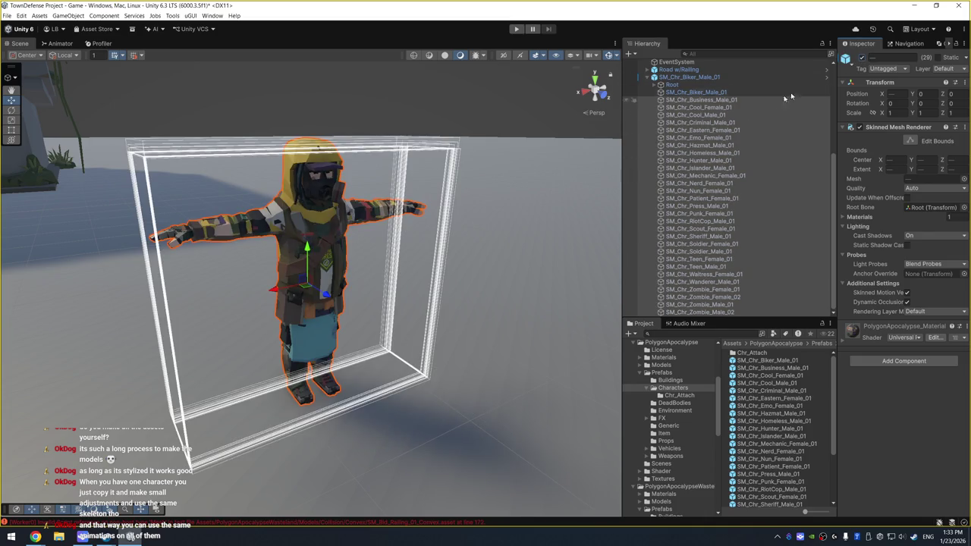
Deactivate the biker body, the business body and the remaining 28 alternate body meshes
left_click(791, 93)
left_click(861, 58)
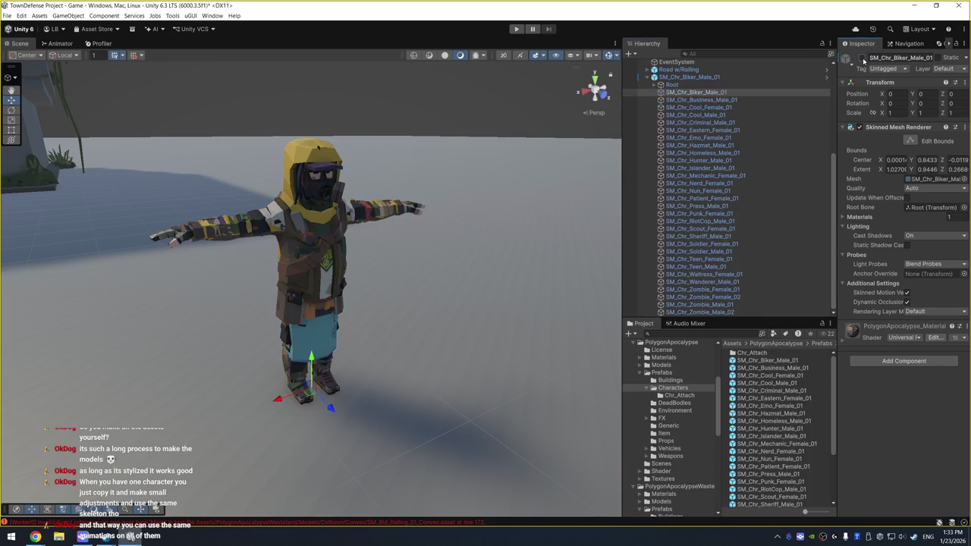
left_click(701, 100)
left_click(861, 59)
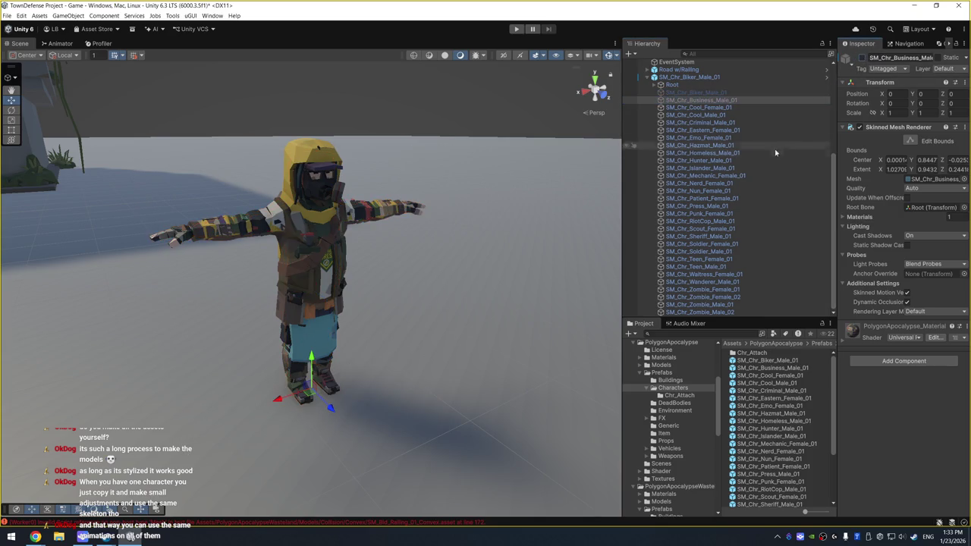
left_click(712, 107)
left_click(730, 312, "shift")
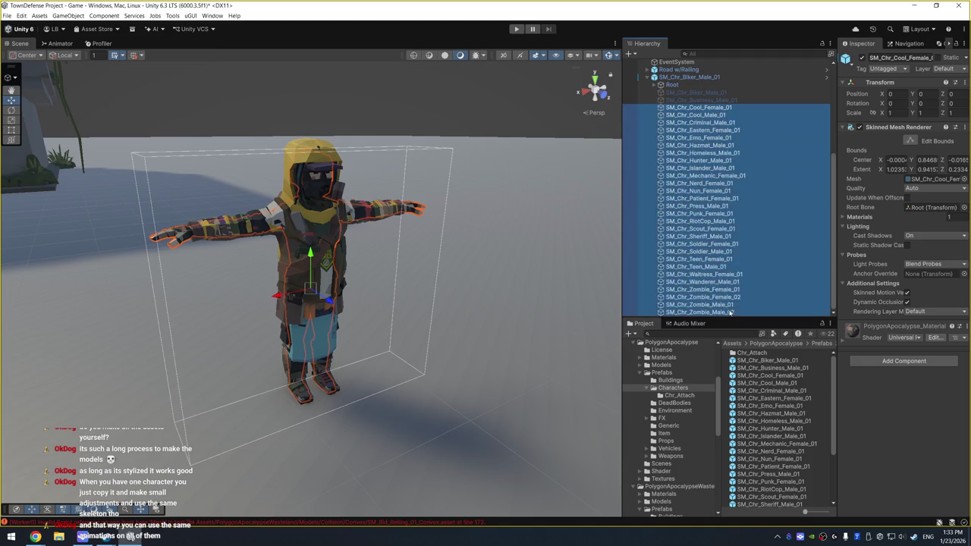
left_click(862, 58)
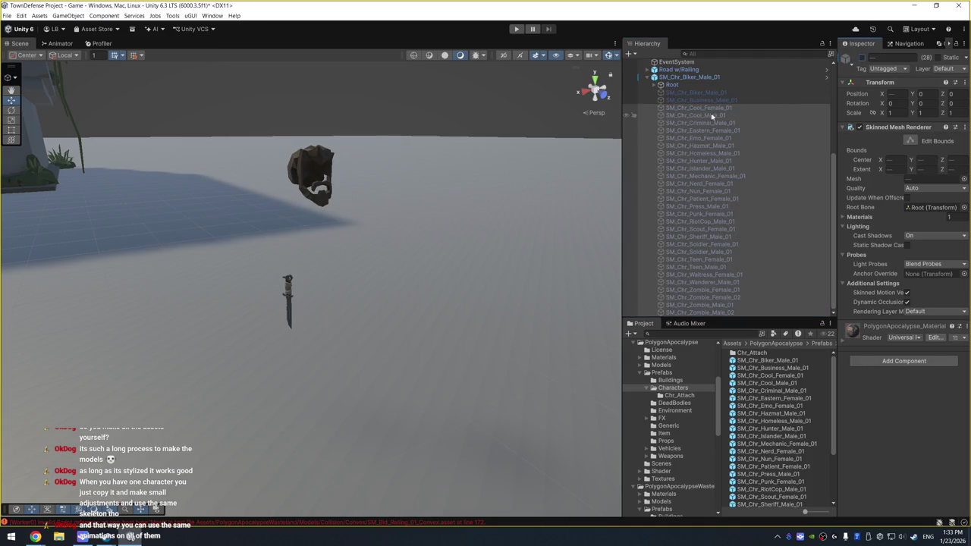
Inspect the knife, hair and beard attachments, toggle hair and beard, then delete SM_Chr_Biker_Male_01
left_click(692, 85)
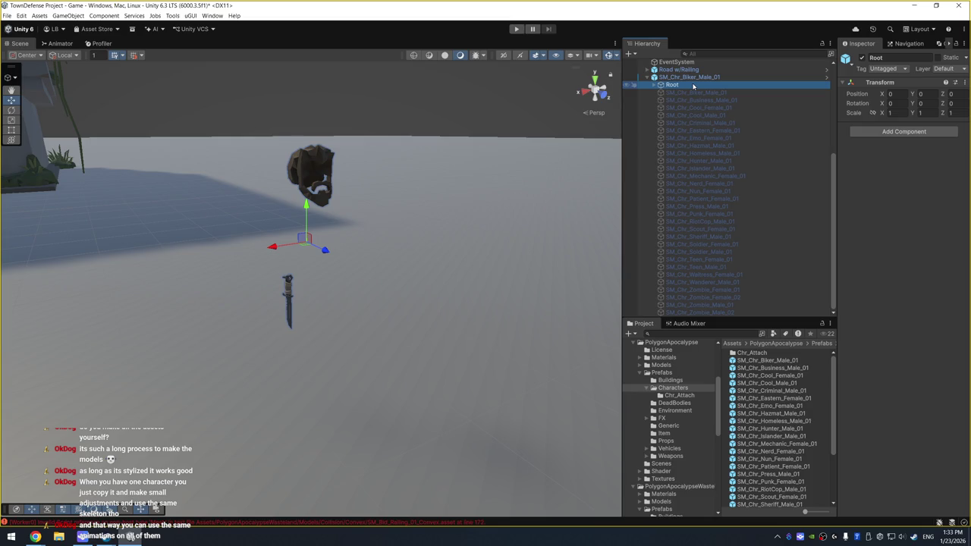
key("Right")
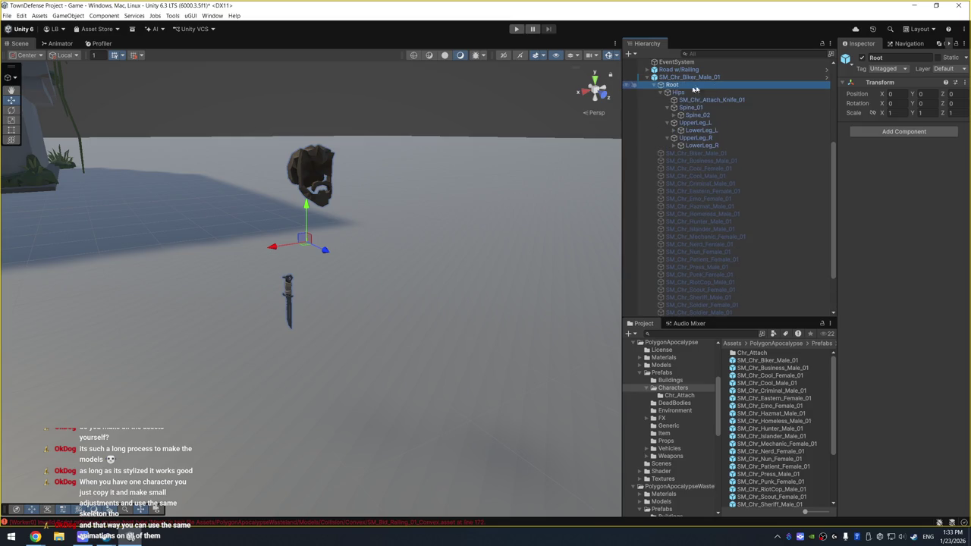
left_click(288, 290)
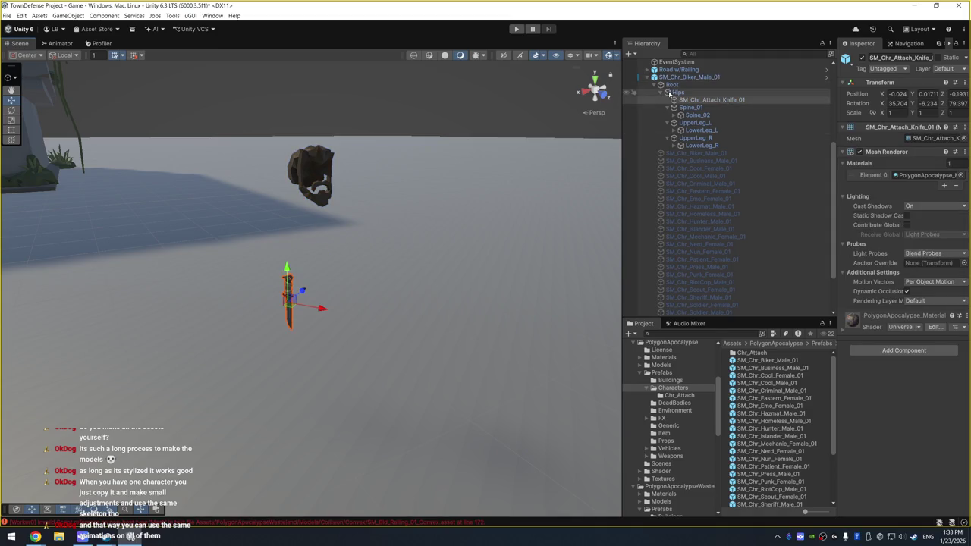
left_click(319, 163)
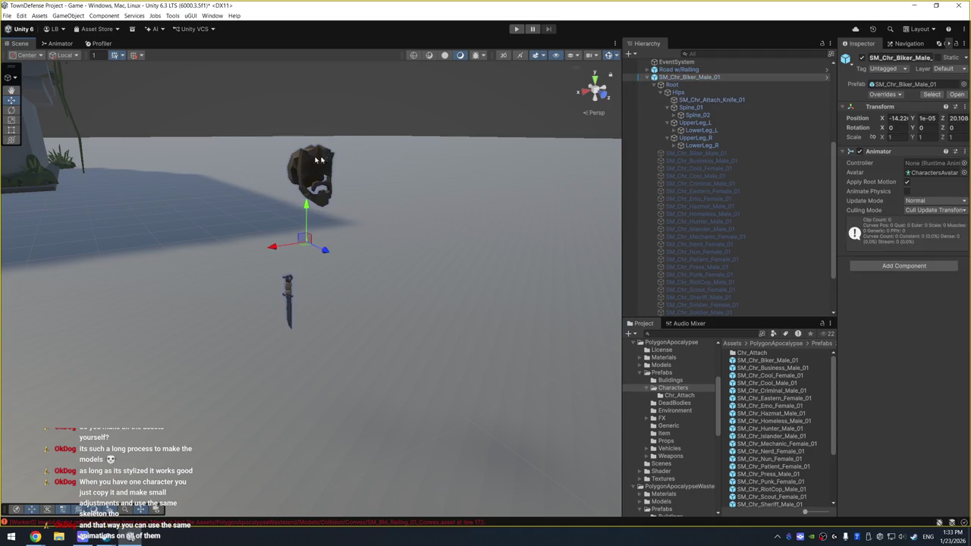
left_click(318, 163)
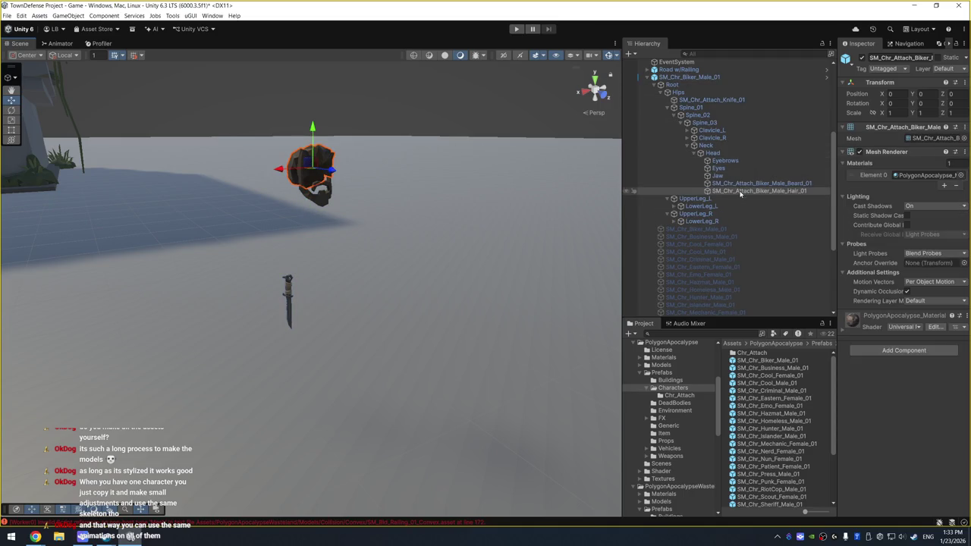
left_click(780, 185)
left_click(757, 191, "ctrl")
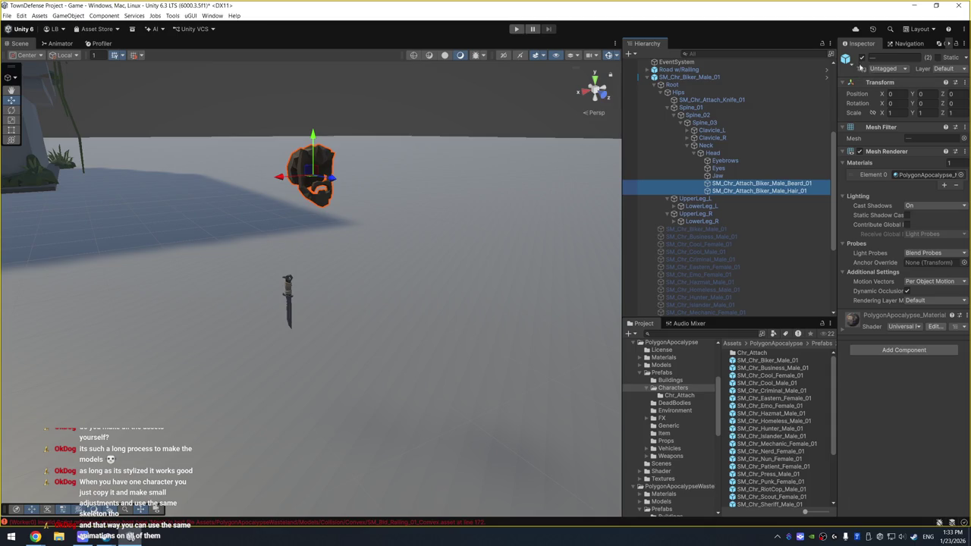
left_click(862, 58)
left_click(861, 58)
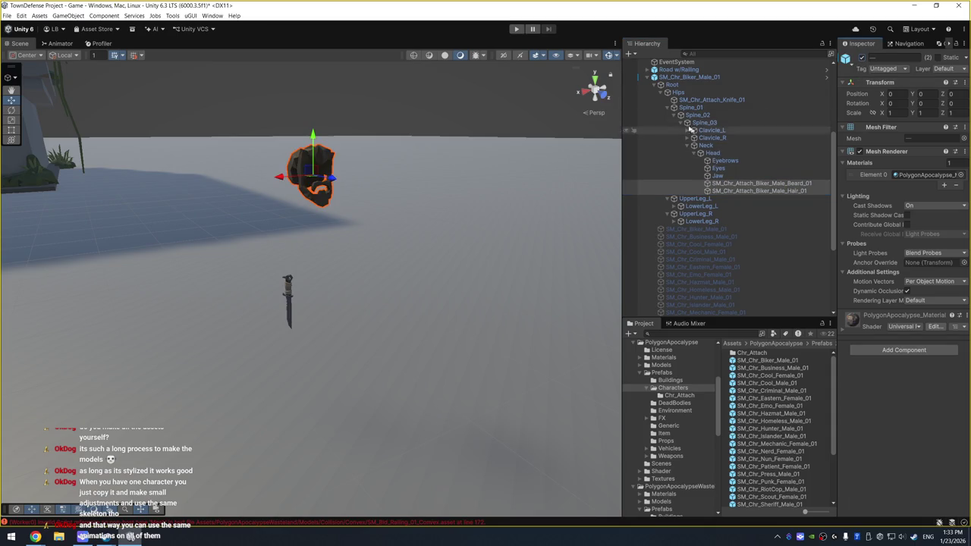
left_click(709, 78)
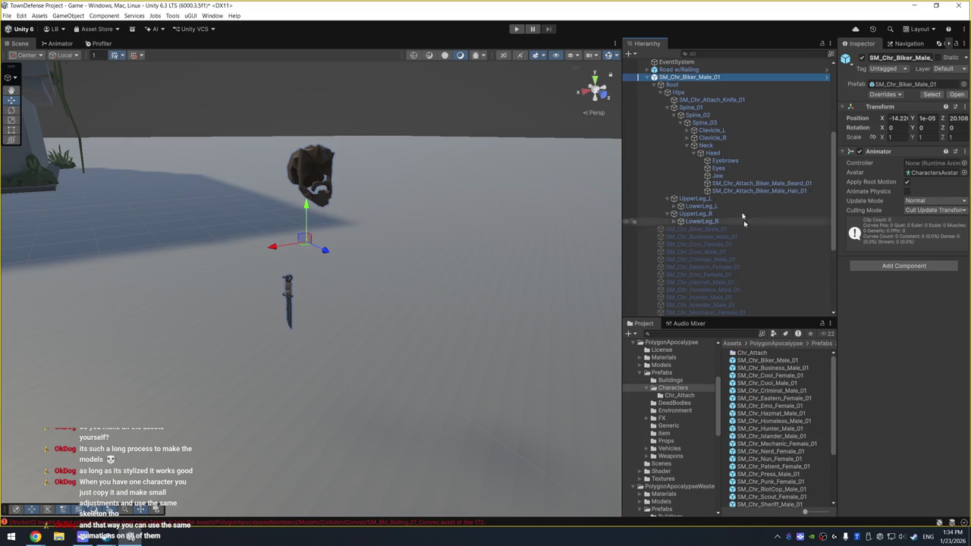
key("Delete")
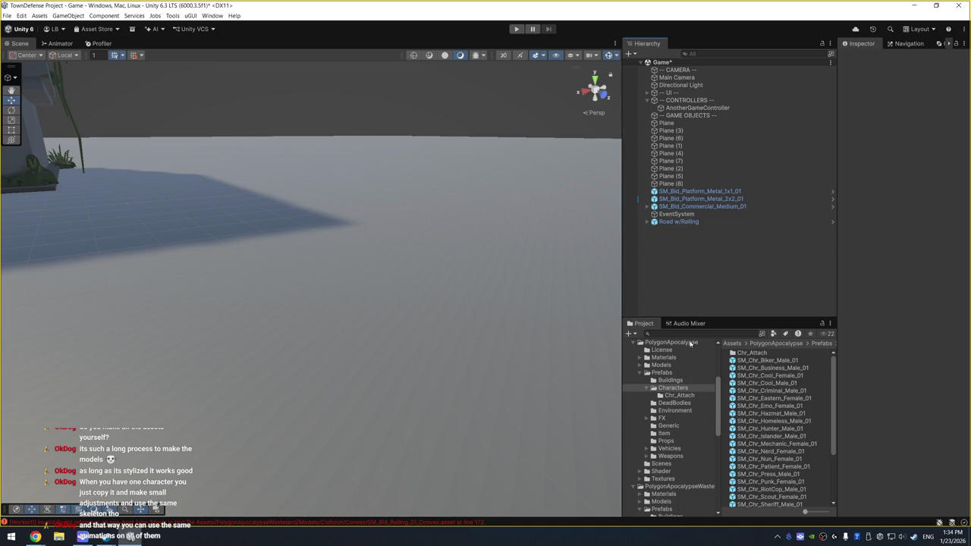
Place SM_Chr_Beserker_Female_01 from the Wasteland Characters prefabs and activate its SM_Chr_Mutant_01 mesh
scroll(686, 363, "down", 5)
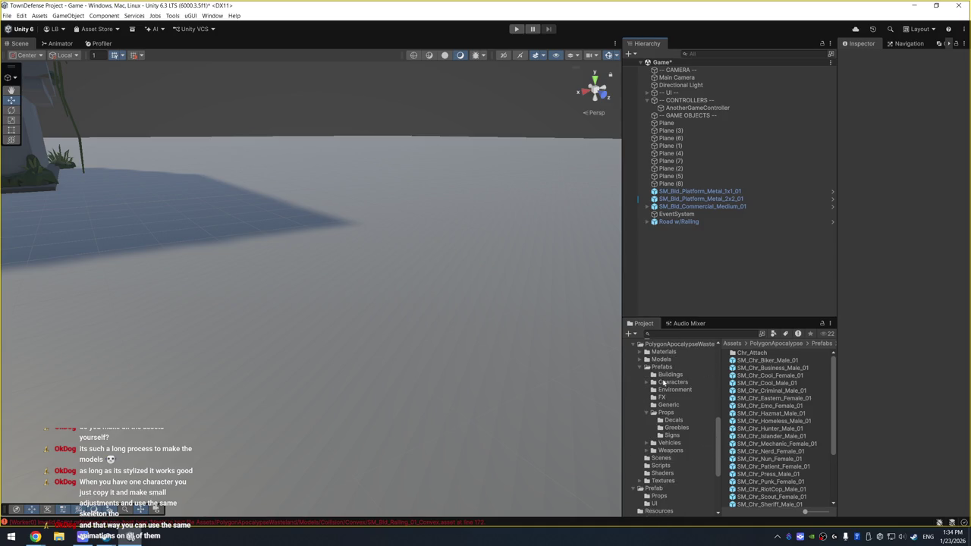
left_click(665, 382)
mouse_move(798, 364)
left_mouse_down()
mouse_move(485, 333)
mouse_move(303, 356)
mouse_move(386, 411)
mouse_move(305, 452)
left_mouse_up()
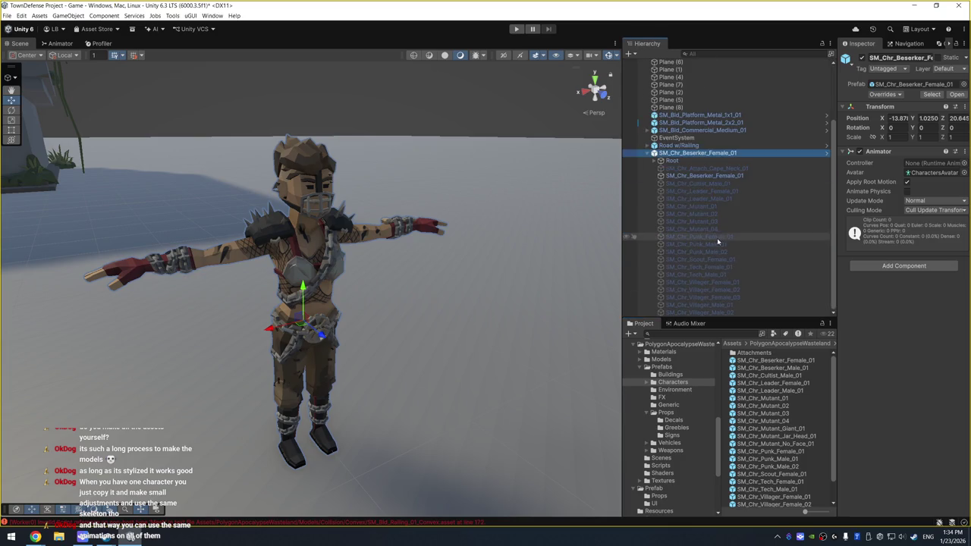
scroll(717, 237, "down", 3)
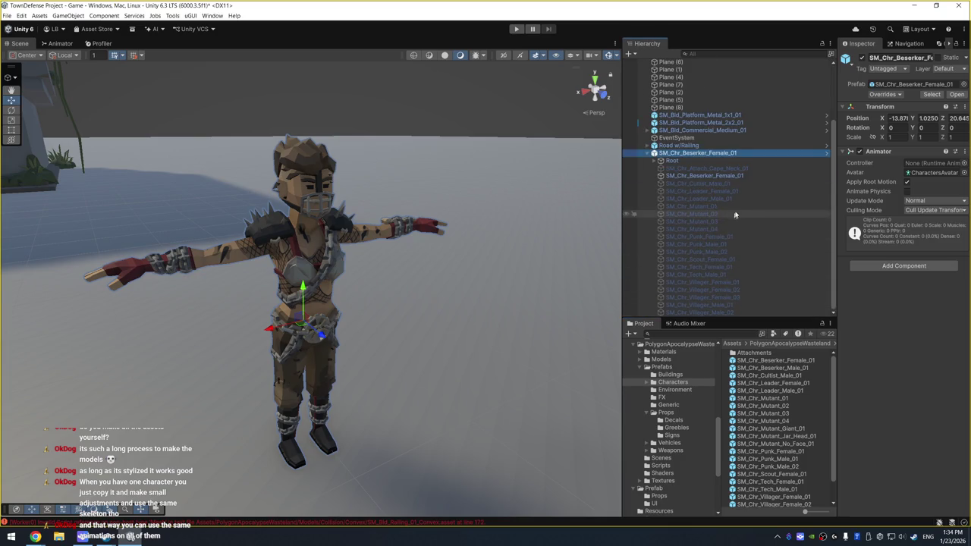
left_click(862, 58)
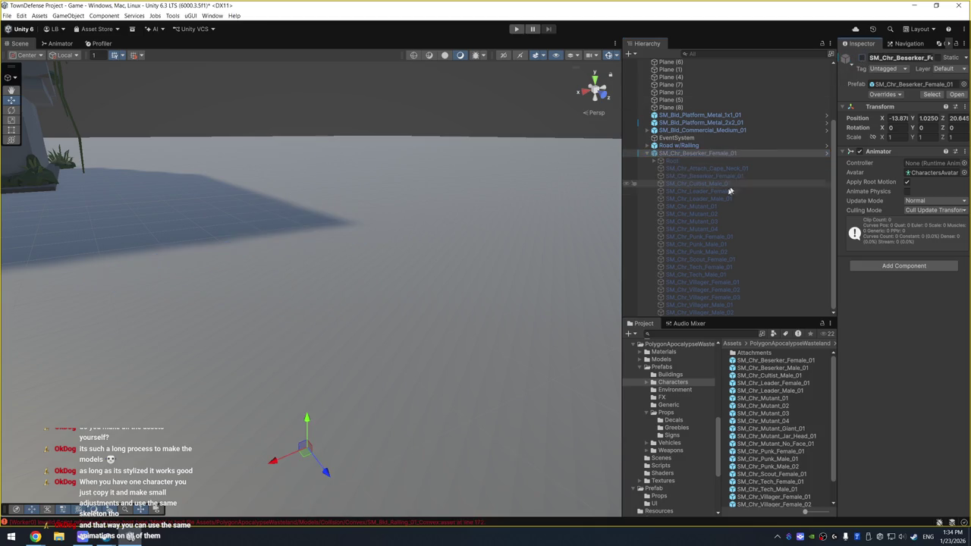
left_click(722, 206)
left_click(862, 59)
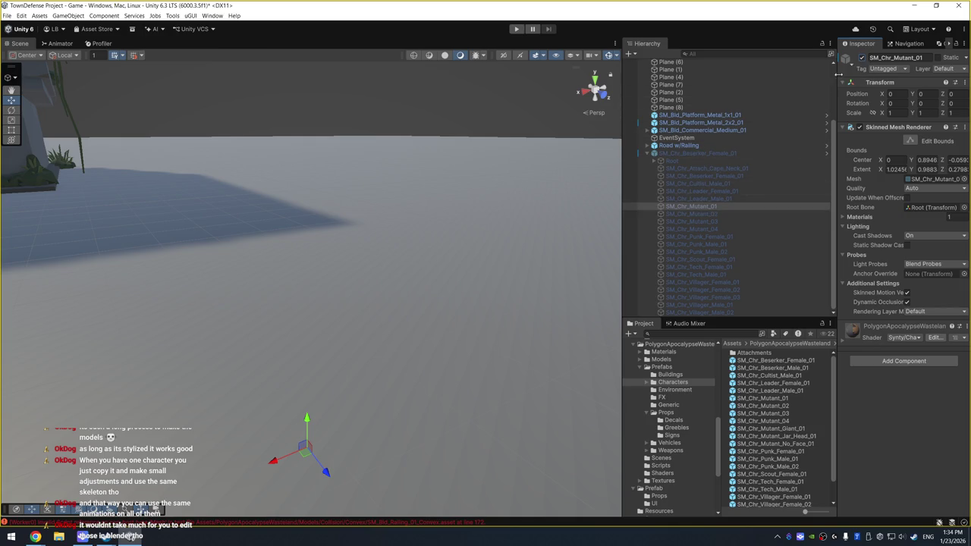
mouse_move(473, 270)
left_mouse_down()
mouse_move(473, 147)
mouse_move(471, 203)
left_mouse_up()
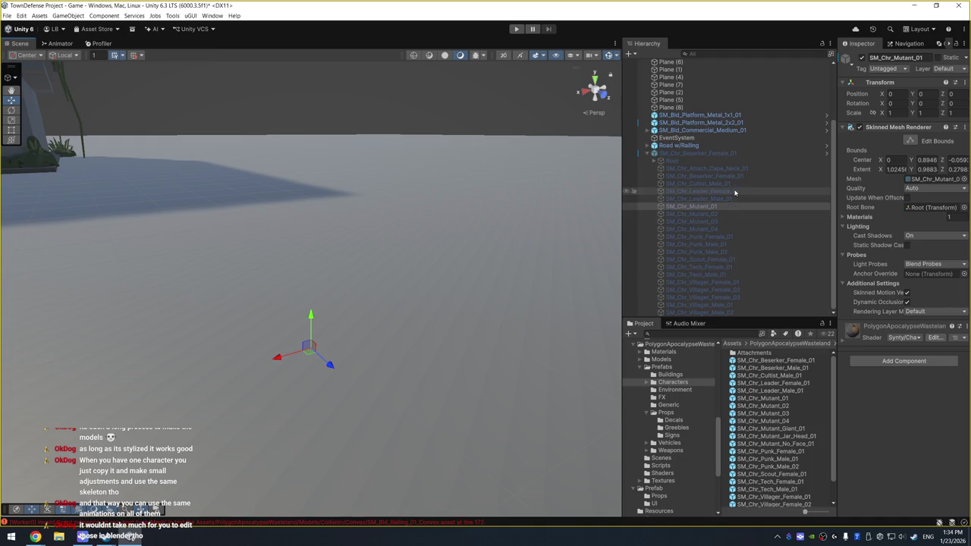
Reactivate the Beserker Female, hide its armour mesh, and show SM_Chr_Mutant_02 instead of SM_Chr_Mutant_01
left_click(721, 153)
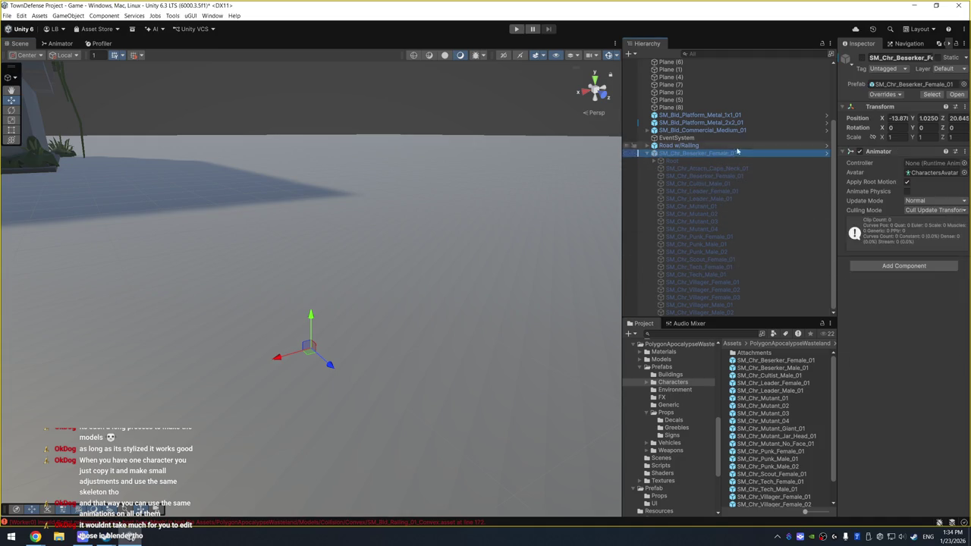
left_click(861, 59)
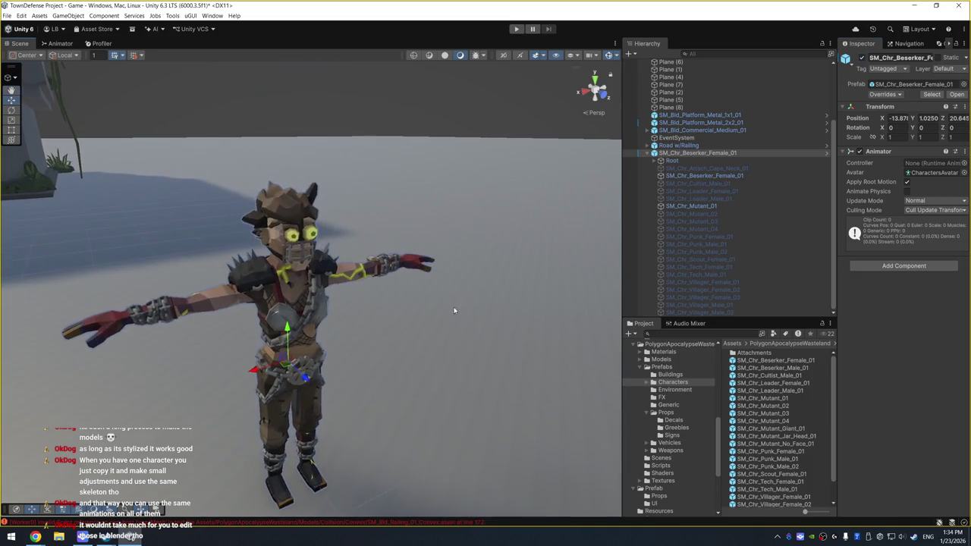
left_click(703, 175)
left_click(862, 59)
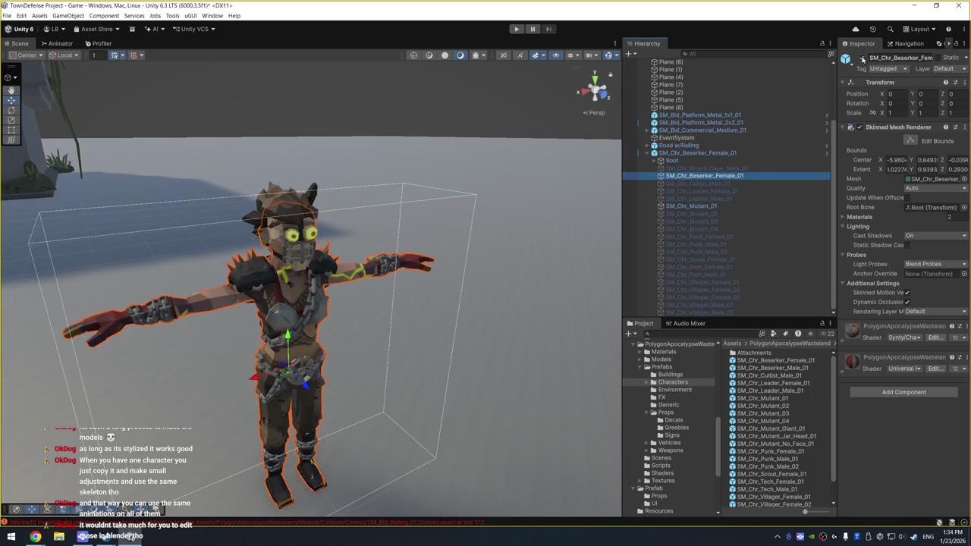
scroll(505, 164, "up", 3)
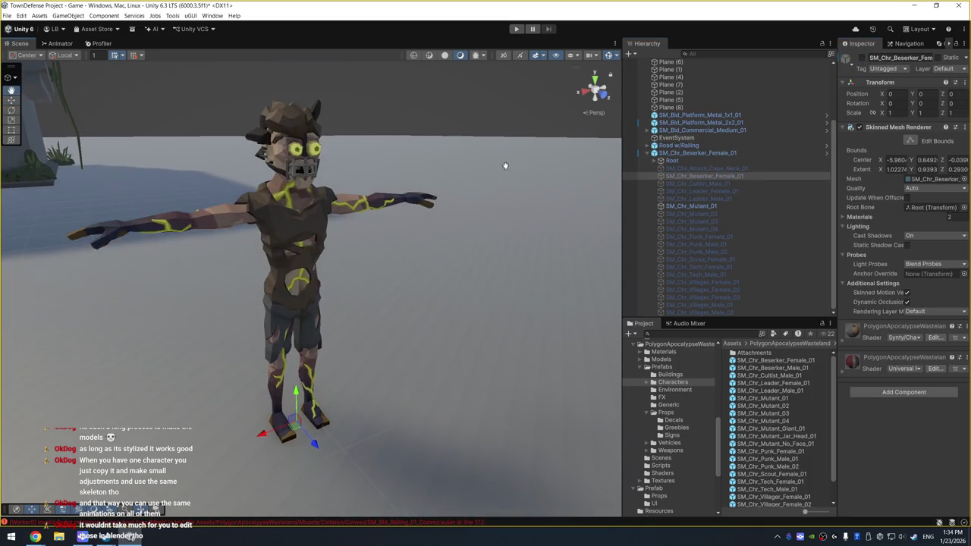
left_click(743, 207)
left_click(740, 213)
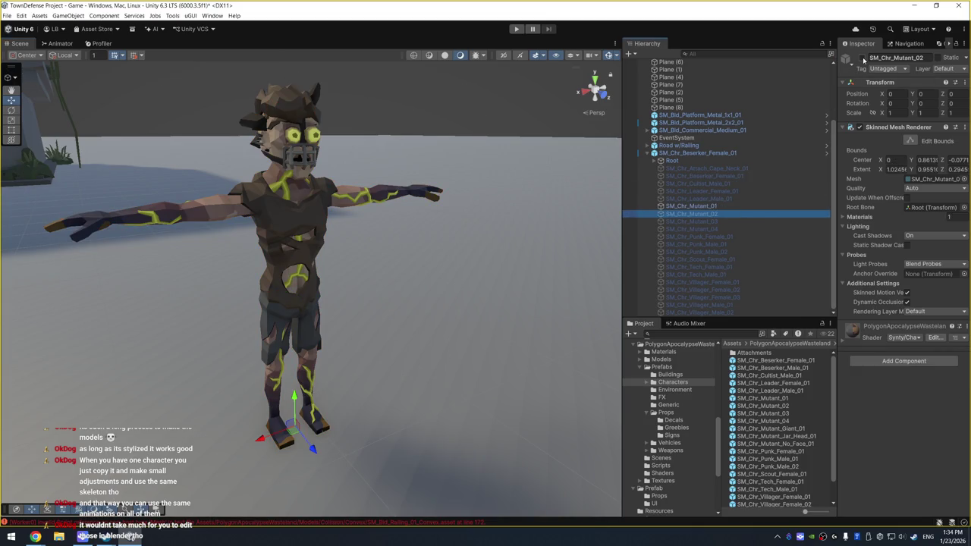
left_click(862, 58)
left_click(713, 207)
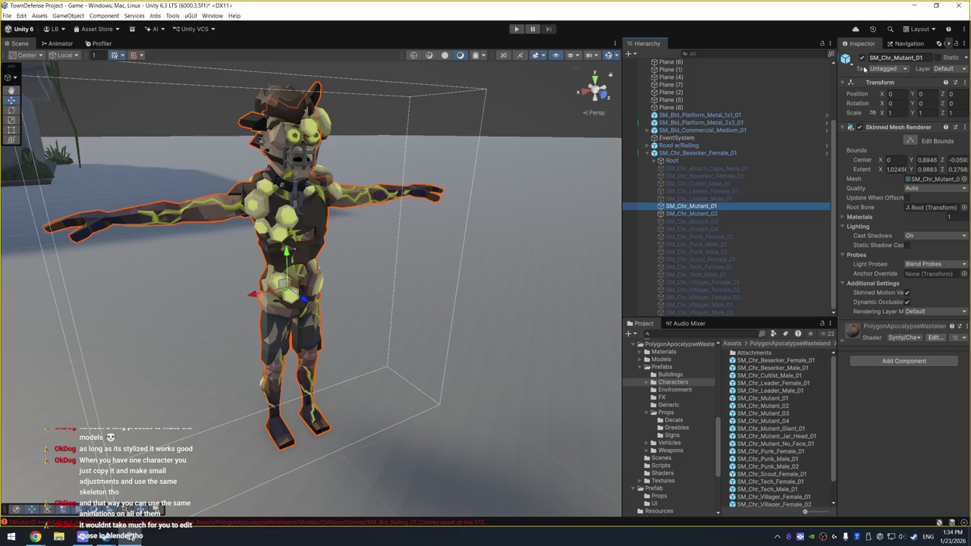
left_click(861, 59)
left_click(732, 215)
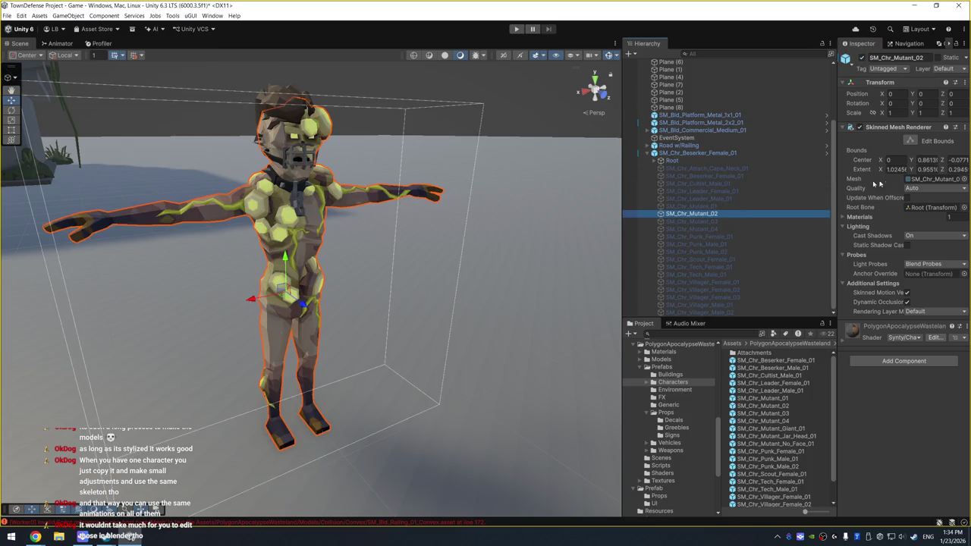
left_click_drag(838, 165, 793, 168)
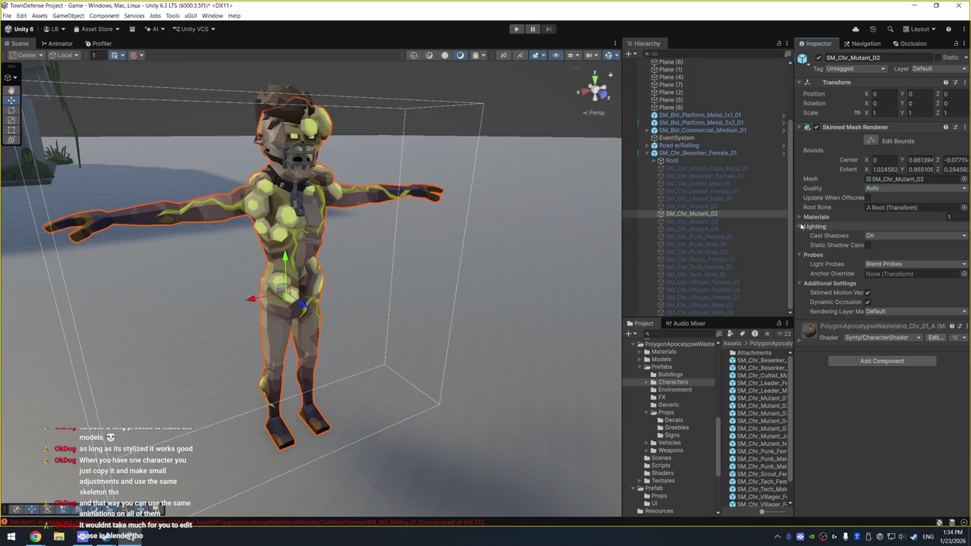
left_click(933, 217)
left_click(959, 228)
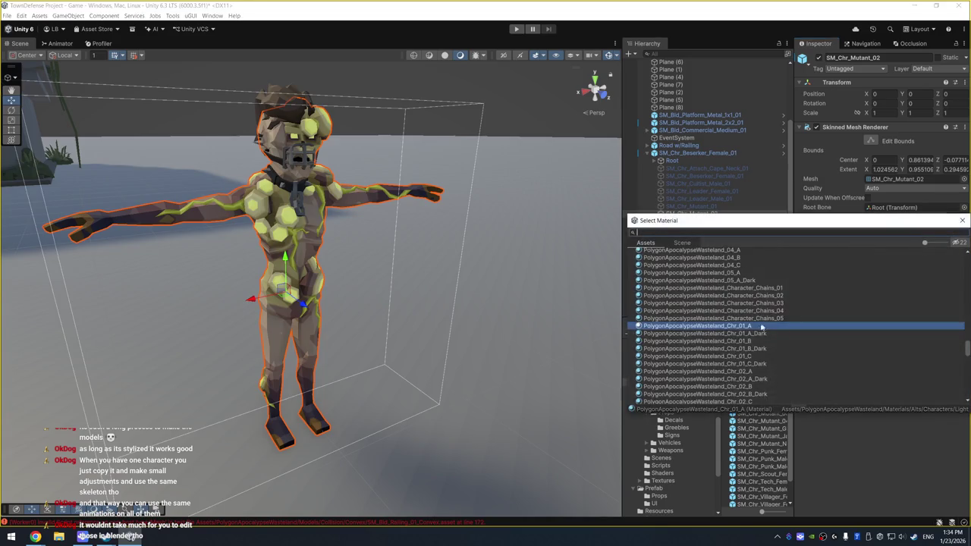
scroll(702, 334, "down", 2)
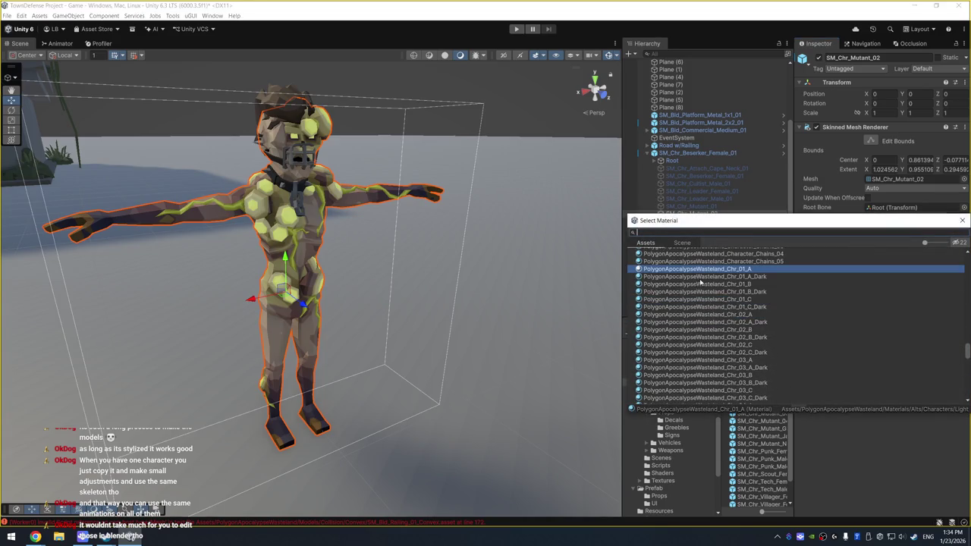
left_click(761, 276)
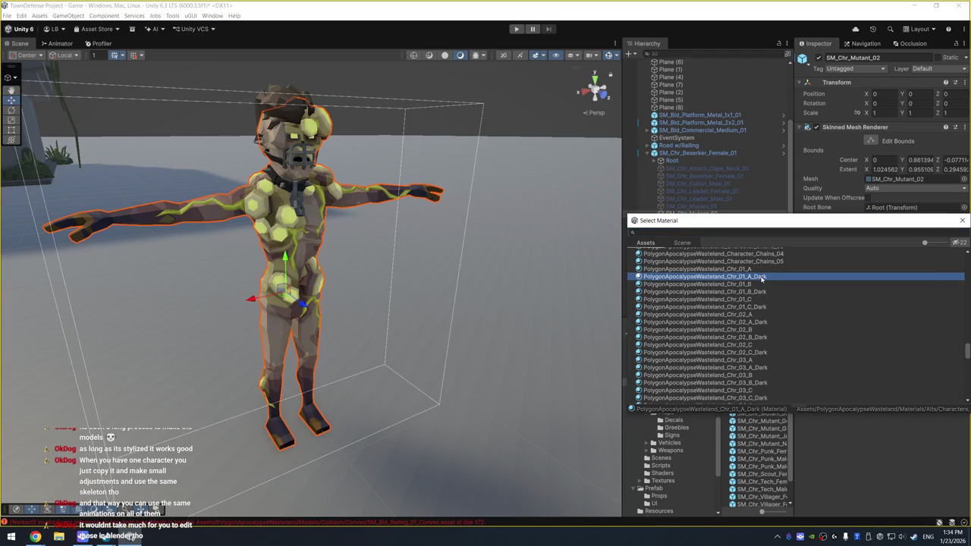
key("Down")
key("Down")
key("Down")
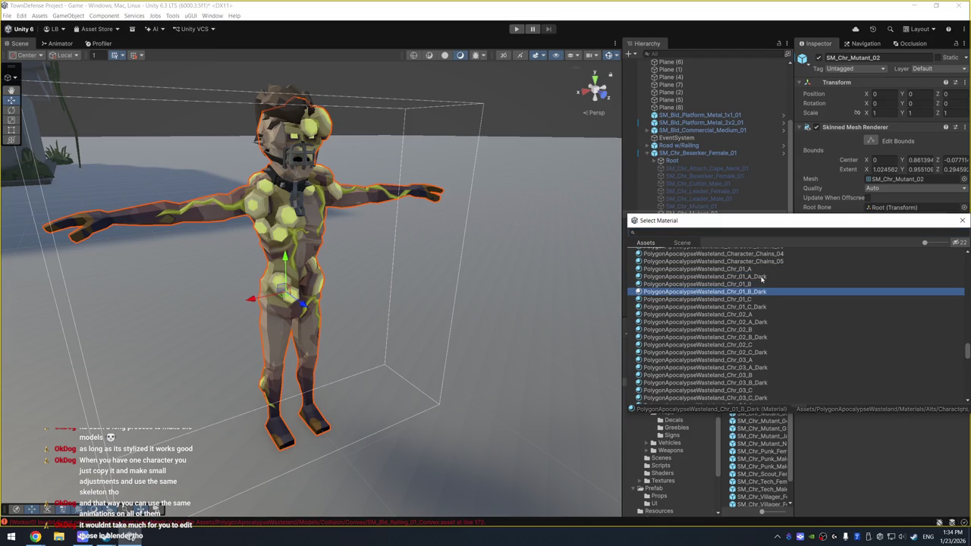
key("Down")
key("Down")
key("Down")
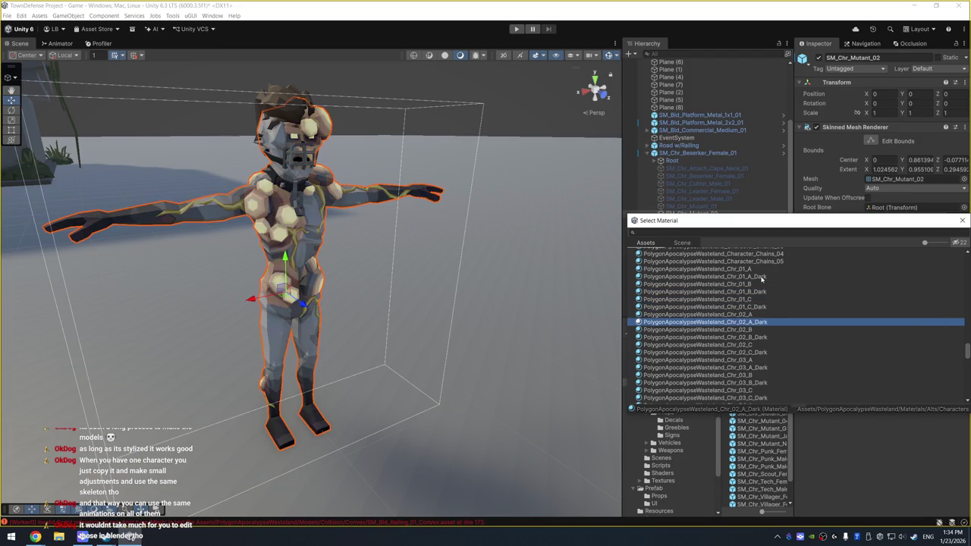
key("Down")
key("Down")
key("Down")
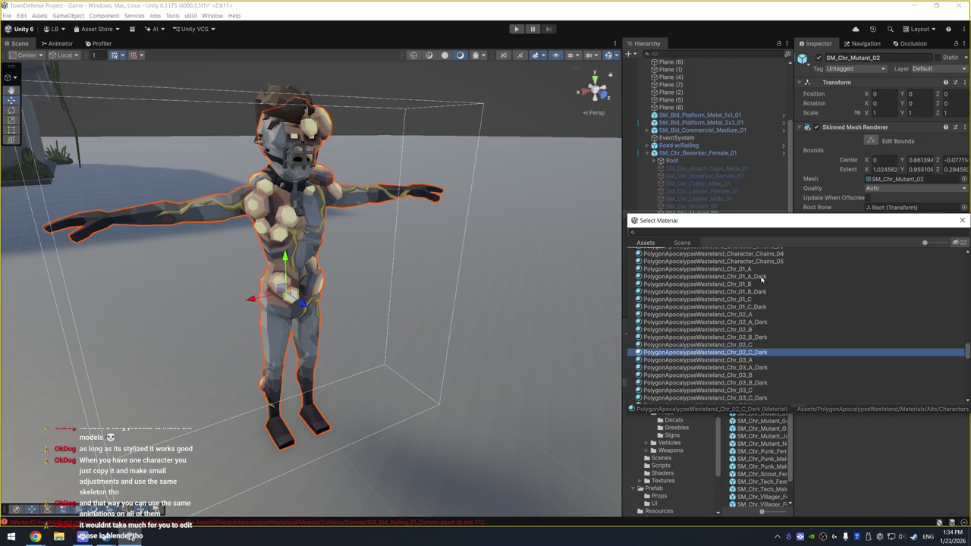
key("Down")
key("Down")
key("Down")
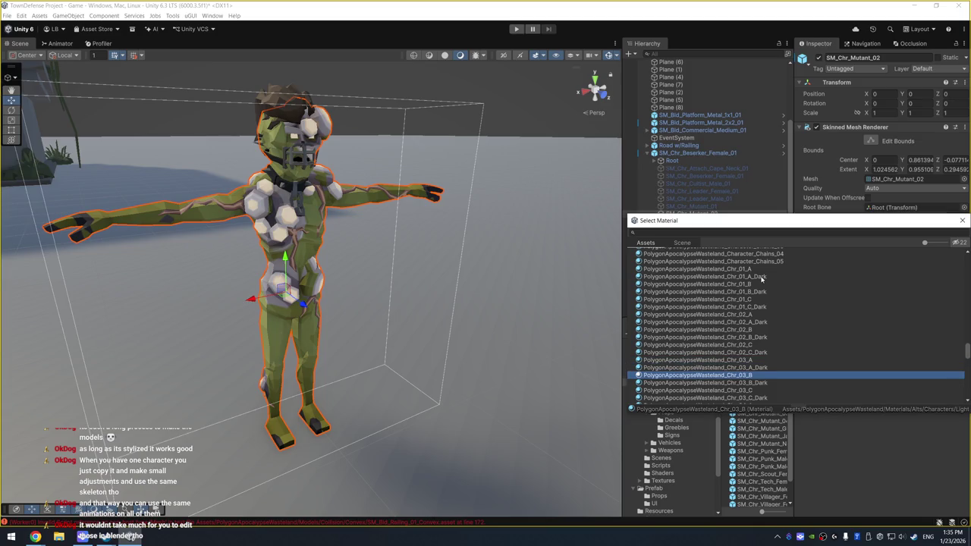
key("Down")
key("Down")
key("Down")
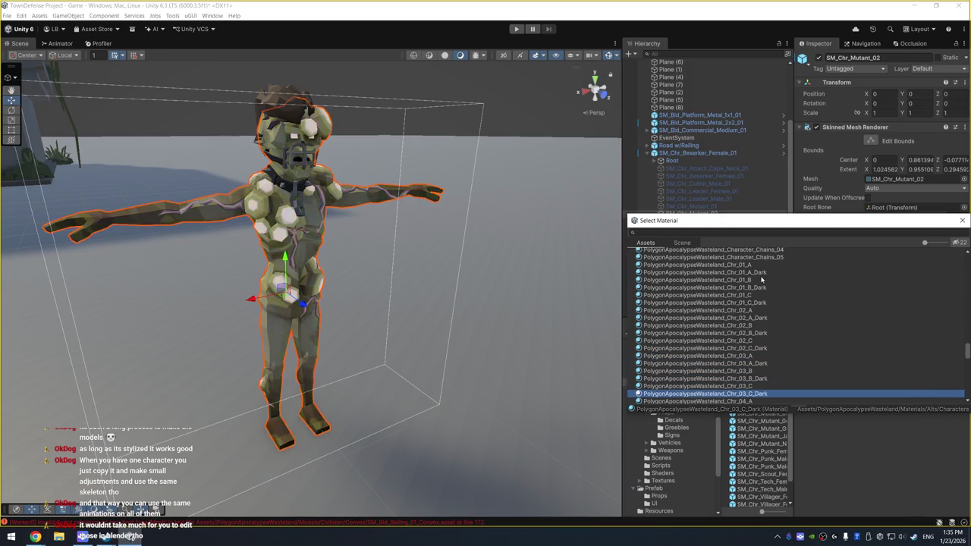
key("Down")
key("Down")
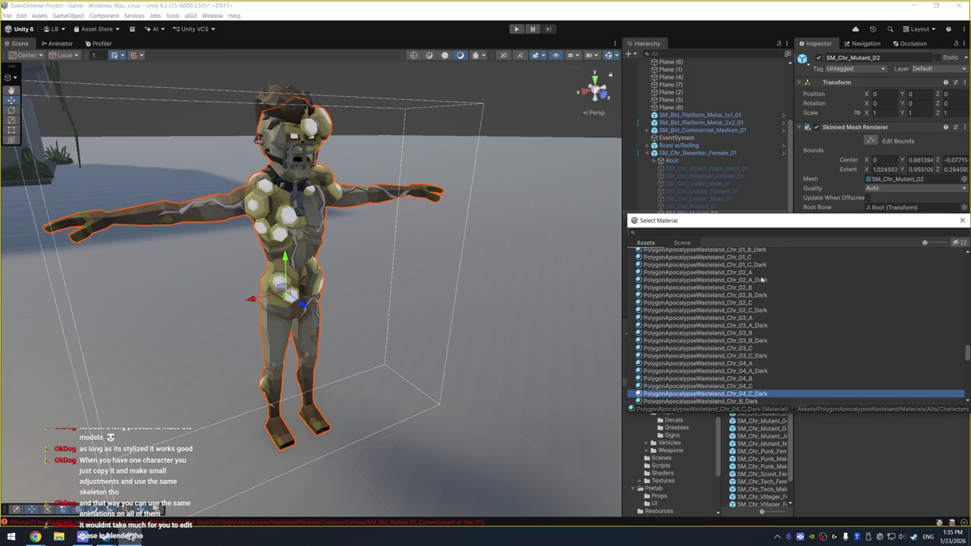
key("Down")
key("Up")
key("Up")
key("Up")
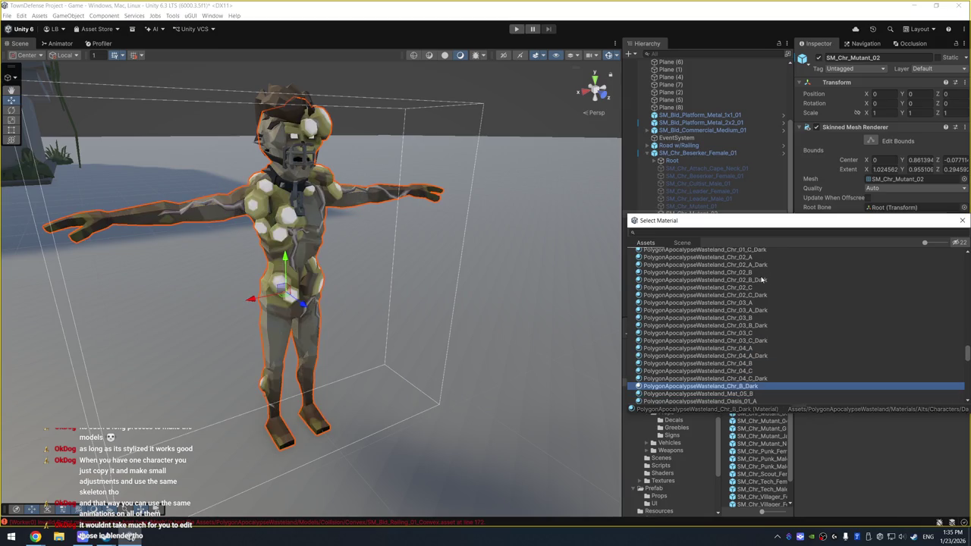
key("Up")
key("Up")
key("Up")
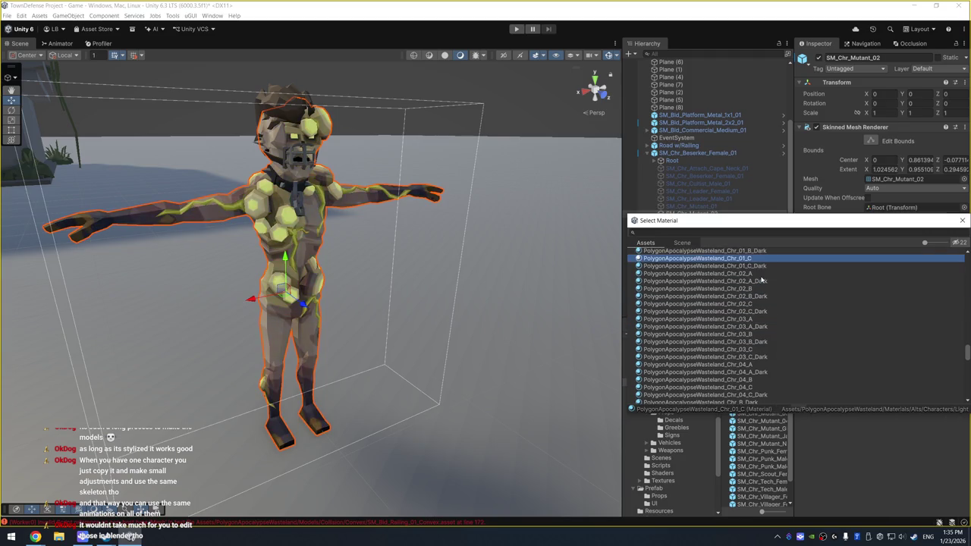
key("Up")
key("Up")
key("Up")
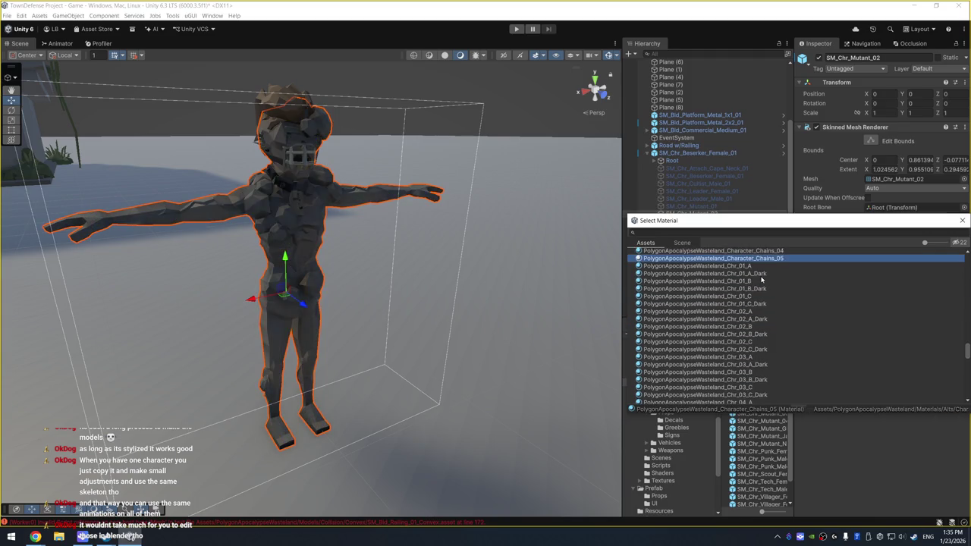
left_click(961, 221)
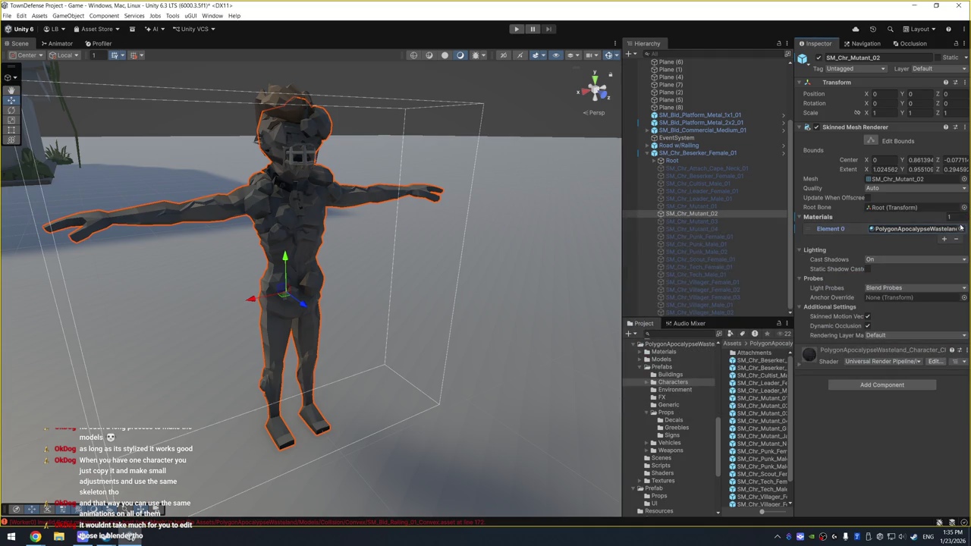
key("ctrl+z")
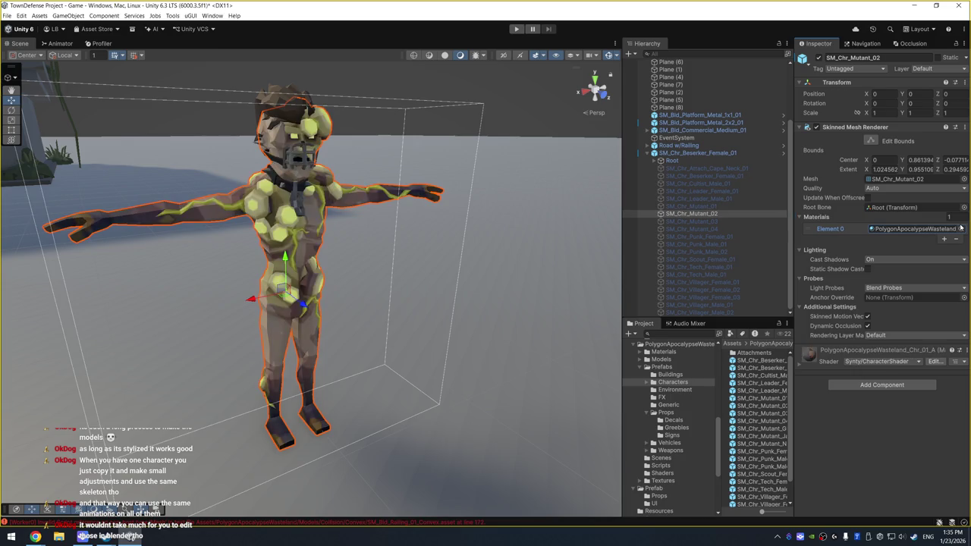
Orbit around the mutant-bodied Beserker Female, delete it, and select Road w/Railing
left_click_drag(309, 216, 477, 191)
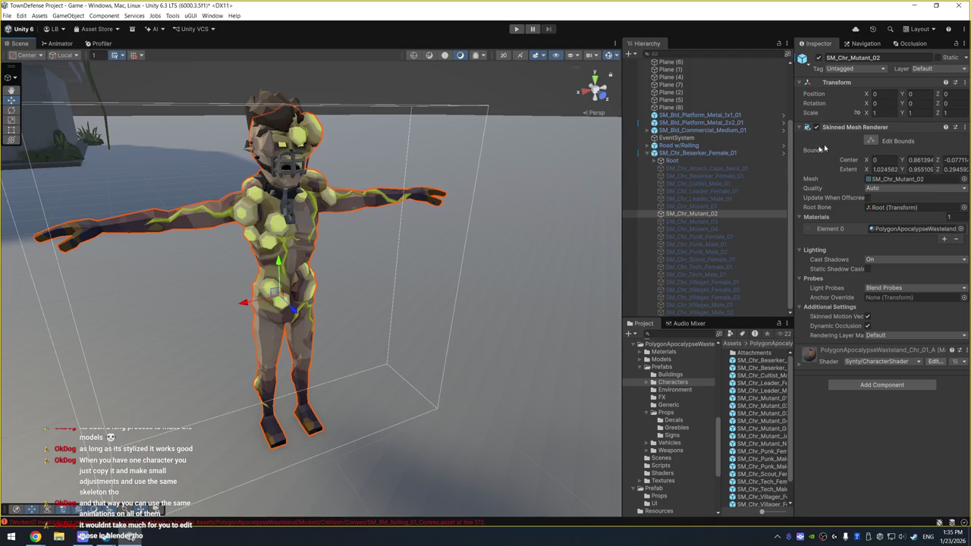
left_click(704, 154)
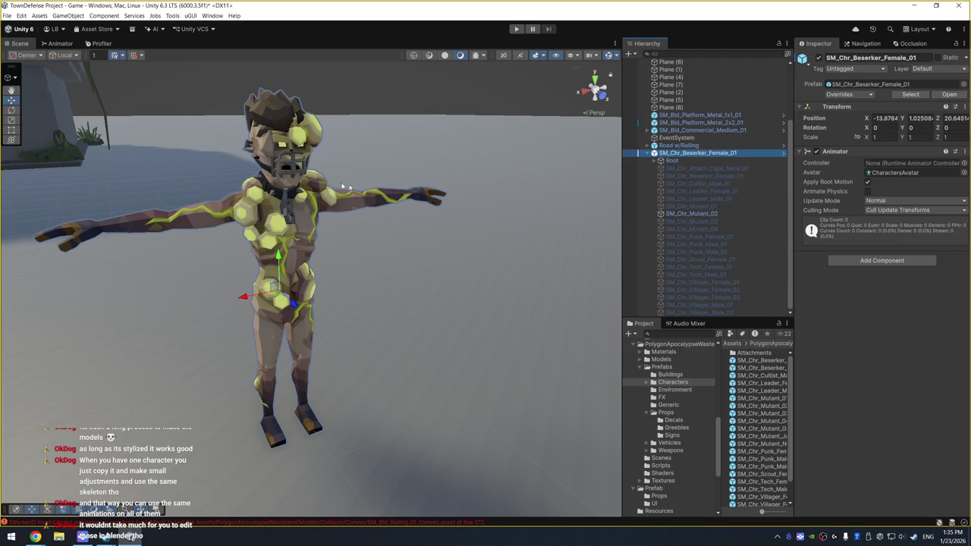
mouse_move(344, 187)
left_mouse_down()
mouse_move(386, 198)
mouse_move(366, 225)
left_mouse_up()
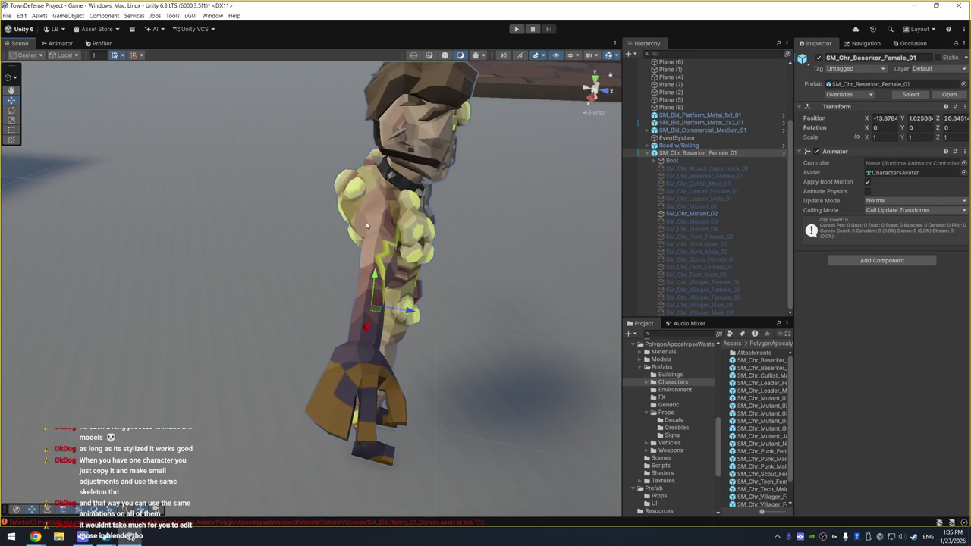
left_click_drag(493, 263, 454, 241)
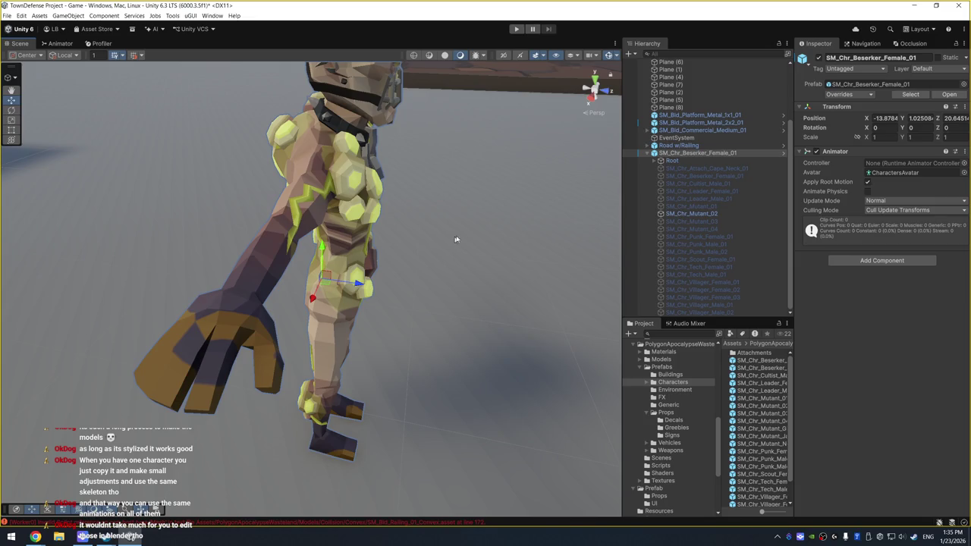
left_click_drag(455, 239, 492, 240)
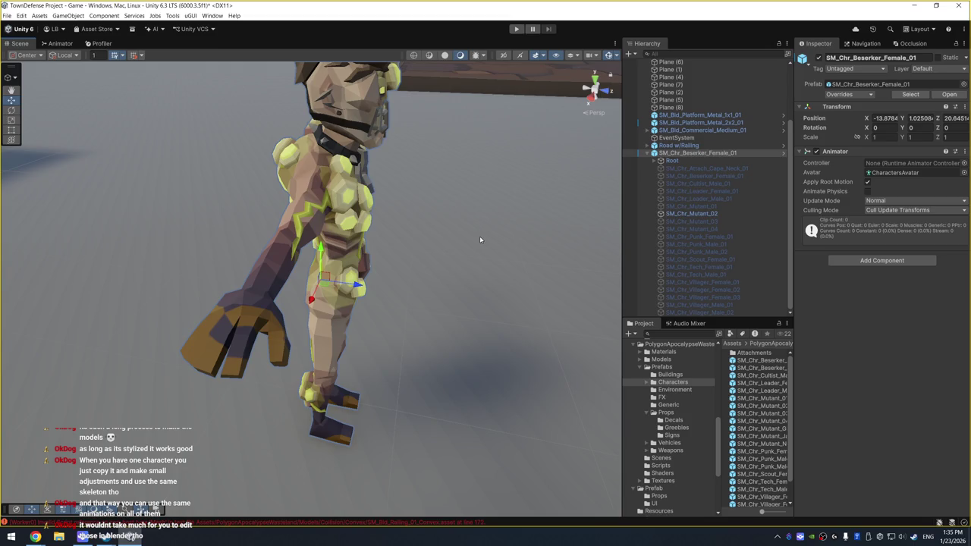
mouse_move(511, 219)
left_mouse_down()
mouse_move(503, 232)
mouse_move(361, 212)
mouse_move(334, 232)
mouse_move(470, 226)
left_mouse_up()
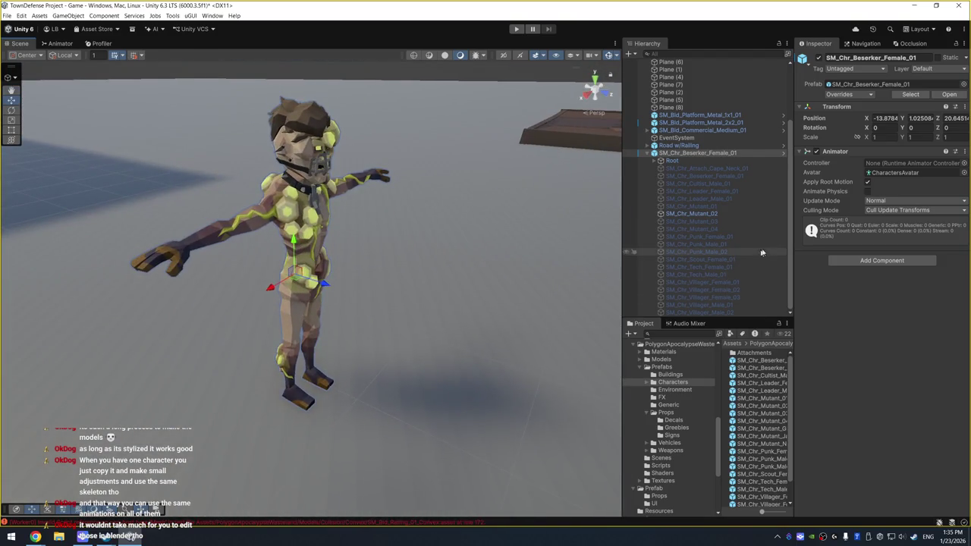
left_click(706, 154)
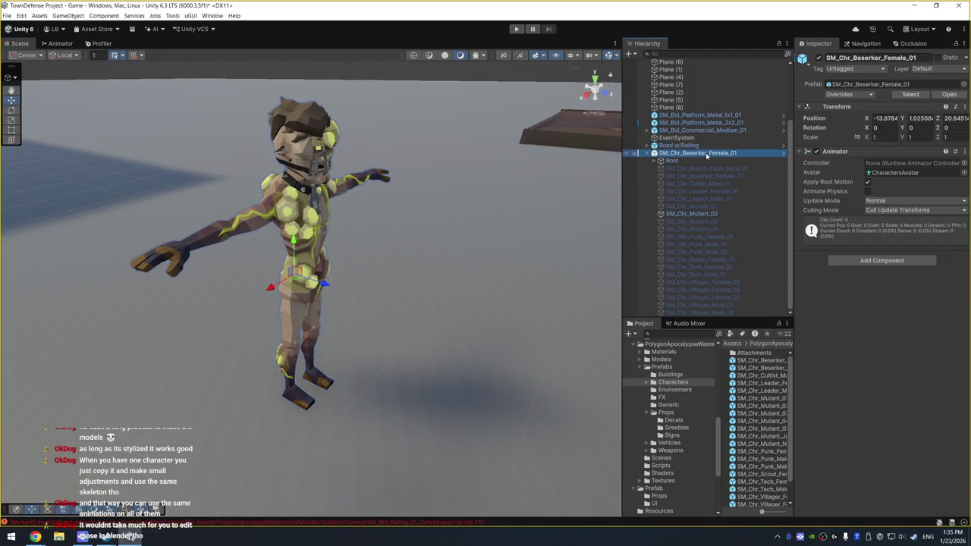
key("Delete")
left_click(678, 222)
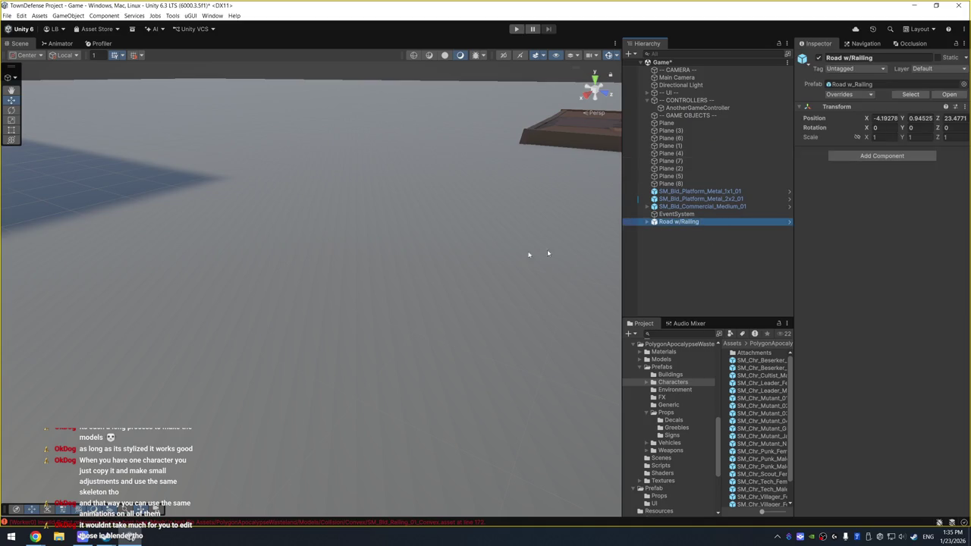
Frame Road w/Railing, zoom out and orbit overhead above the building, then switch to the browser
key("f")
scroll(279, 237, "down", 5)
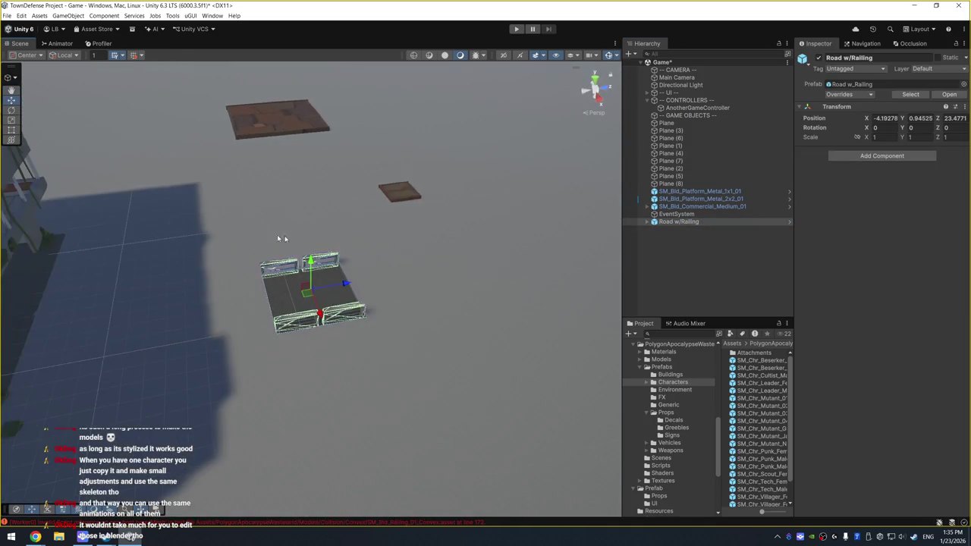
mouse_move(279, 238)
left_mouse_down()
mouse_move(381, 232)
mouse_move(285, 284)
left_mouse_up()
mouse_move(318, 324)
left_mouse_down()
mouse_move(356, 288)
mouse_move(375, 238)
mouse_move(331, 212)
mouse_move(319, 272)
mouse_move(281, 278)
left_mouse_up()
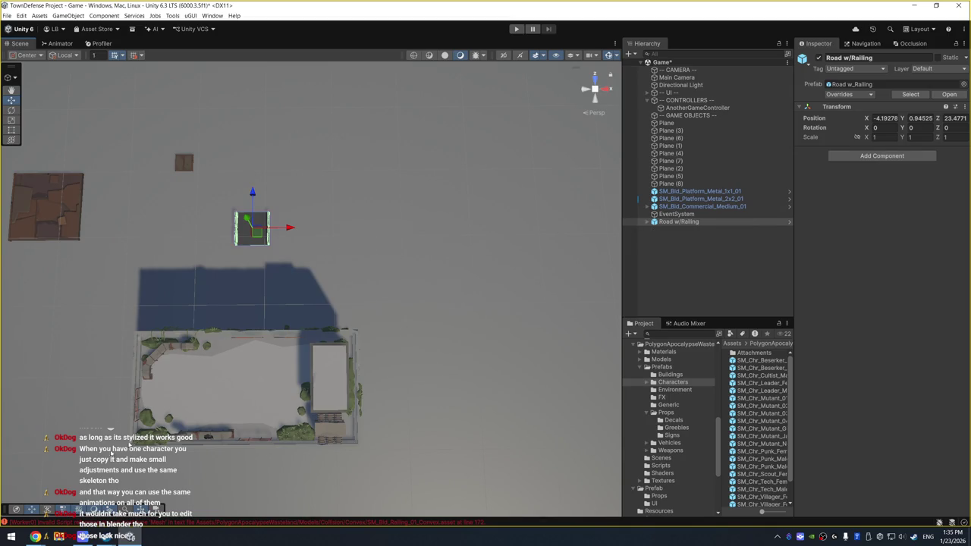
mouse_move(34, 536)
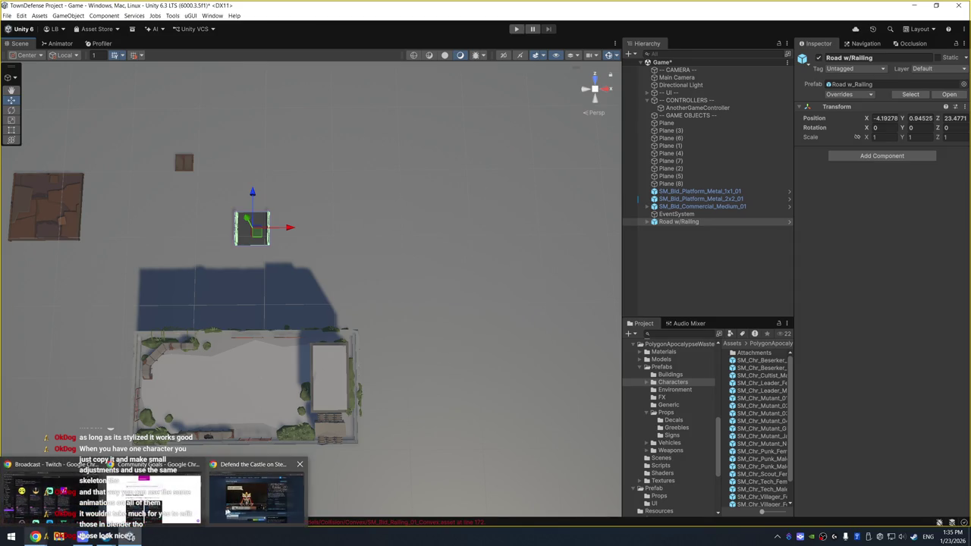
left_click(159, 493)
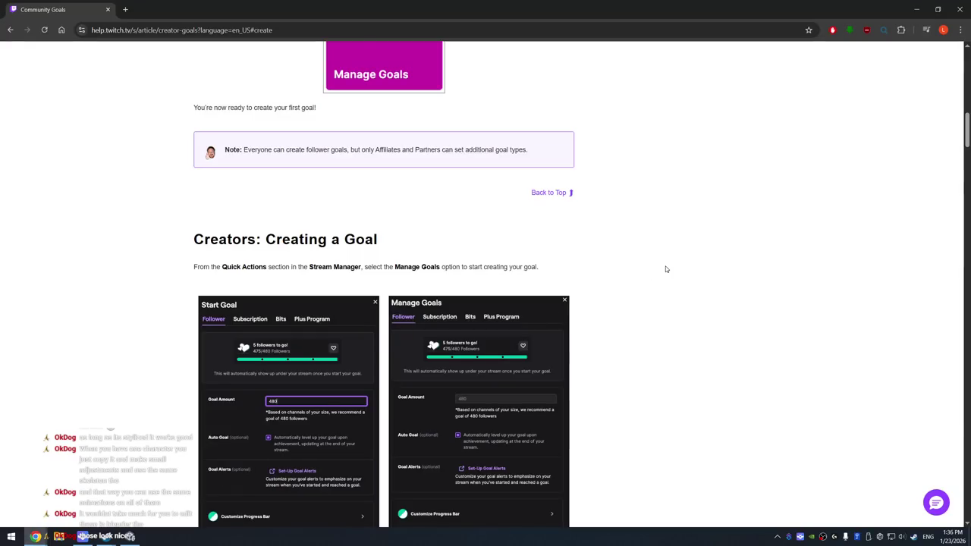
Open a new Chrome tab and go to the Synty Store by entering 'synty'
key("ctrl+t")
type("synty")
key("Return")
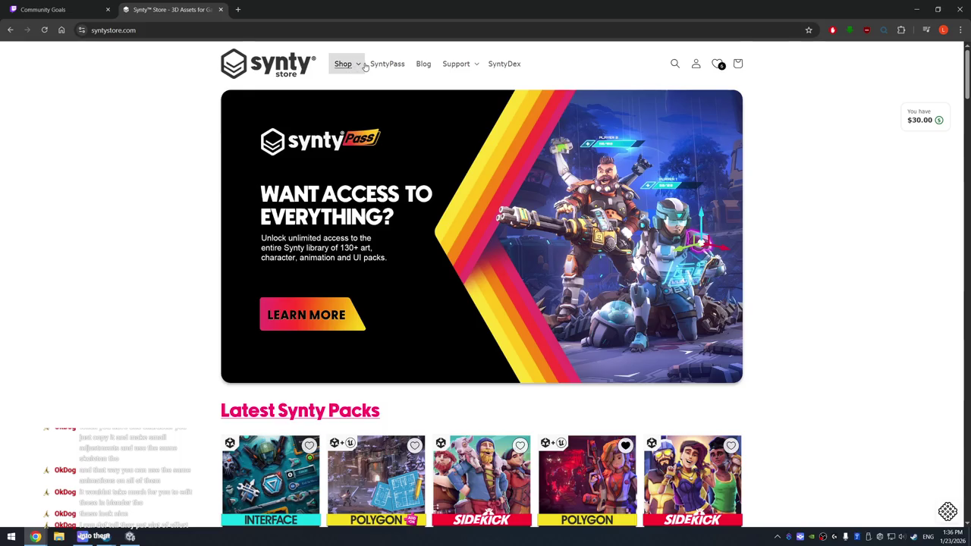
Open the Samurai Empire page from Shop > POLYGON and enlarge its first gallery image
left_click(358, 65)
left_click(354, 134)
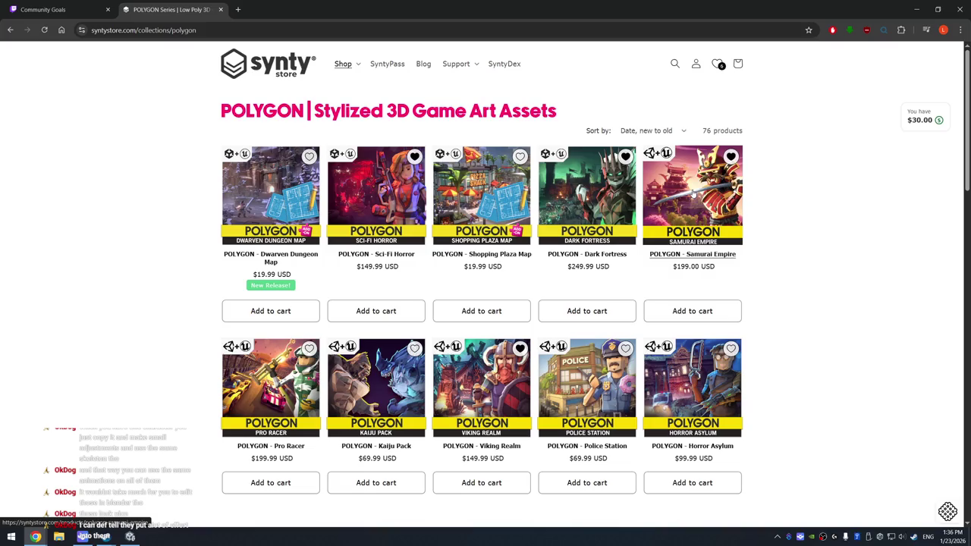
left_click(693, 192)
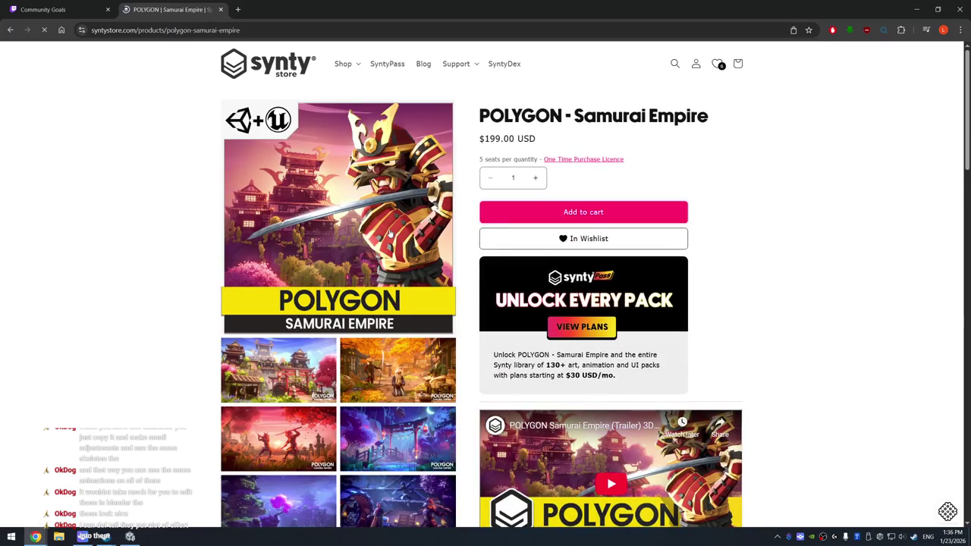
scroll(390, 231, "down", 2)
left_click(309, 222)
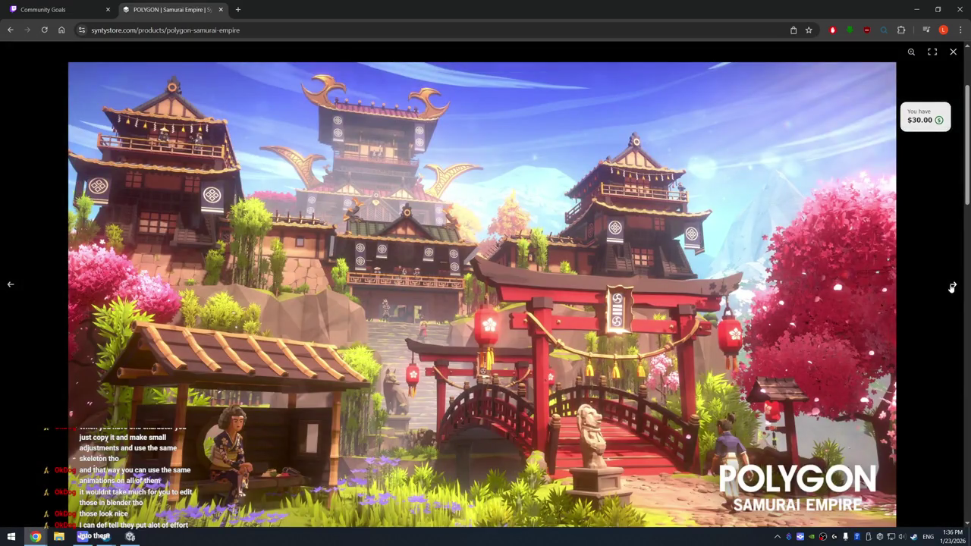
Page through the Samurai Empire gallery images and close the enlarged view
left_click(951, 288)
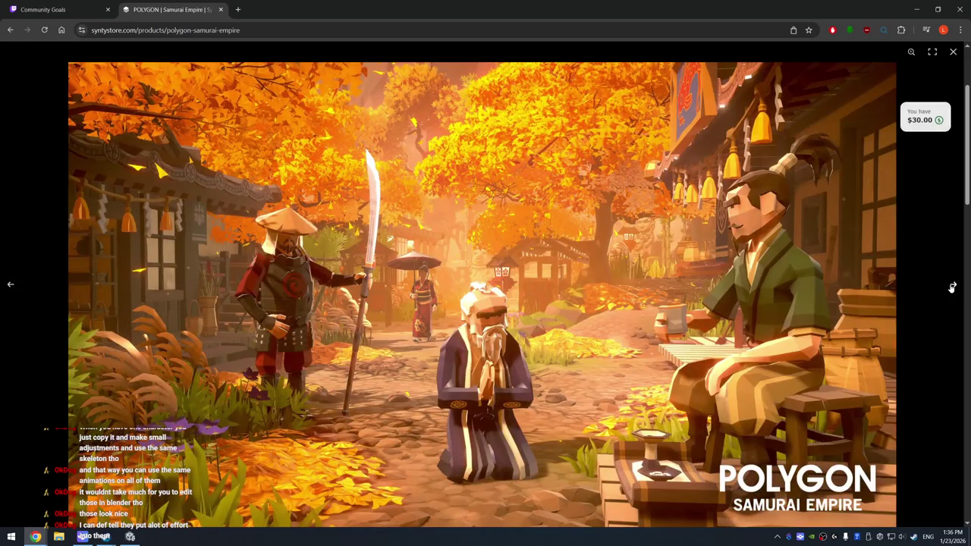
left_click(952, 288)
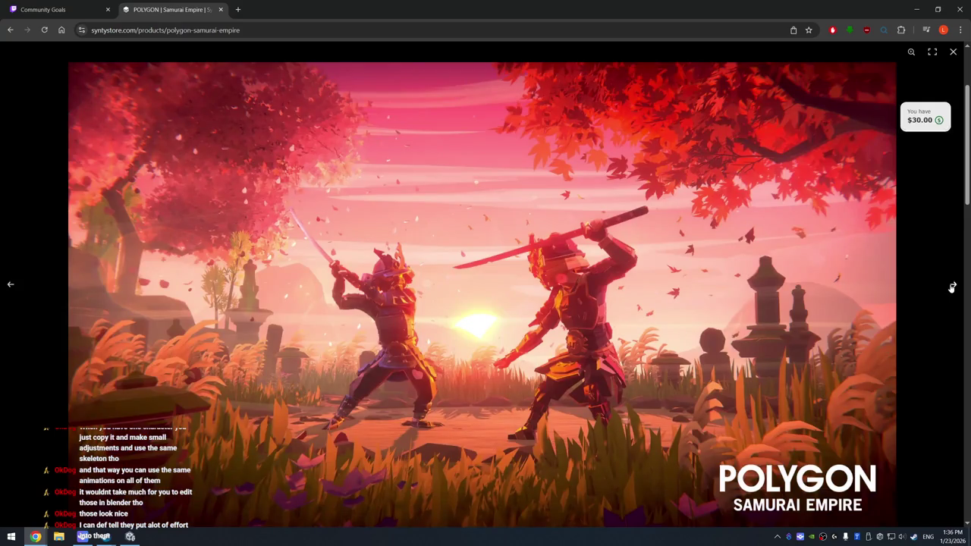
left_click(952, 288)
left_click(952, 288)
left_click(952, 288)
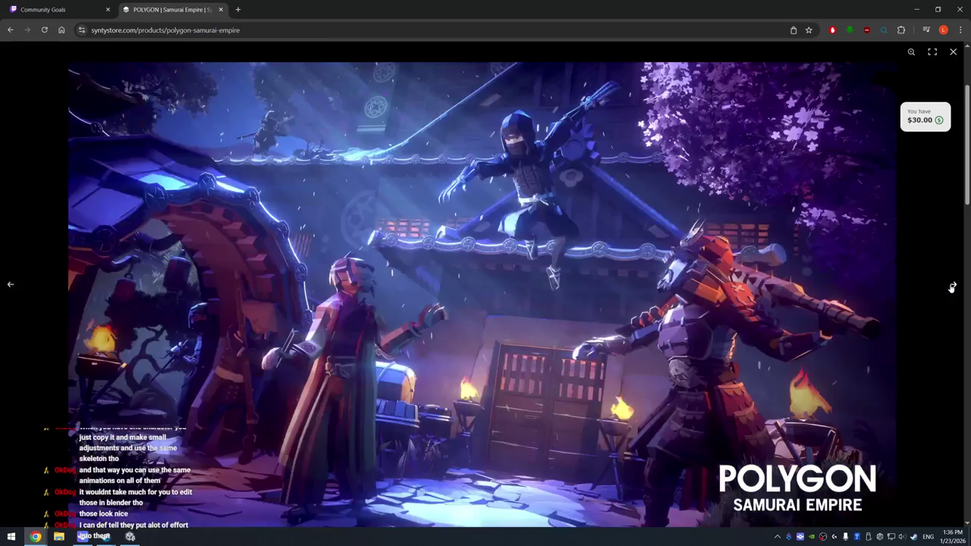
left_click(951, 287)
left_click(952, 287)
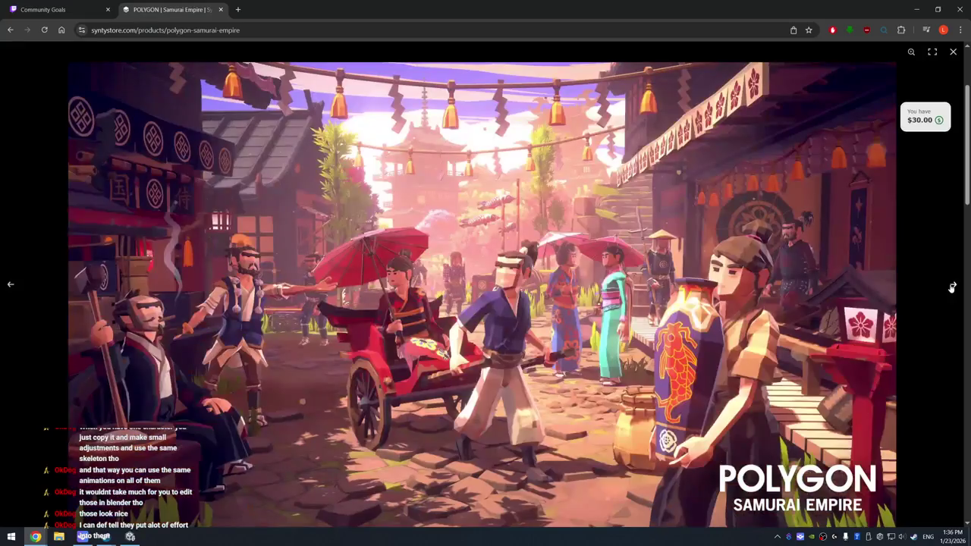
left_click(951, 287)
left_click(952, 288)
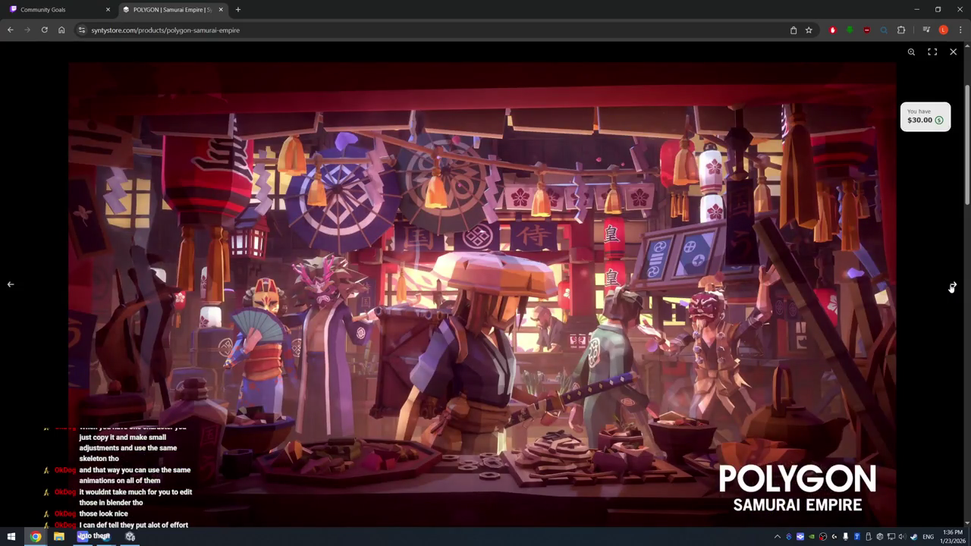
left_click(951, 287)
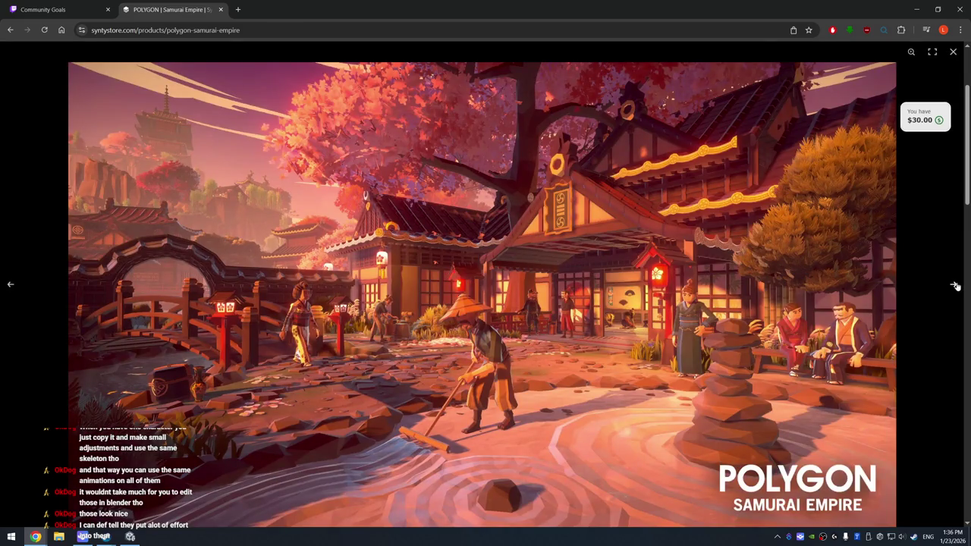
left_click(955, 285)
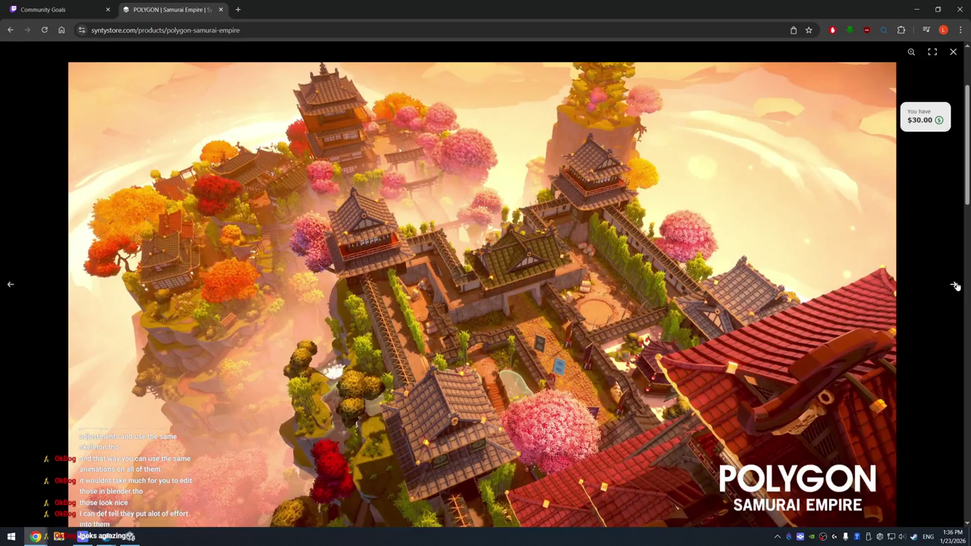
left_click(954, 285)
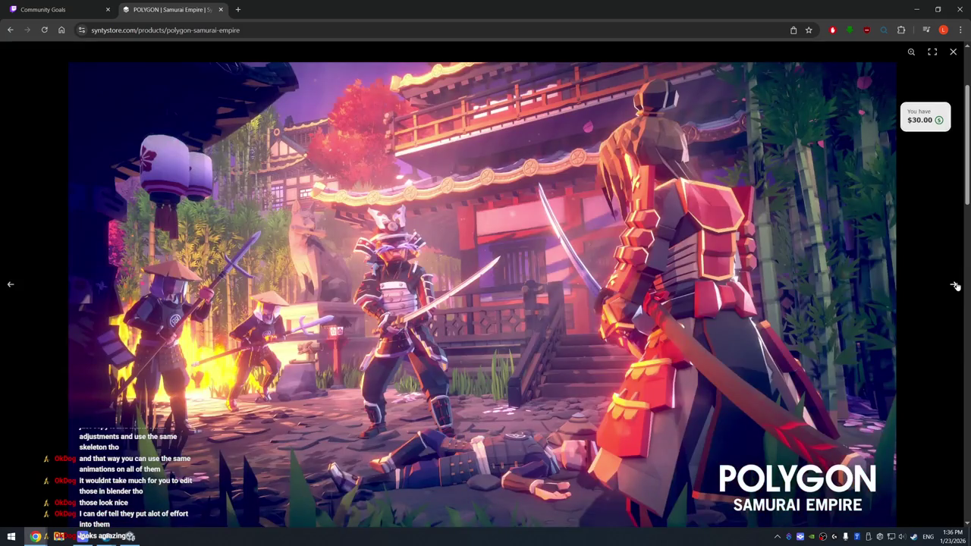
left_click(953, 56)
Return home, go to Shop > POLYGON, and open the Kaiju Pack in a background tab
scroll(644, 189, "up", 2)
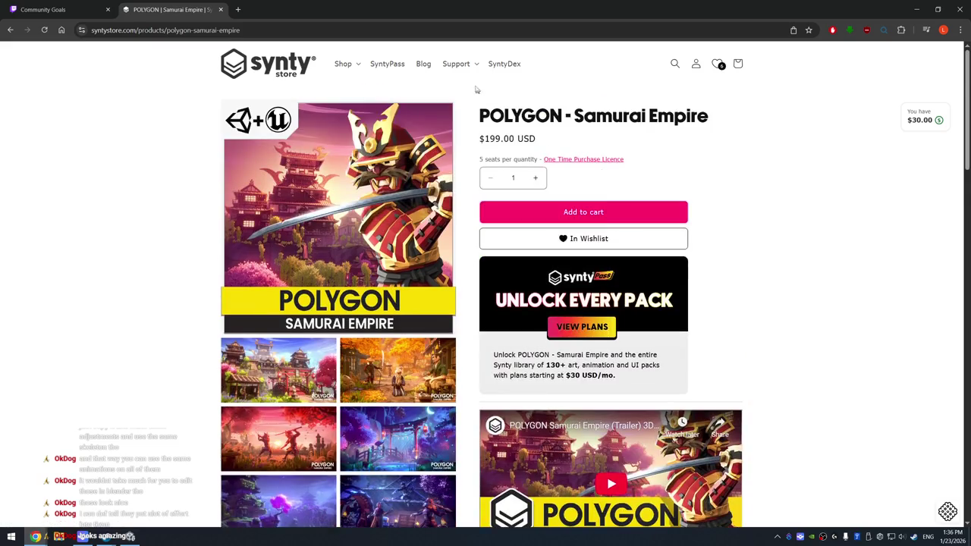
left_click(284, 66)
scroll(561, 264, "down", 4)
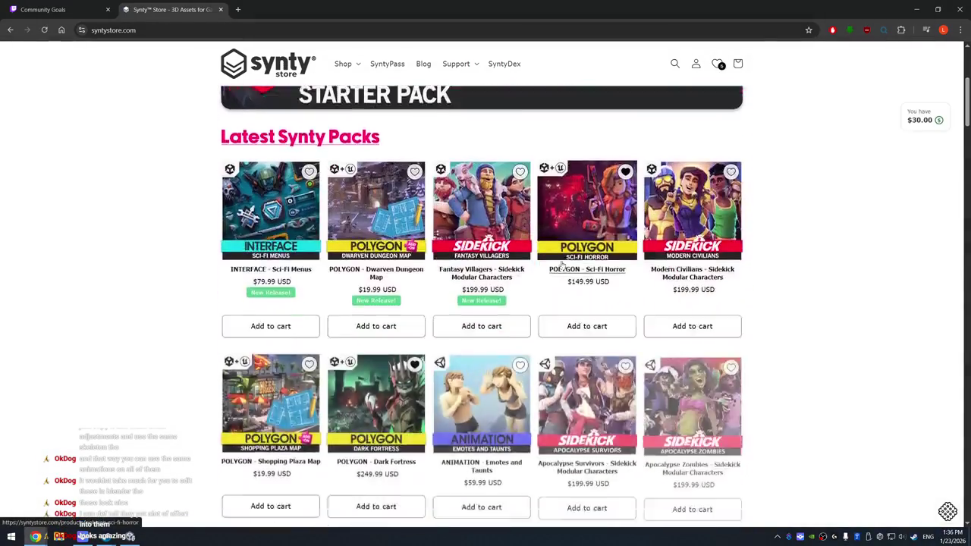
scroll(495, 321, "down", 3)
scroll(495, 321, "up", 4)
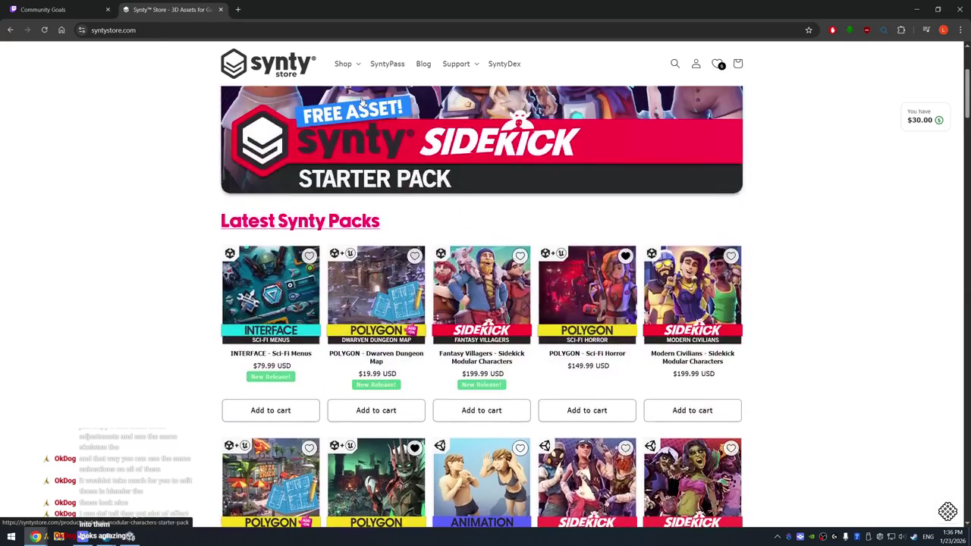
left_click(343, 64)
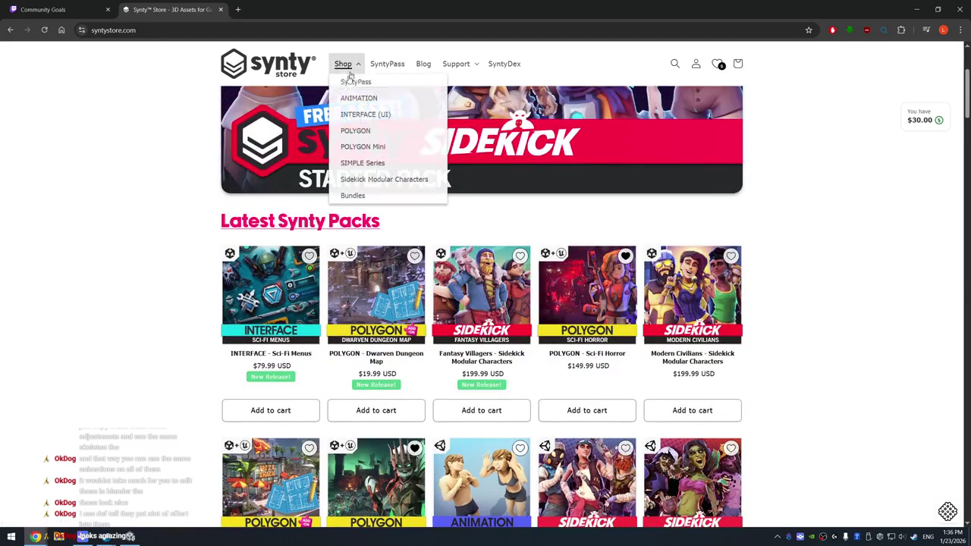
left_click(365, 132)
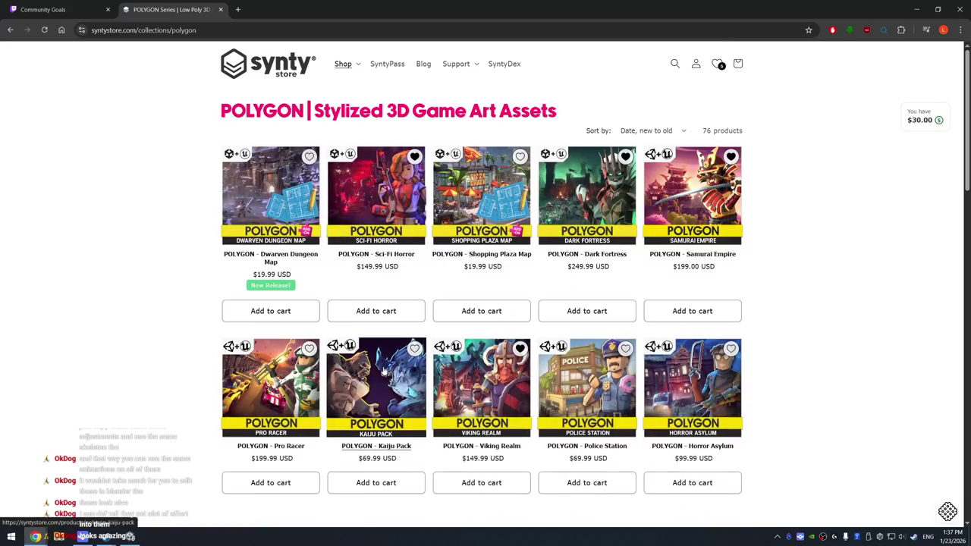
middle_click(383, 370)
Open the POLYGON - Mech Pack page and enlarge its first gallery image
scroll(515, 378, "down", 4)
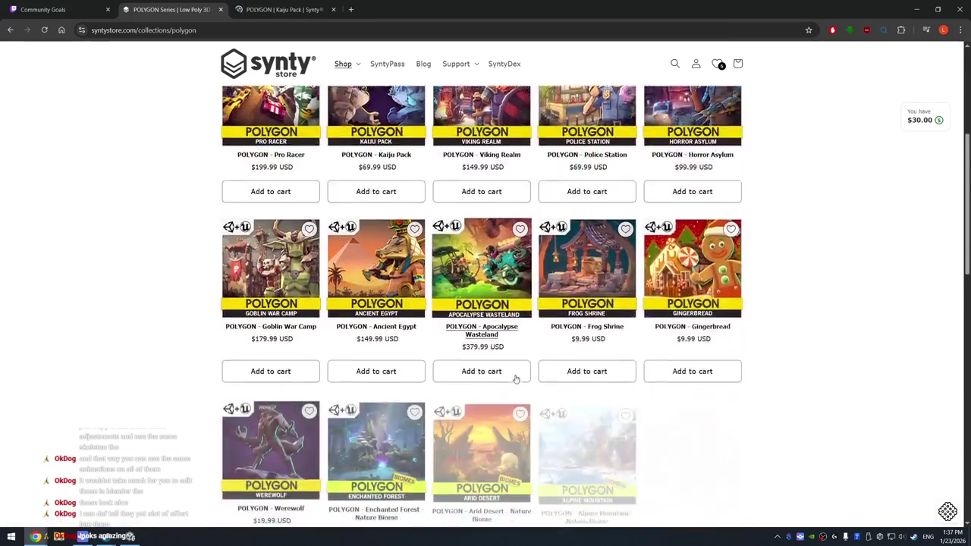
scroll(515, 379, "down", 4)
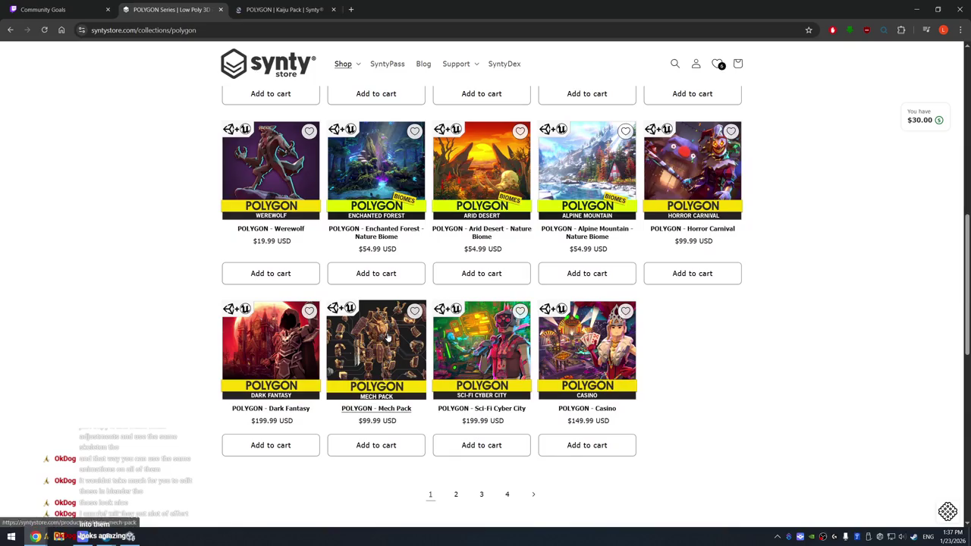
left_click(386, 337)
scroll(352, 319, "down", 2)
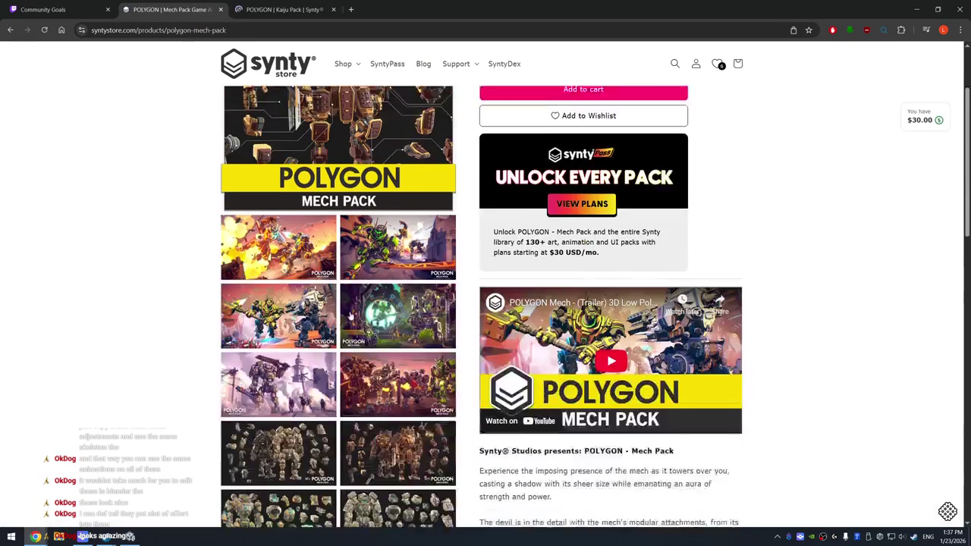
left_click(278, 231)
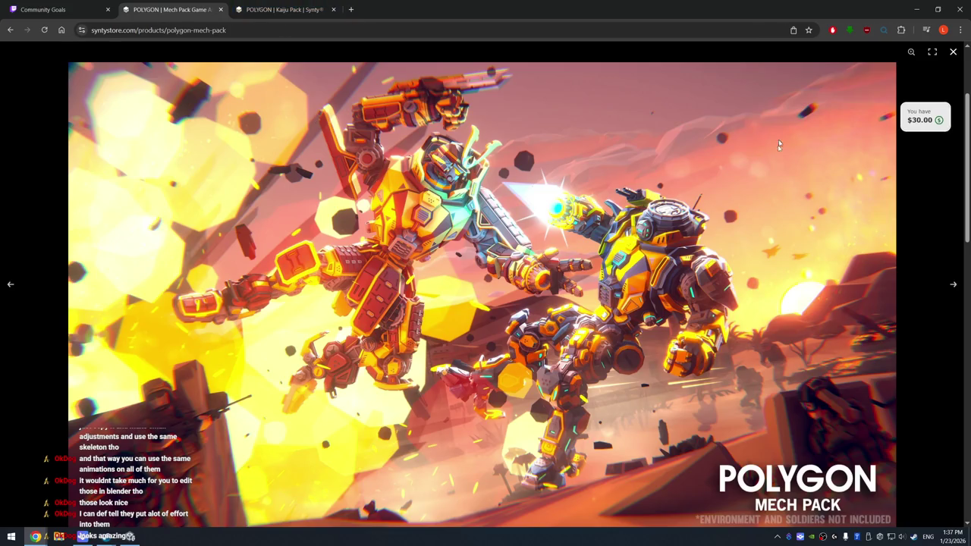
On the Kaiju Pack tab, page through its gallery to the red kaiju in the rain
left_click(291, 9)
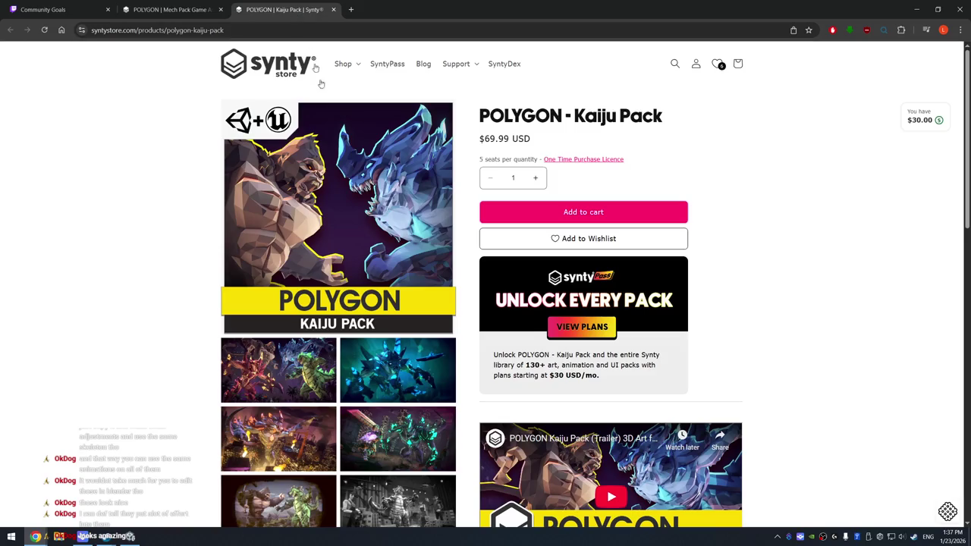
left_click(292, 383)
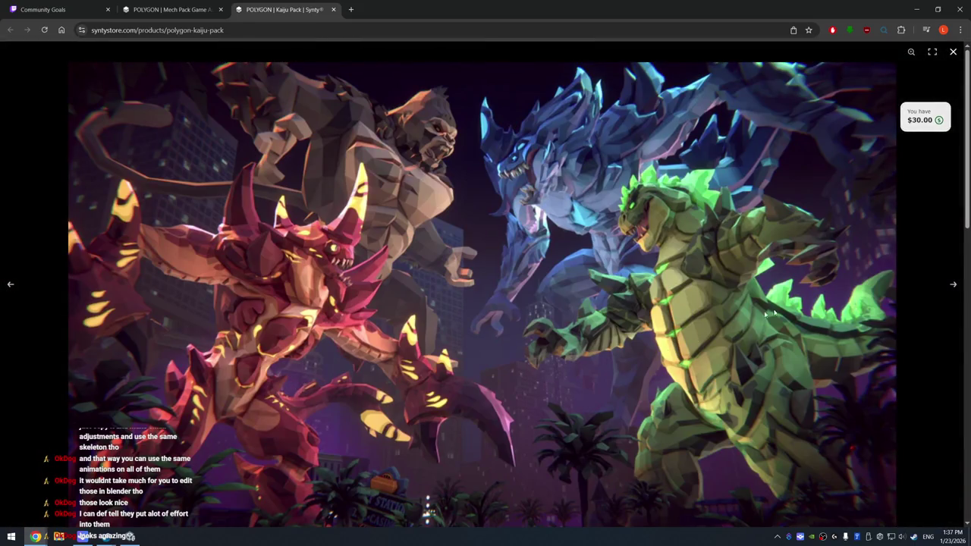
left_click(953, 285)
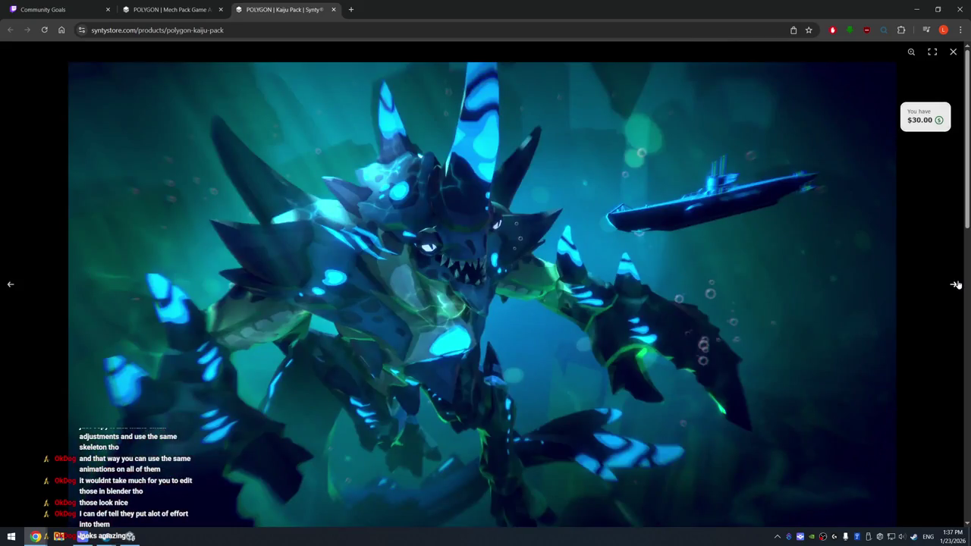
left_click(955, 284)
left_click(954, 284)
left_click(954, 285)
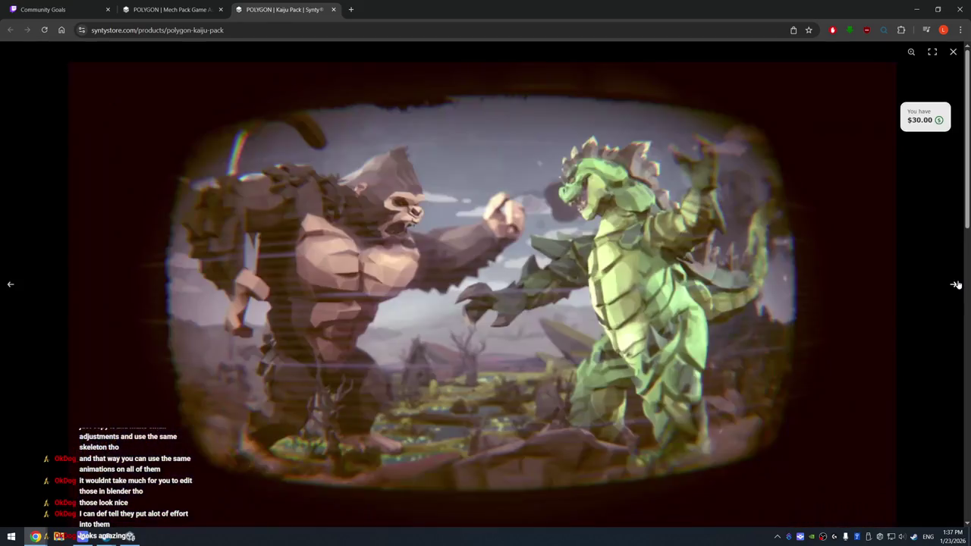
left_click(955, 284)
left_click(955, 284)
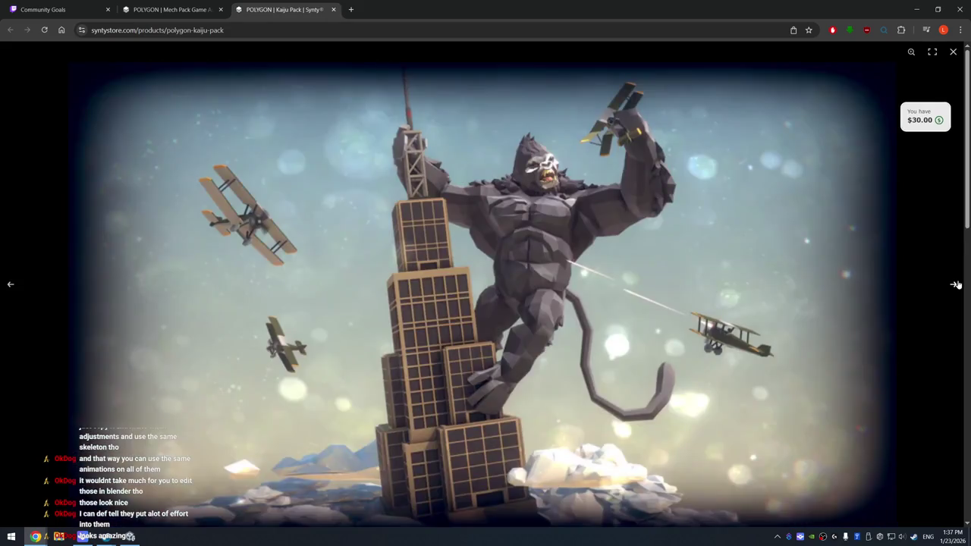
left_click(954, 284)
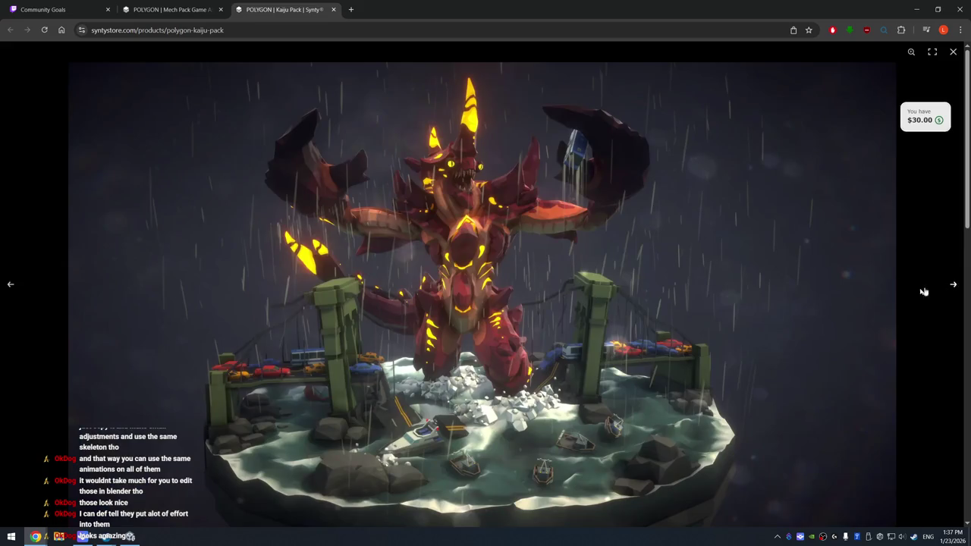
Back on the Mech Pack tab, page through the mech showcase images past the green portal
left_click(200, 13)
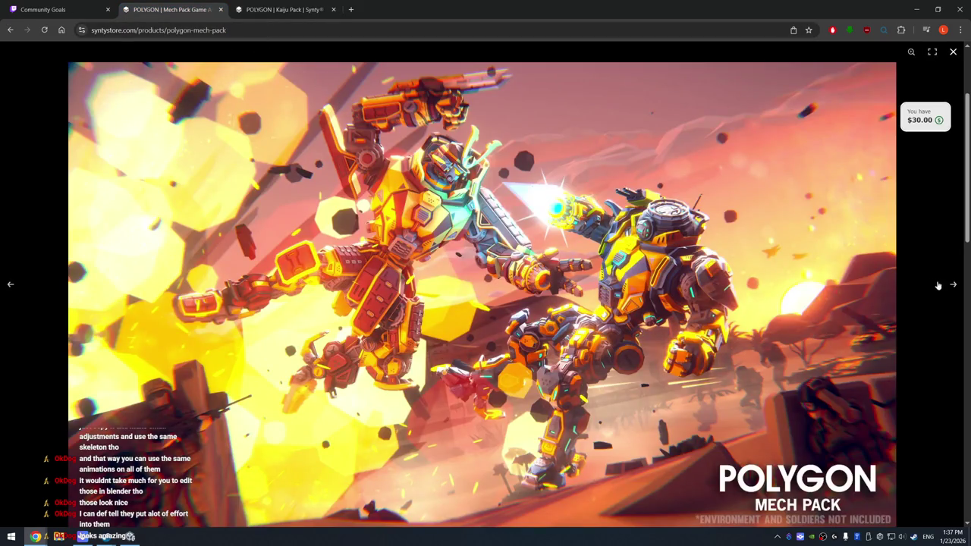
left_click(952, 286)
left_click(952, 286)
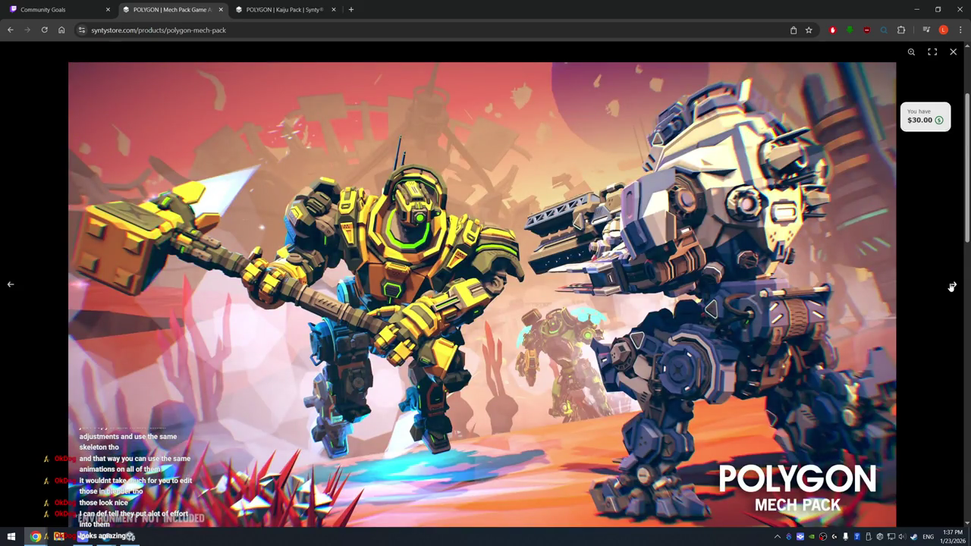
left_click(951, 285)
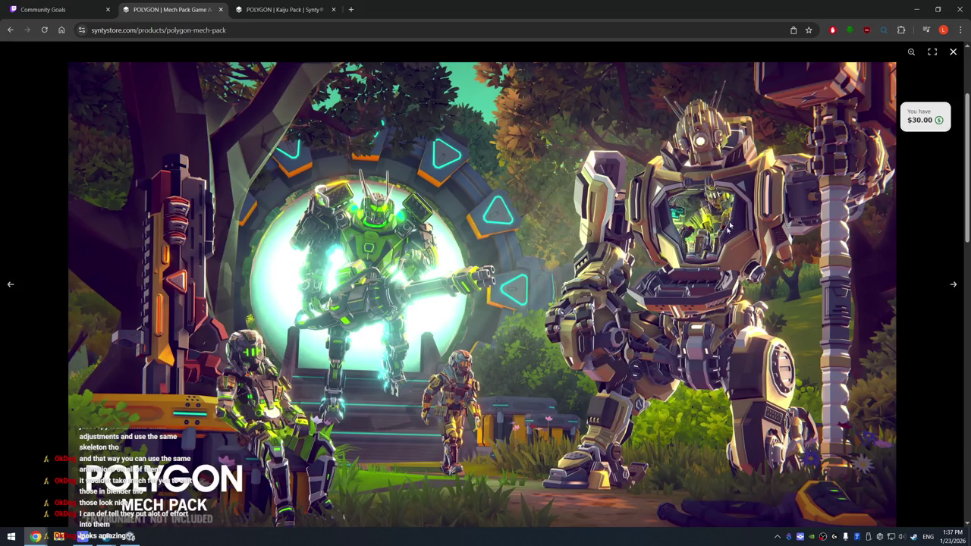
left_click(951, 284)
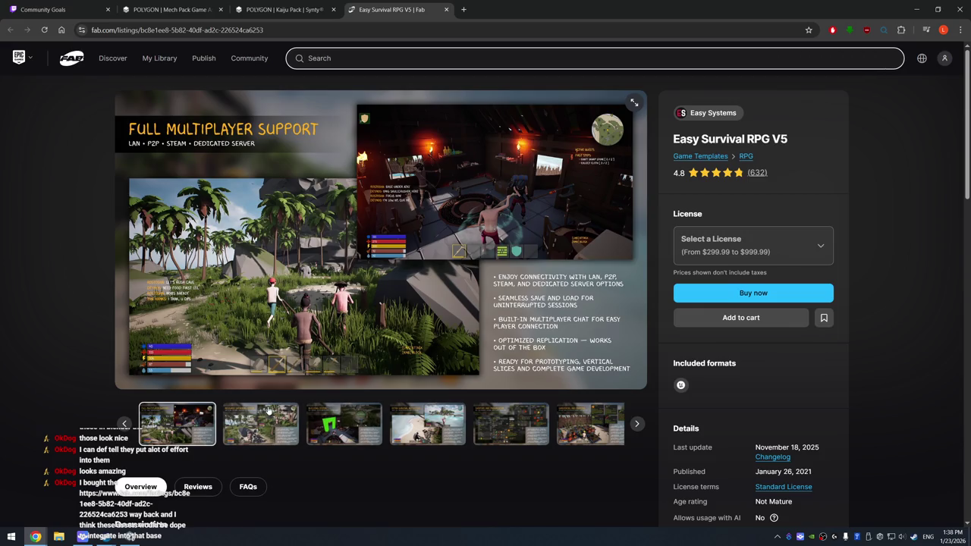
View the Resource Gathering, Building System and Extra Survival Activities screenshots in the gallery
left_click(256, 419)
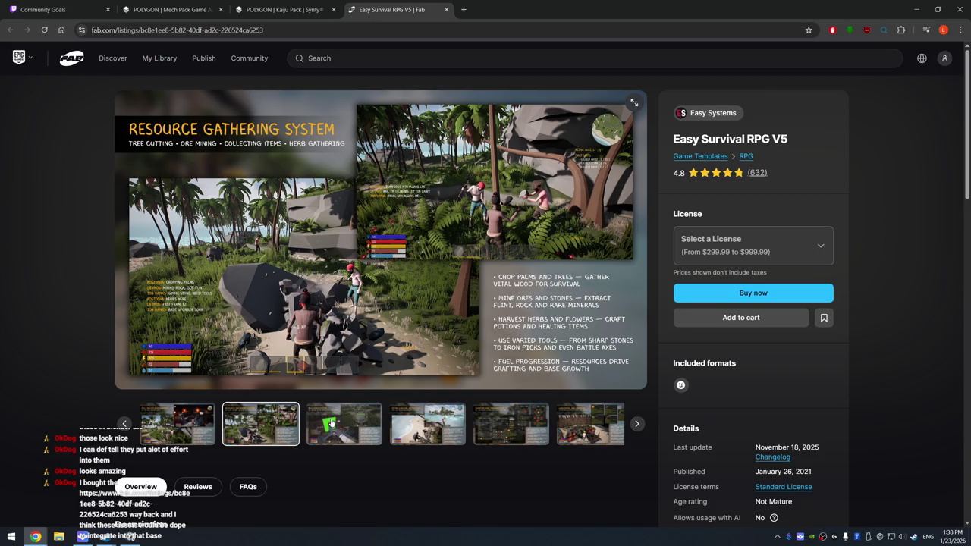
left_click(331, 423)
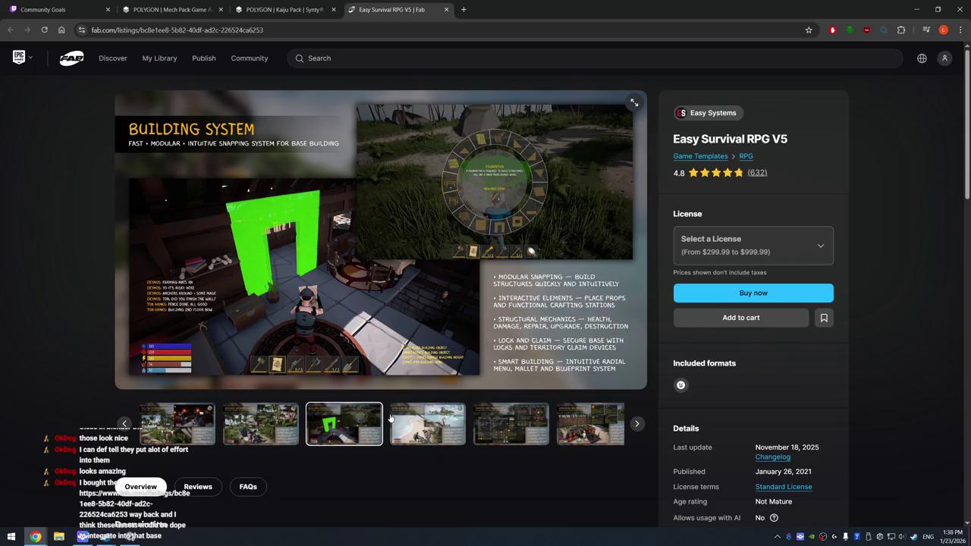
left_click(417, 413)
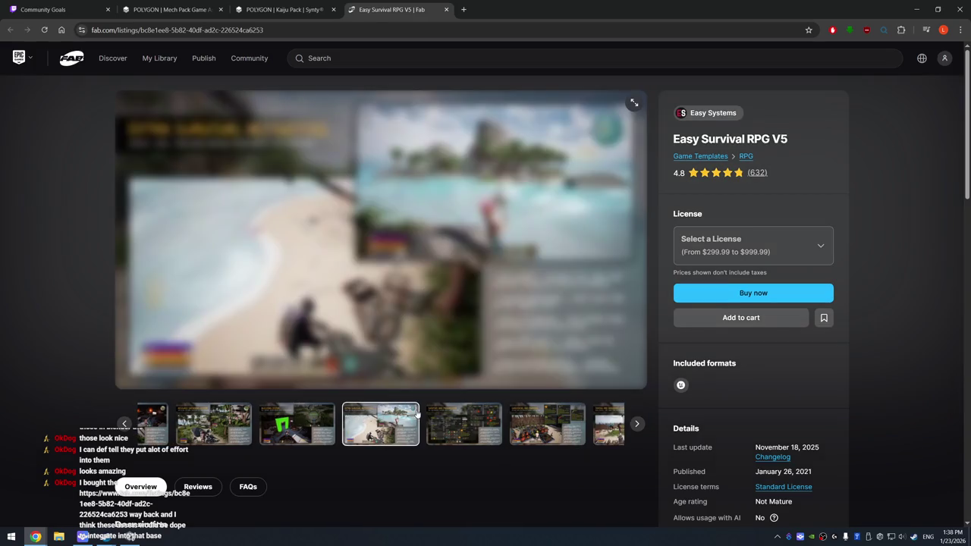
key("Left")
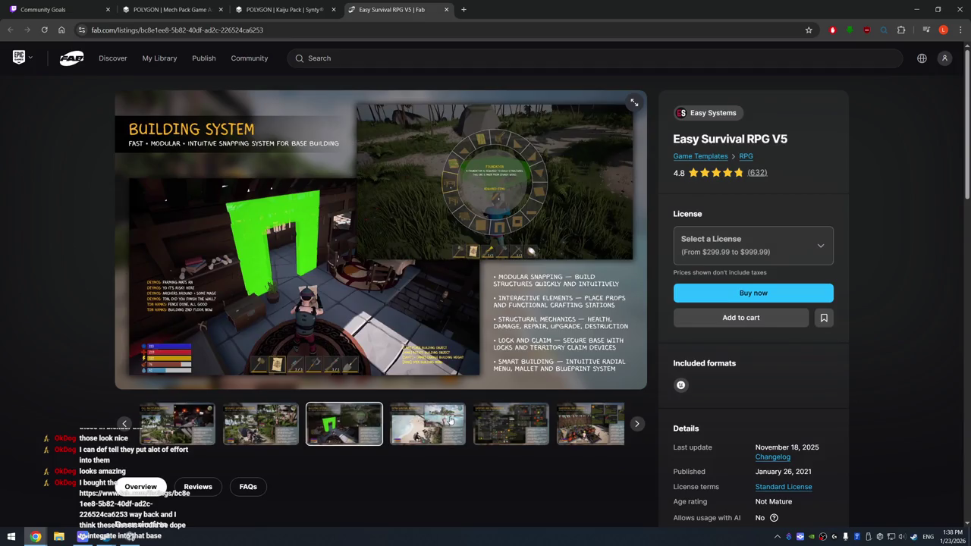
left_click(452, 420)
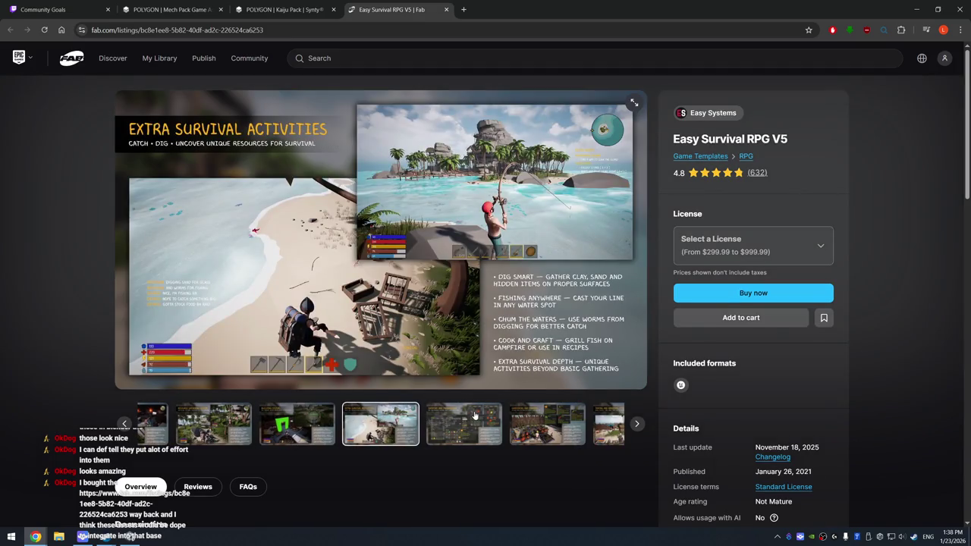
Page through Inventory, Farming, Taming, Explosives and Magic to Swimming and Diving, then bookmark
left_click(475, 415)
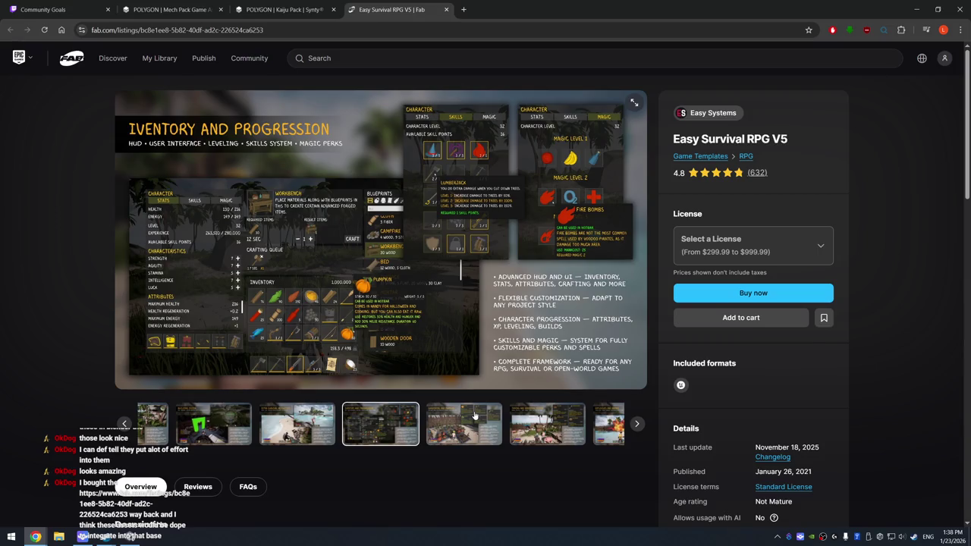
left_click(476, 416)
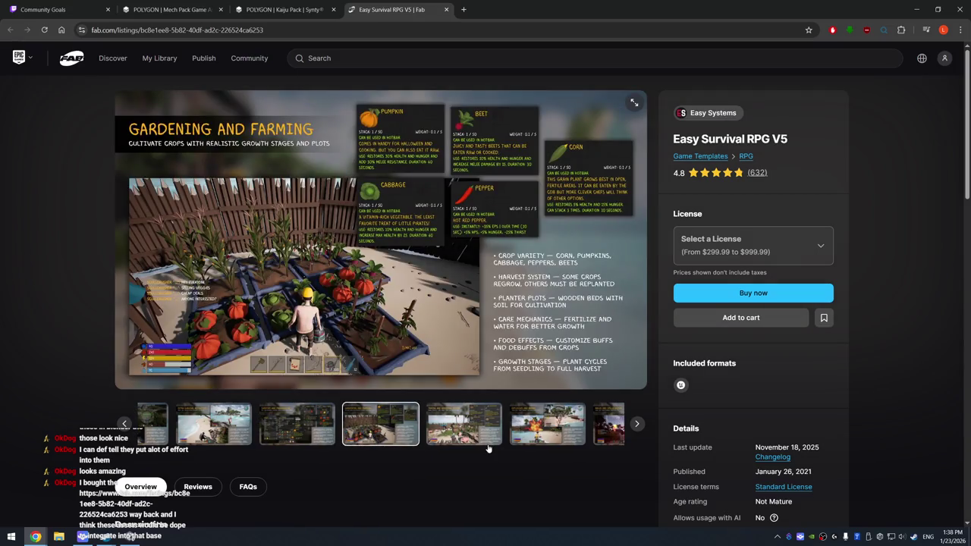
left_click(476, 425)
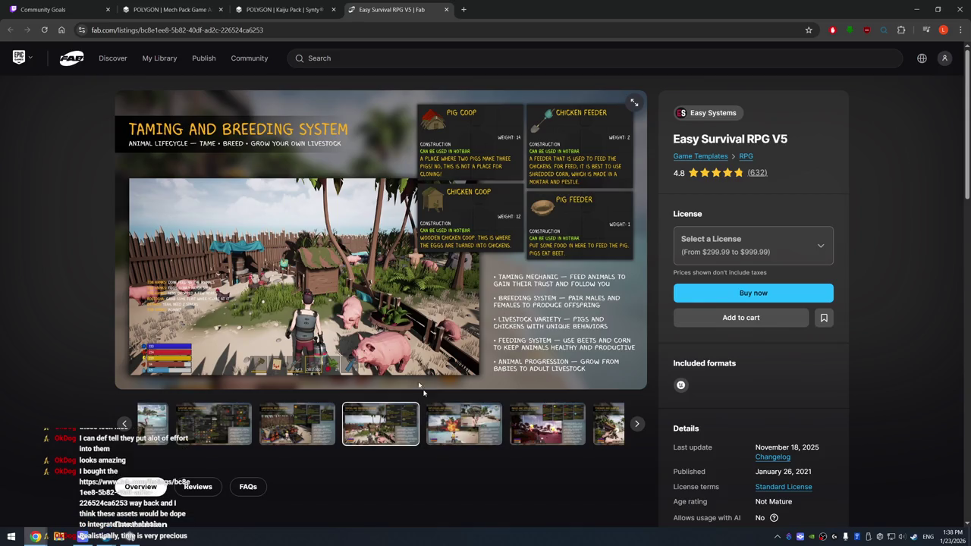
left_click(473, 430)
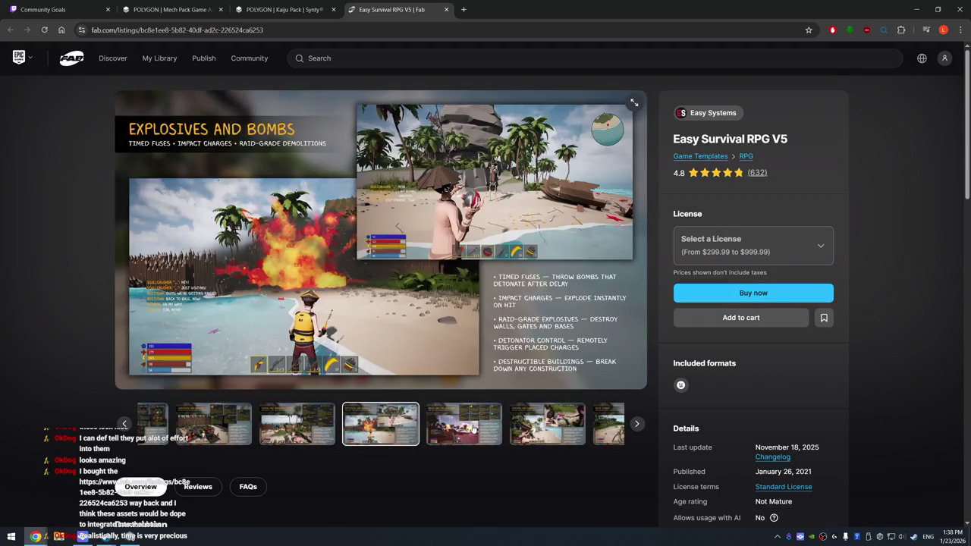
left_click(525, 423)
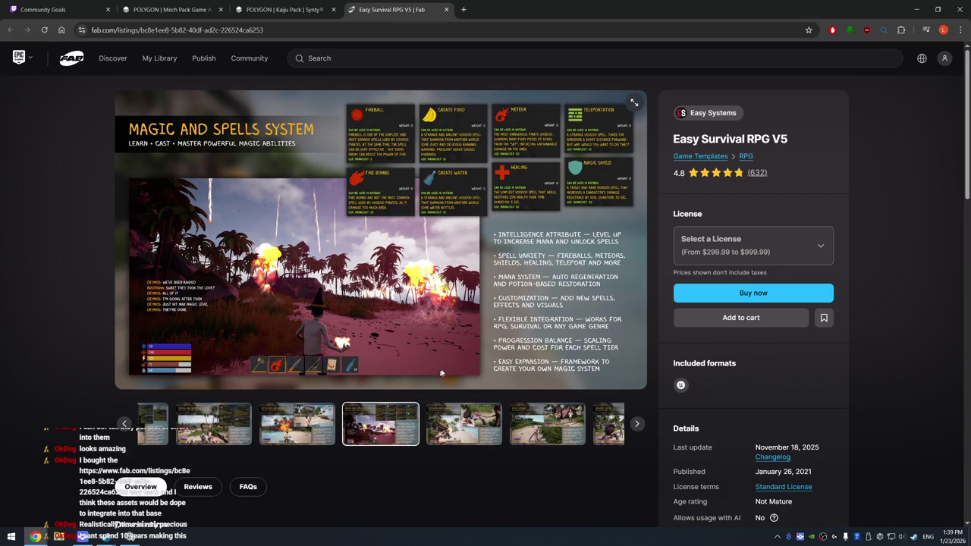
left_click(467, 421)
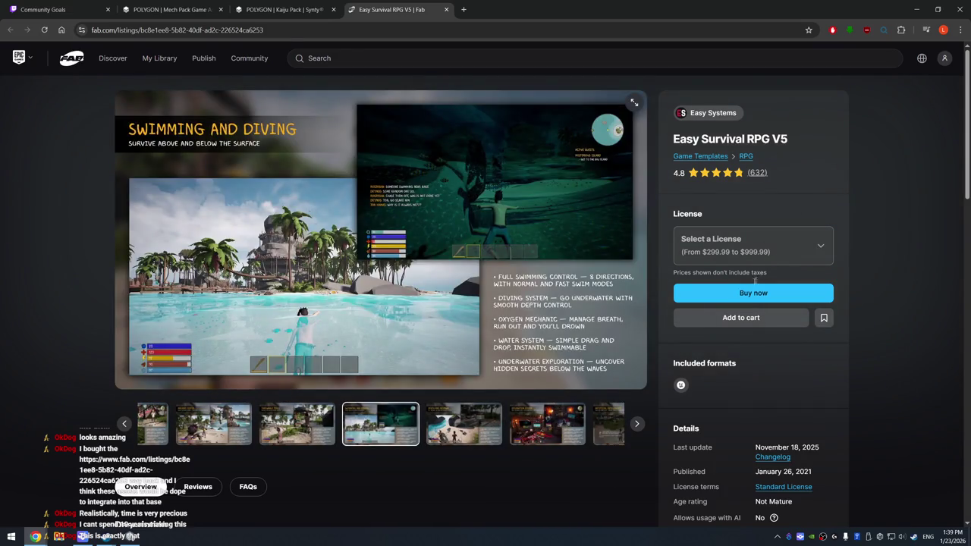
left_click(808, 30)
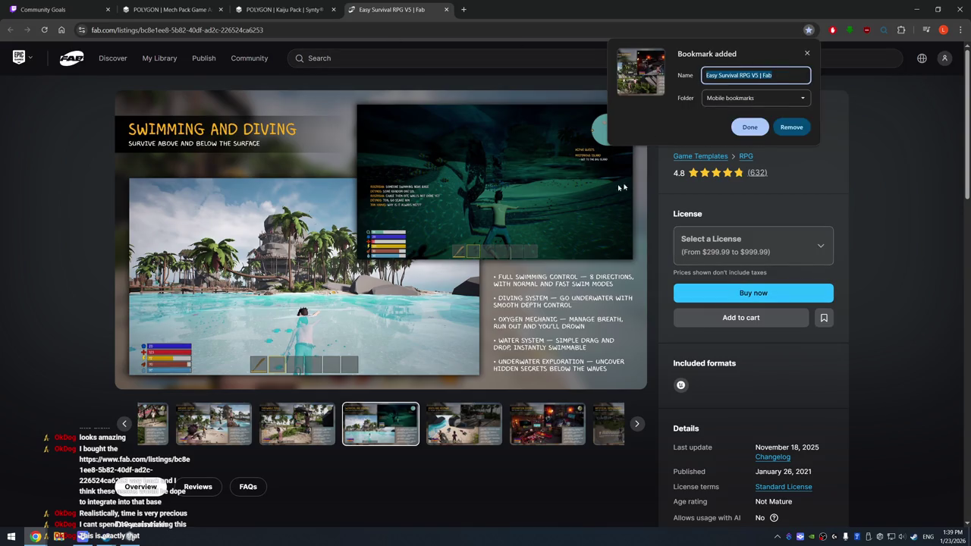
Confirm the bookmark and scroll down into the listing's description
left_click(749, 127)
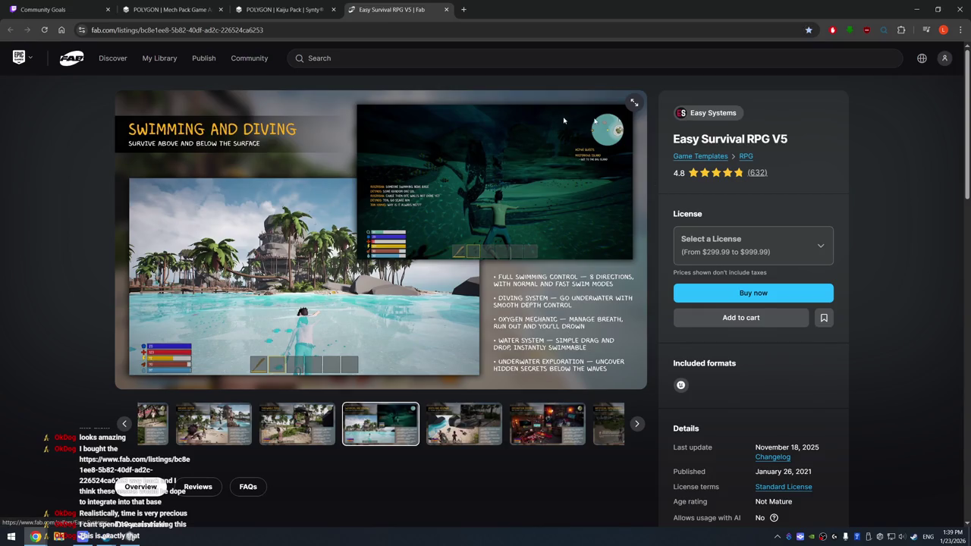
left_click(28, 59)
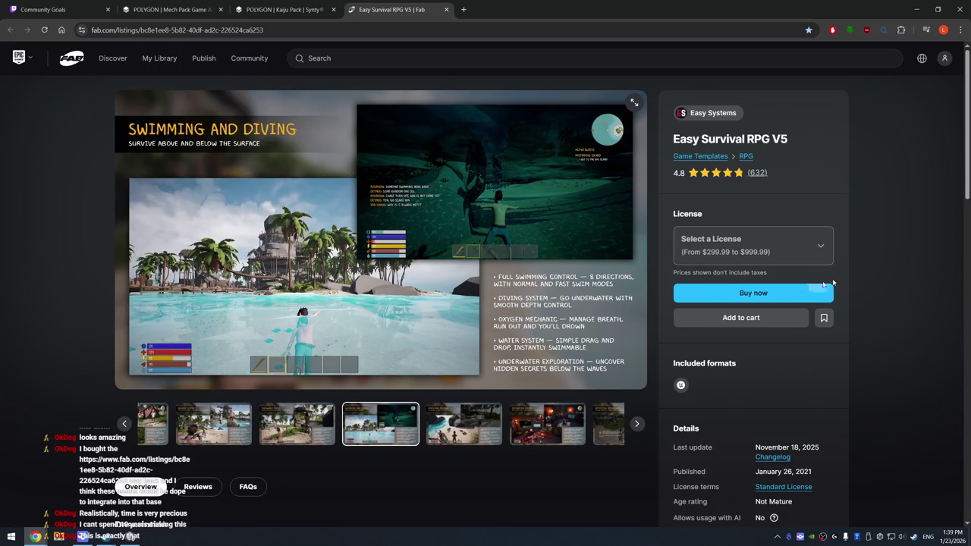
scroll(880, 272, "down", 2)
scroll(624, 312, "down", 2)
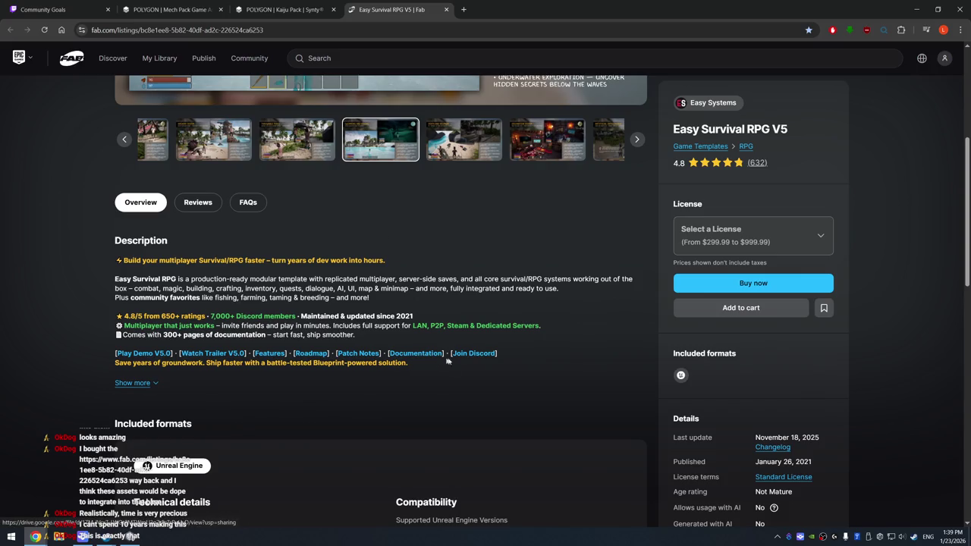
Review the technical details, scroll back up, and show the Death and Respawn screenshot
scroll(341, 349, "down", 2)
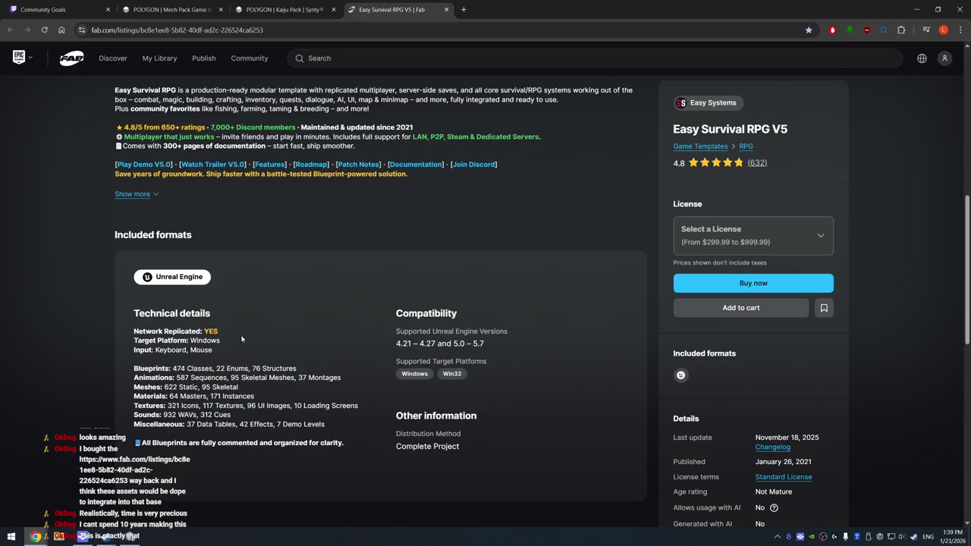
scroll(242, 339, "up", 5)
scroll(241, 311, "up", 1)
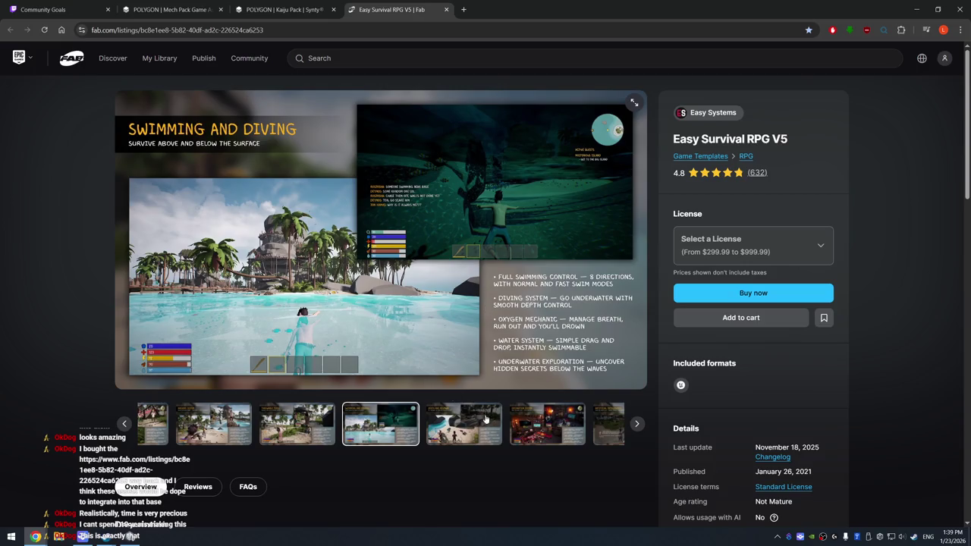
left_click(451, 421)
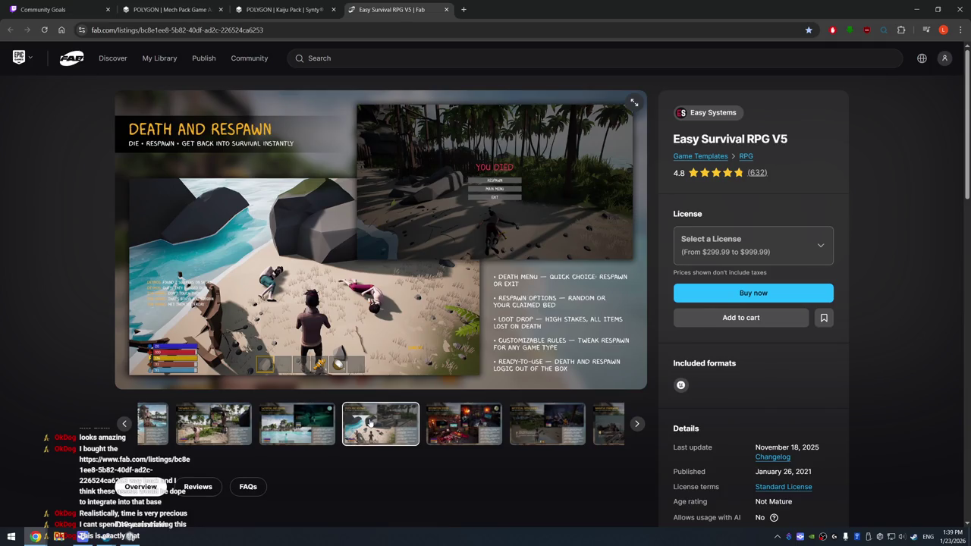
View the Throwable Tools, Decoration, Artificial Intelligence, Narrative Framework and Developer Tools screenshots
left_click(307, 431)
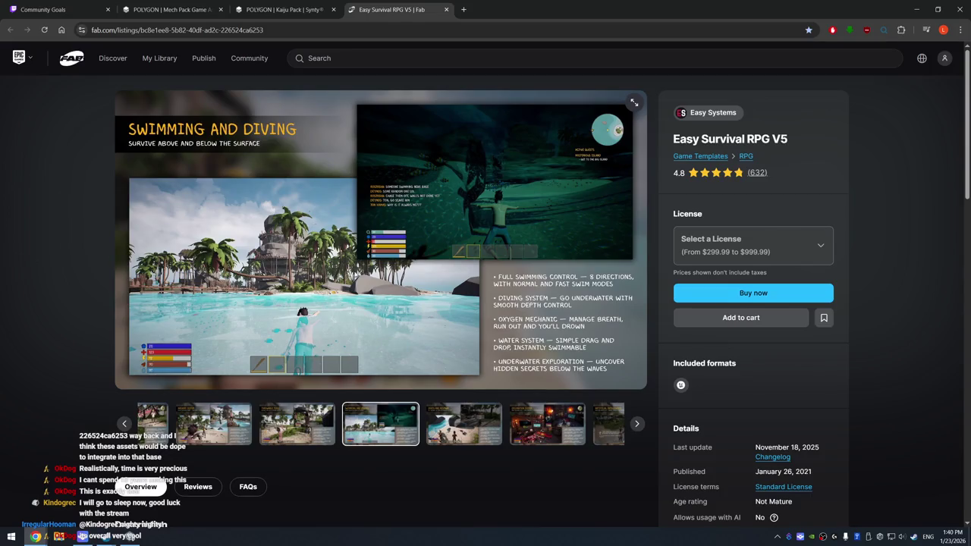
left_click(331, 424)
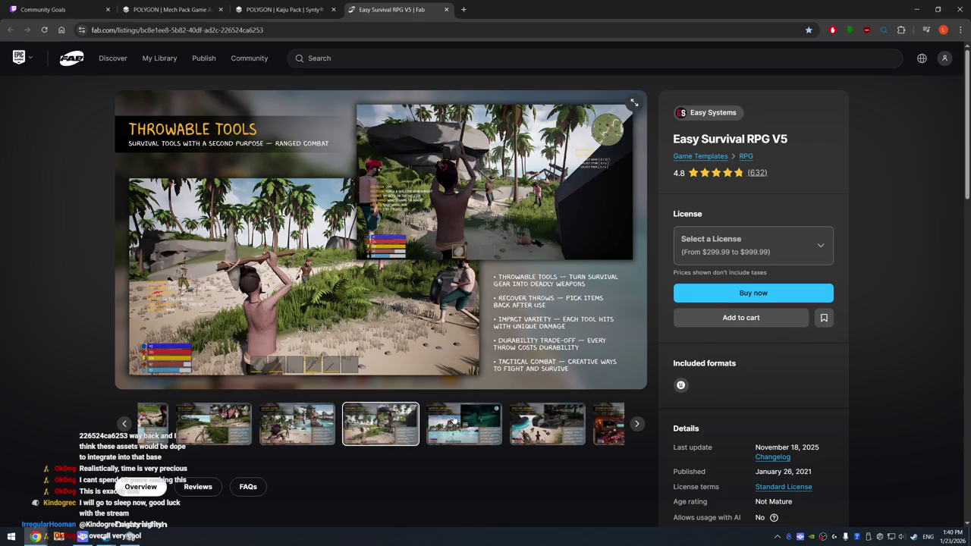
left_click(452, 420)
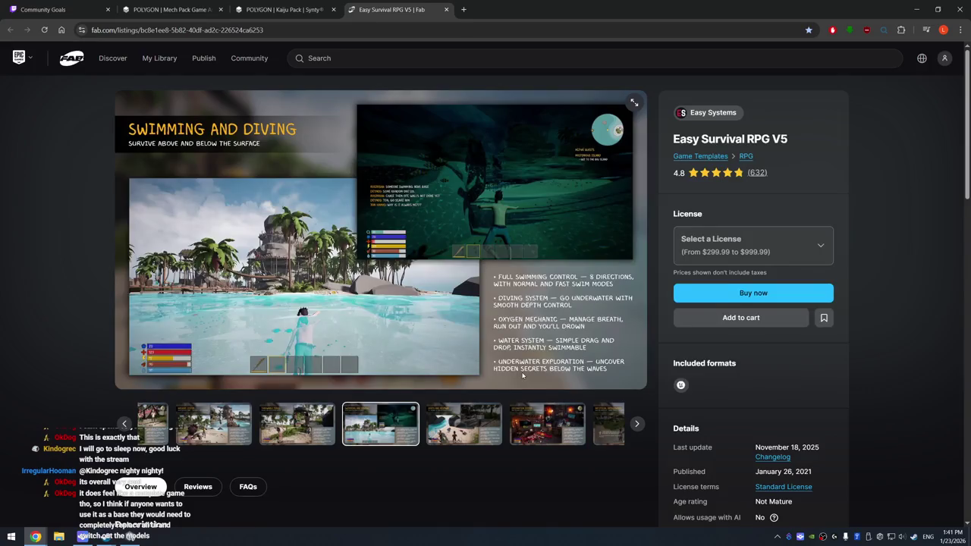
left_click(533, 431)
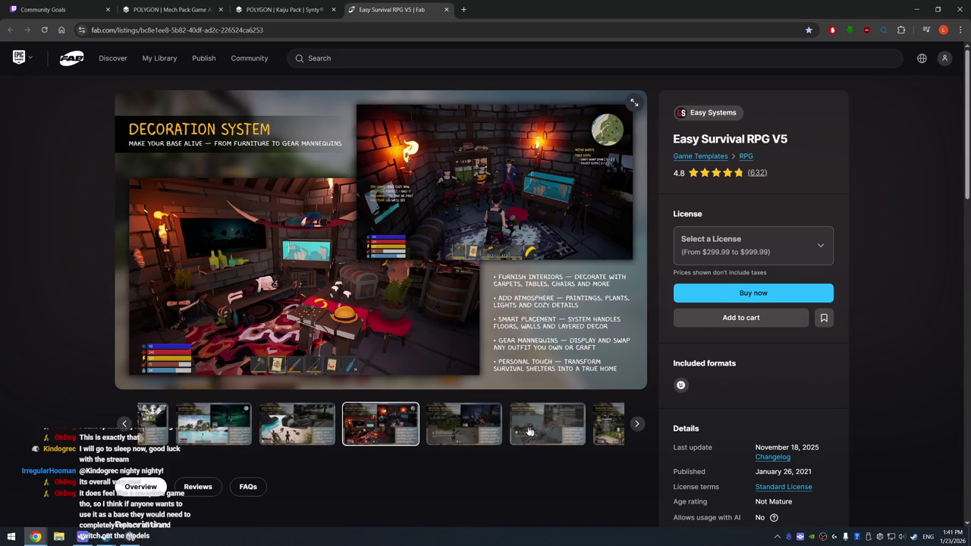
left_click(470, 429)
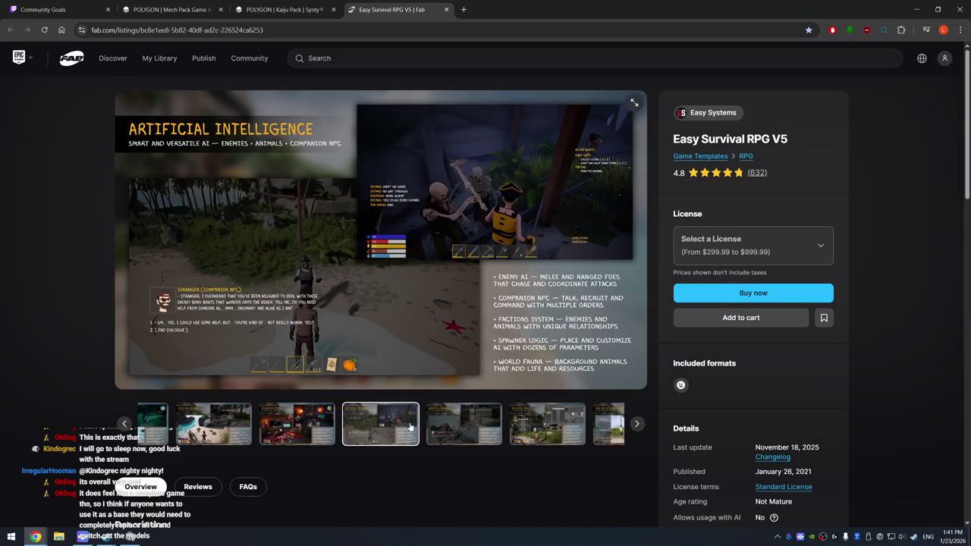
left_click(457, 438)
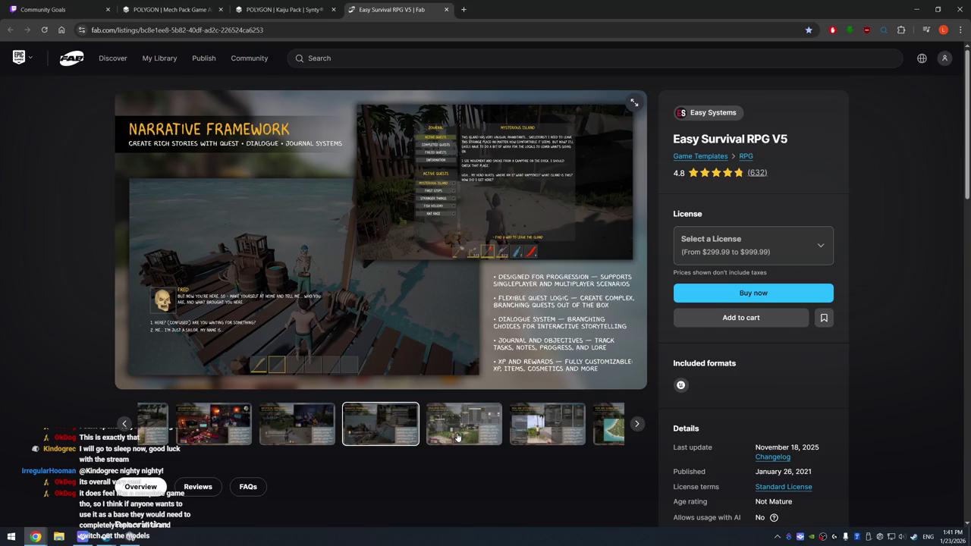
left_click(481, 436)
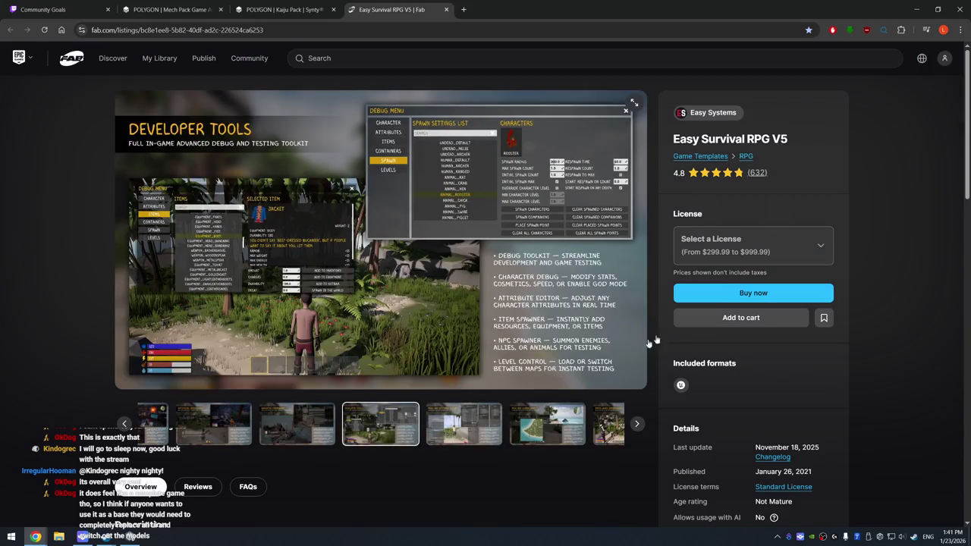
Check licence prices, then page through Menu, Maps, Emote, Technical and Assets showcases to Full Multiplayer Support
left_click(817, 249)
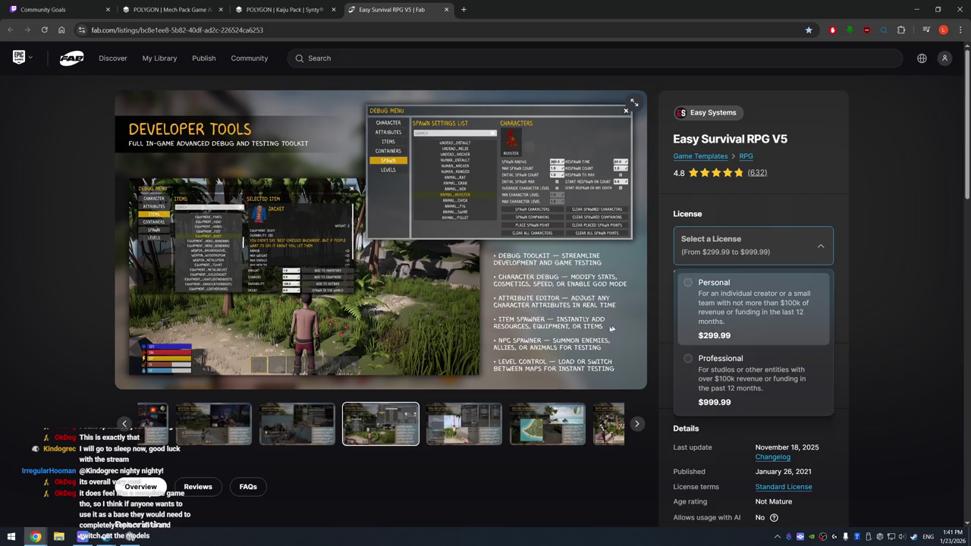
left_click(462, 423)
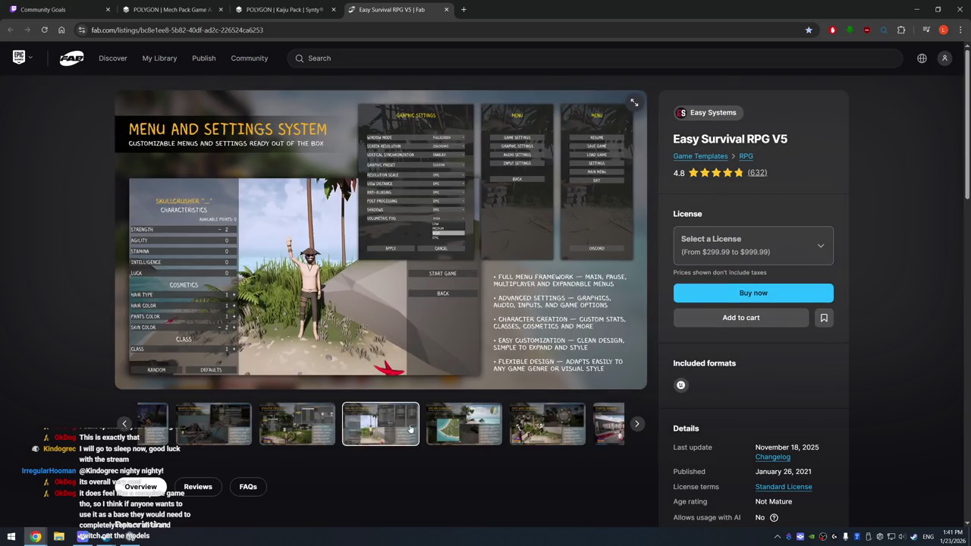
left_click(470, 430)
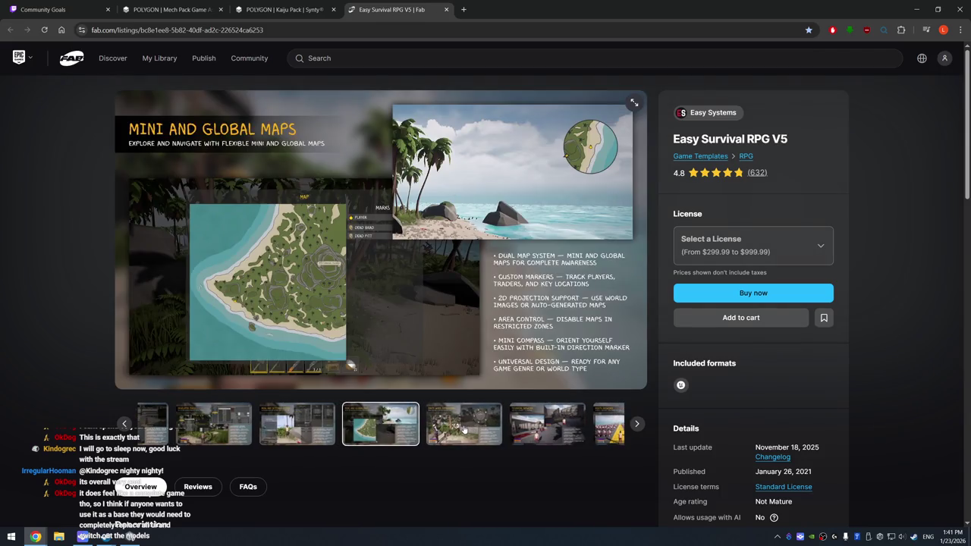
left_click(469, 430)
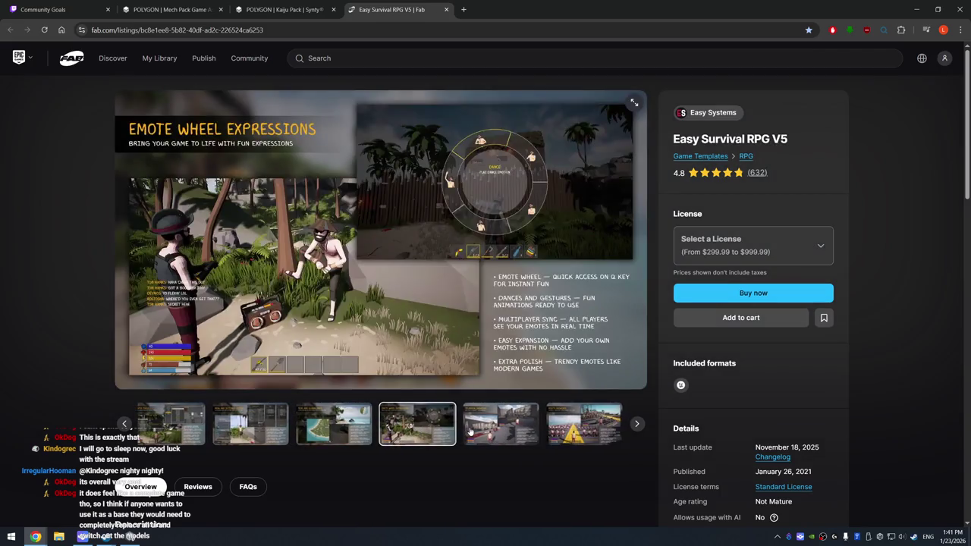
left_click(497, 428)
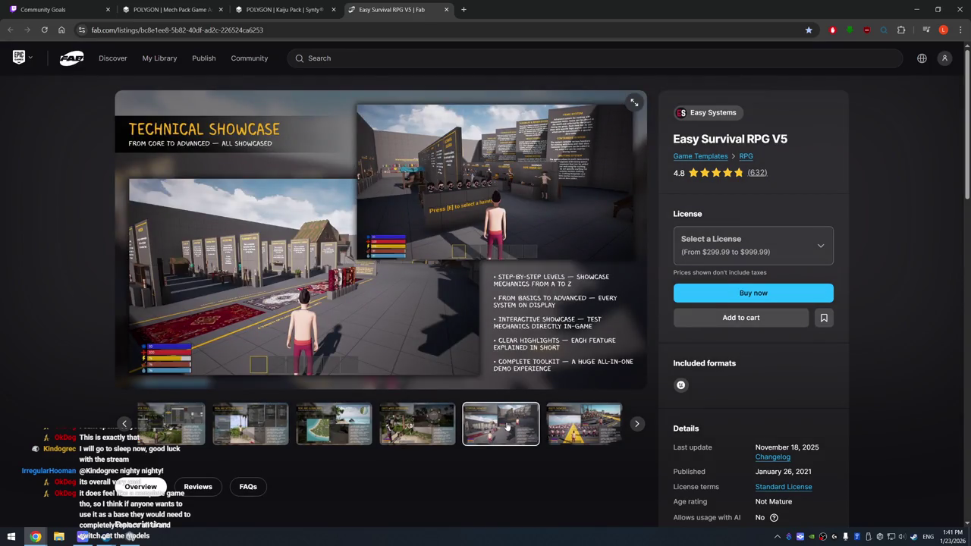
left_click(561, 415)
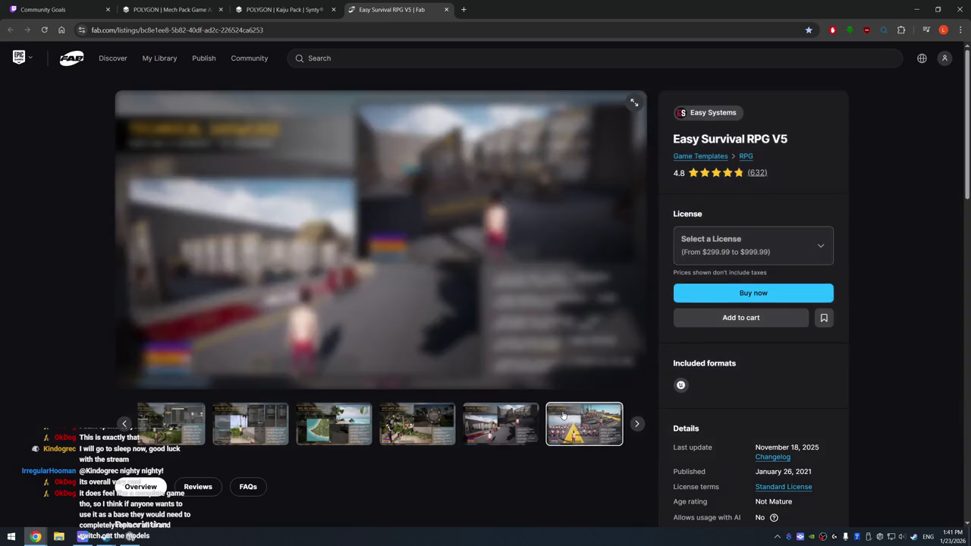
left_click(637, 426)
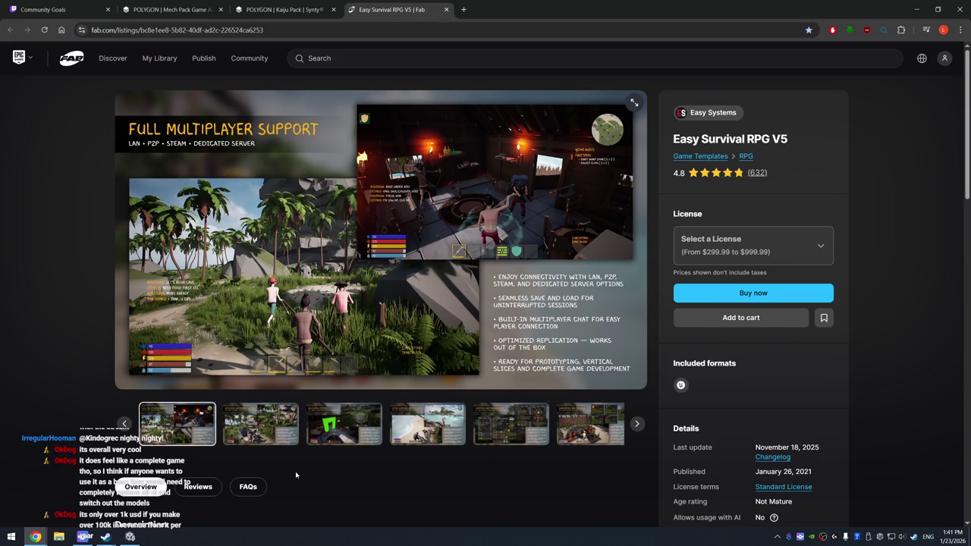
scroll(788, 394, "down", 3)
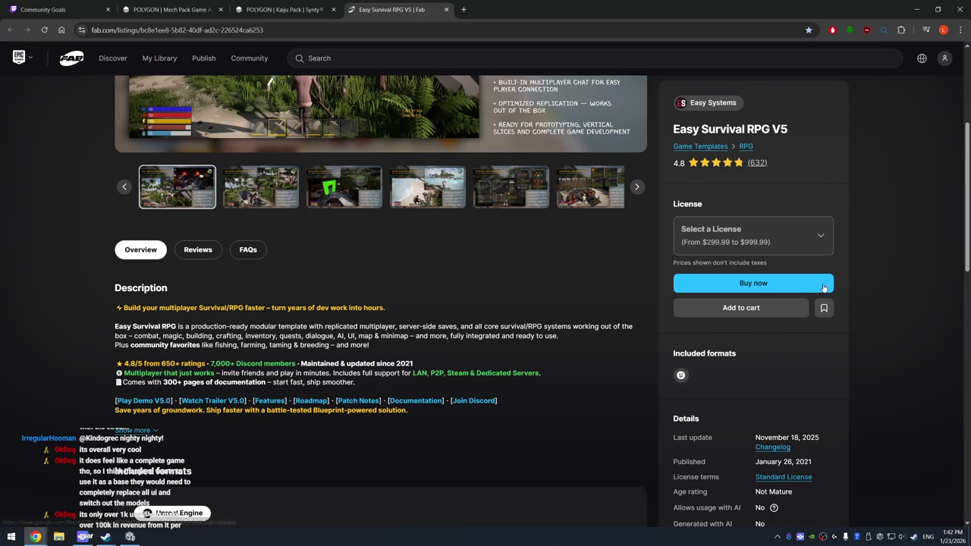
Try the Professional licence, settle on Personal at $299.99, then show the Resource Gathering slide
scroll(839, 277, "up", 2)
left_click(824, 236)
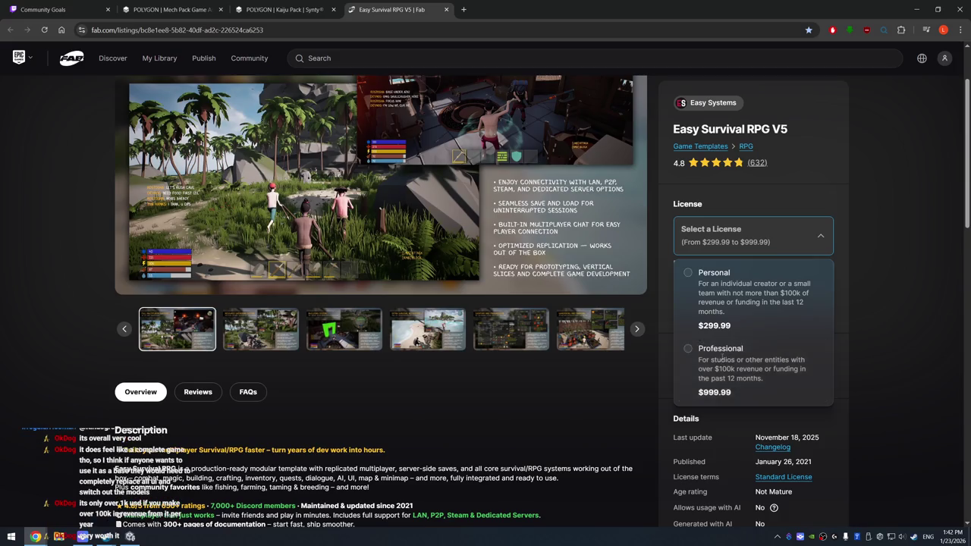
left_click(722, 357)
left_click(769, 247)
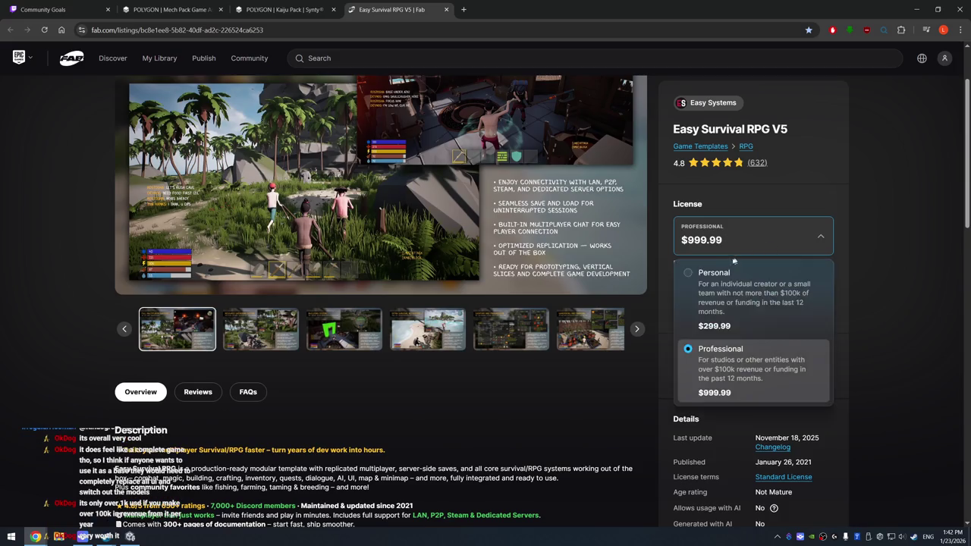
left_click(713, 280)
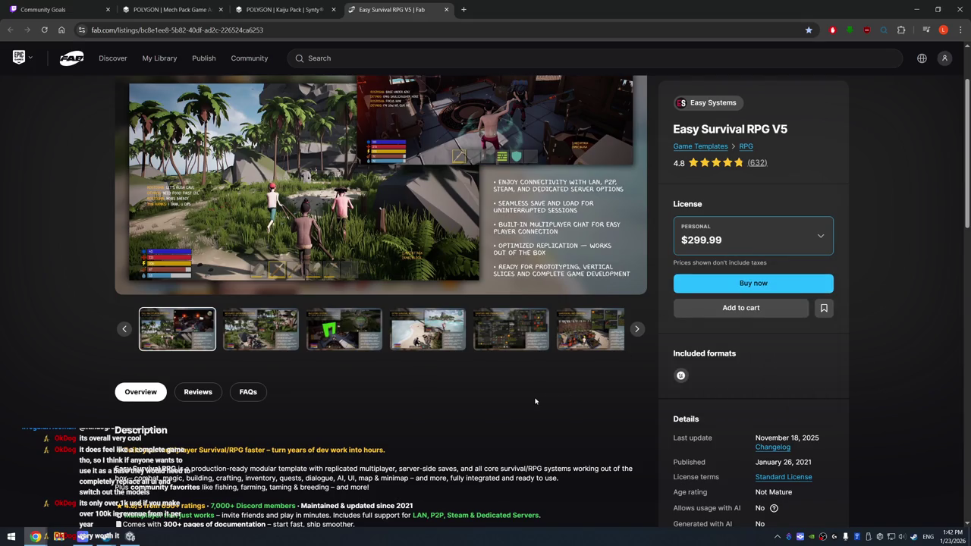
scroll(536, 422, "down", 2)
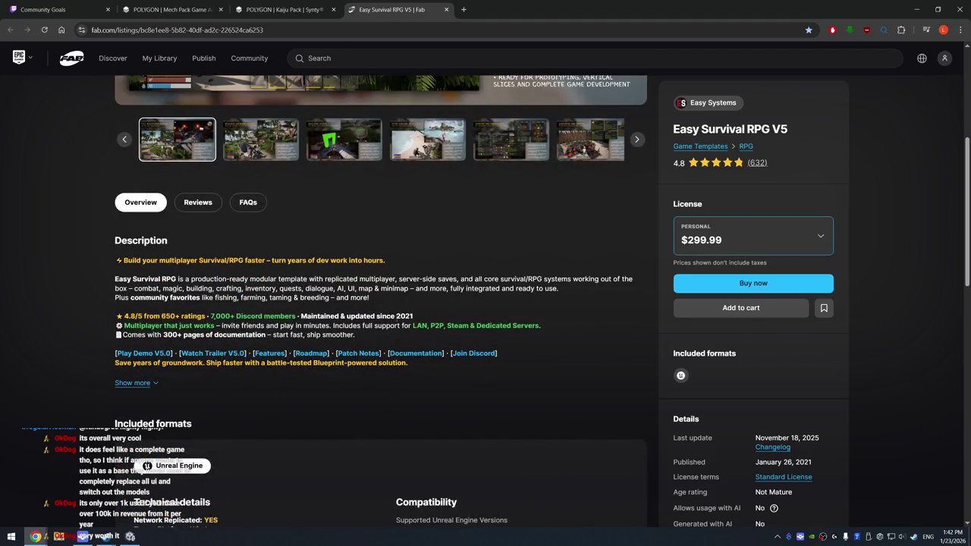
scroll(449, 362, "up", 2)
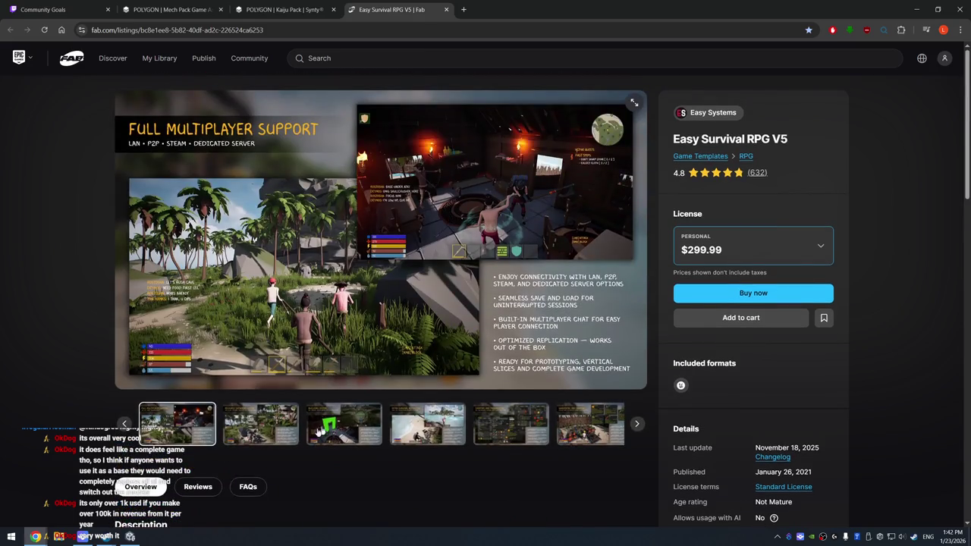
left_click(276, 432)
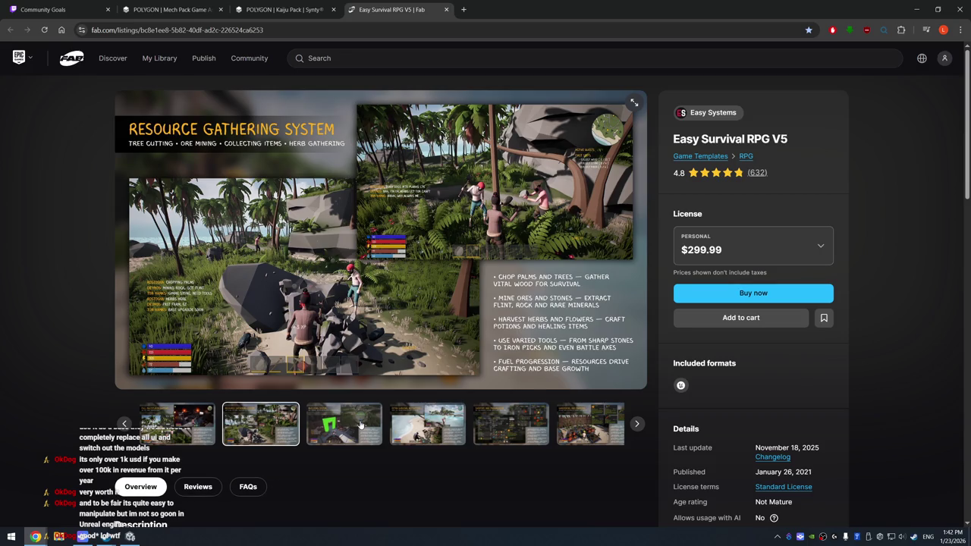
Step through Taming, Explosives, Magic, Firearms, Melee, Archery, Throwables and Swimming slides to Death and Respawn
left_click(425, 424)
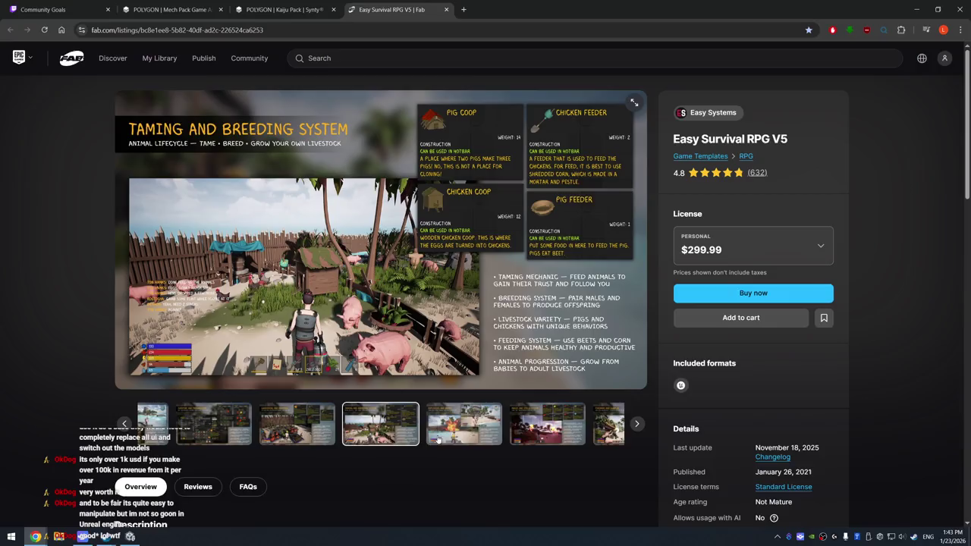
left_click(499, 421)
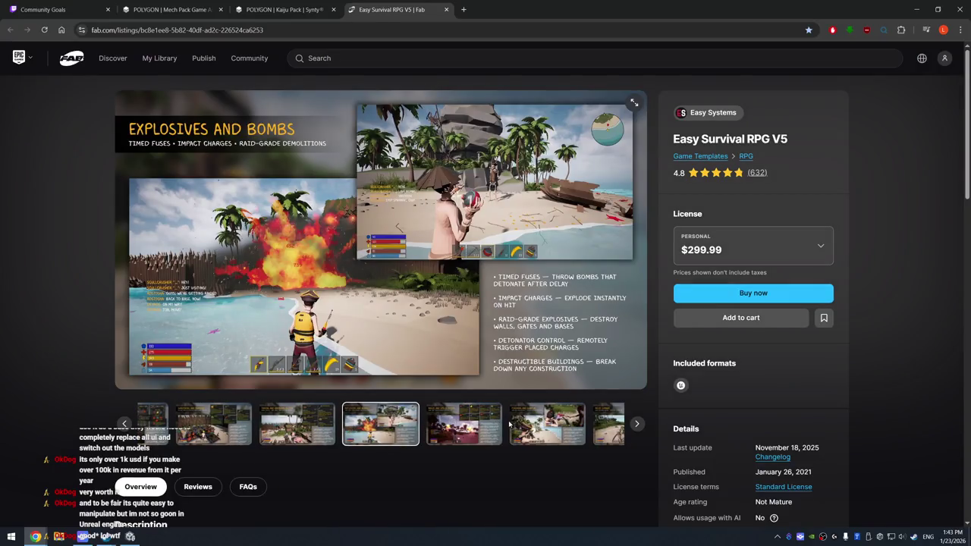
left_click(455, 430)
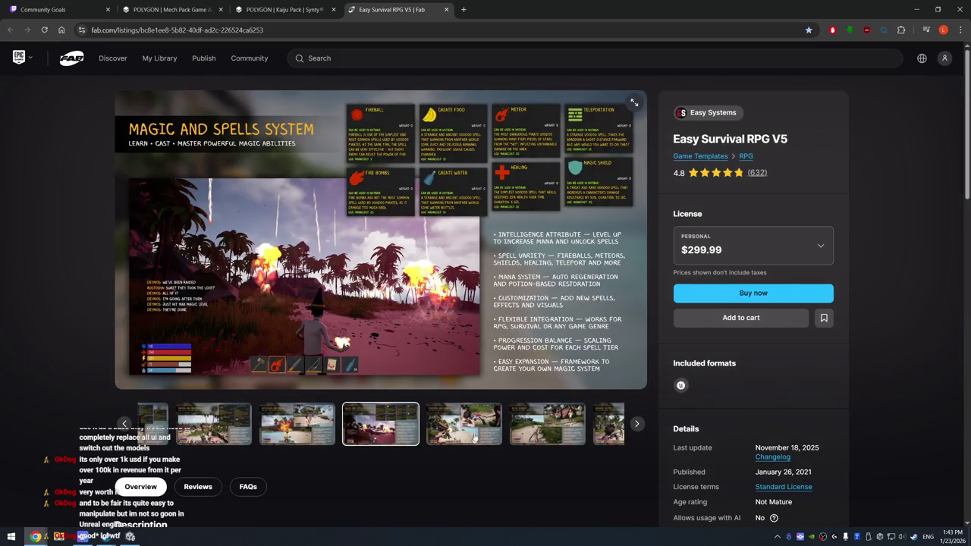
left_click(477, 427)
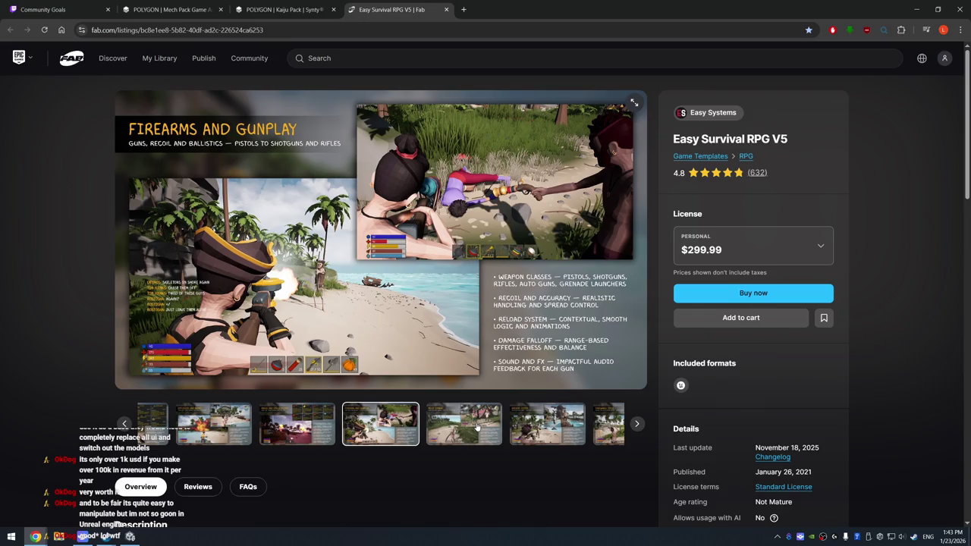
left_click(476, 427)
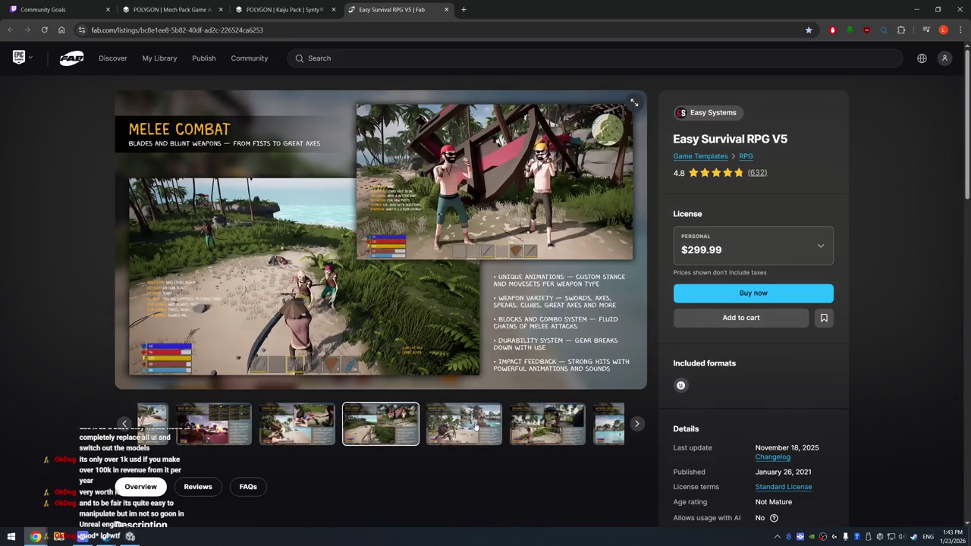
left_click(475, 427)
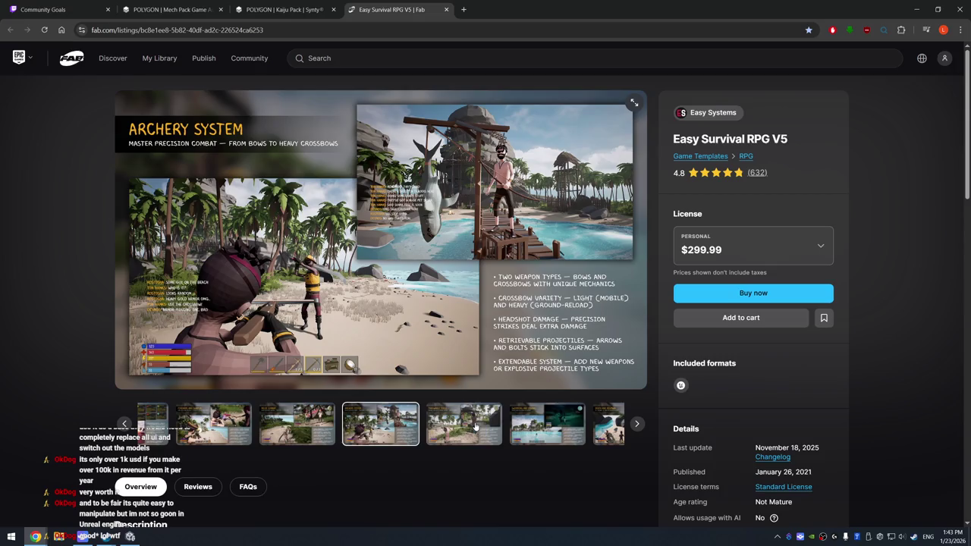
left_click(474, 426)
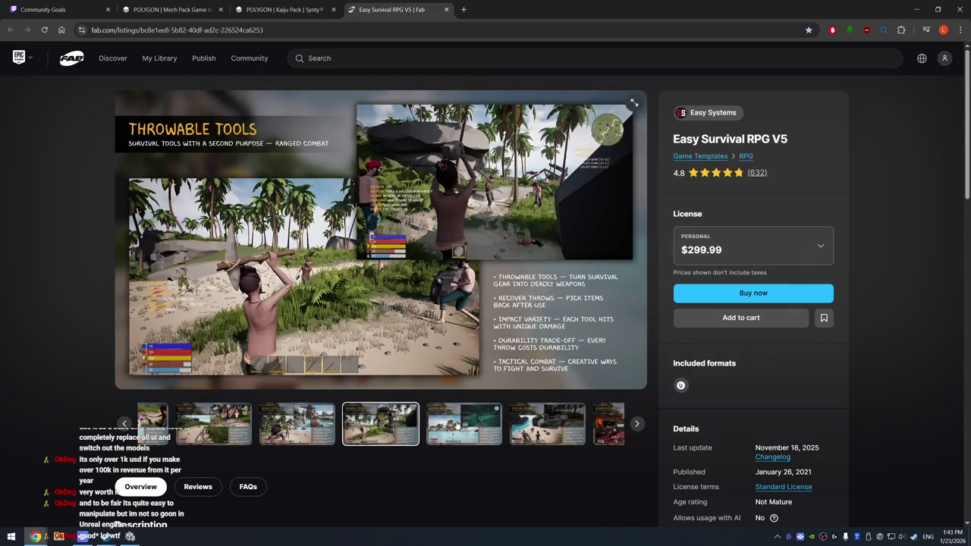
left_click(472, 421)
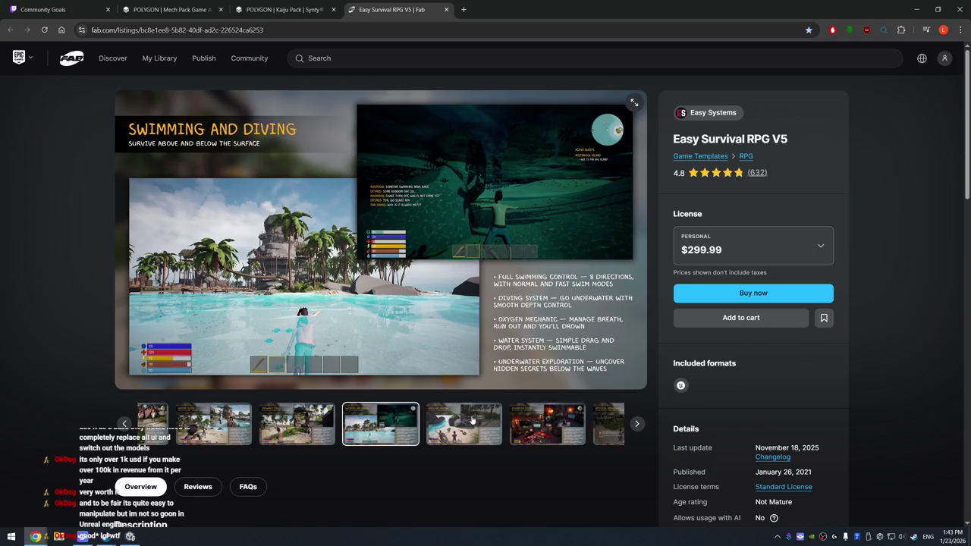
left_click(472, 419)
Glance at the Description, highlighting the 7,000+ Discord members text, then scroll back up
scroll(290, 428, "down", 4)
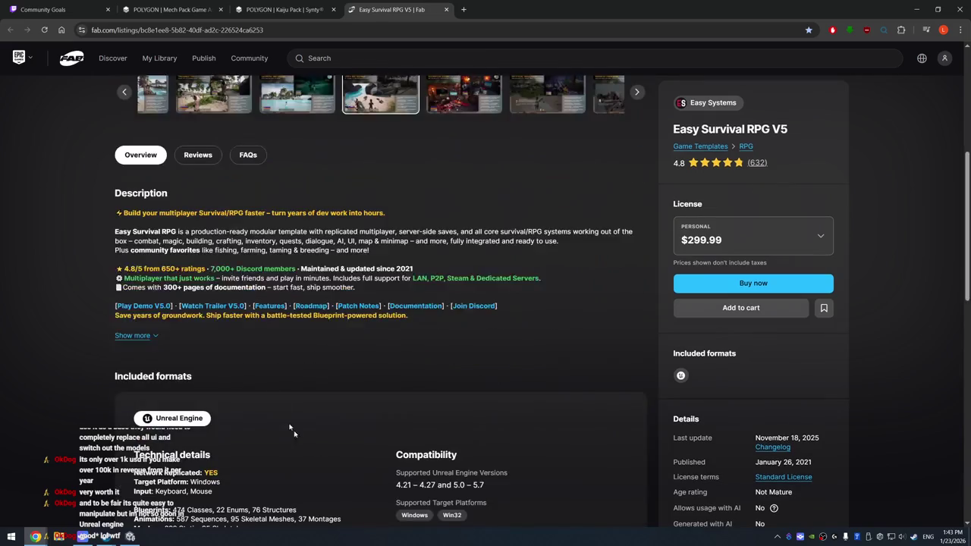
left_click_drag(210, 269, 300, 270)
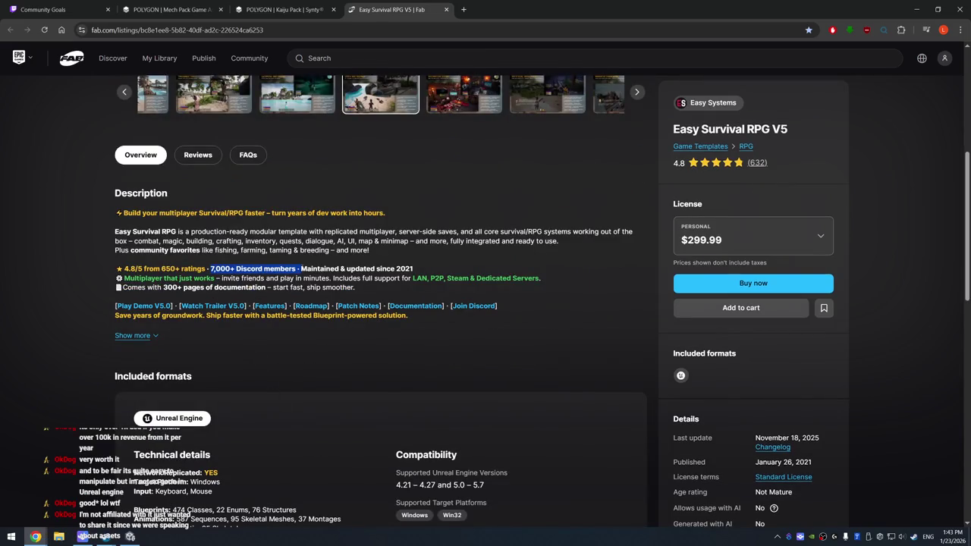
left_click(376, 250)
scroll(363, 335, "up", 4)
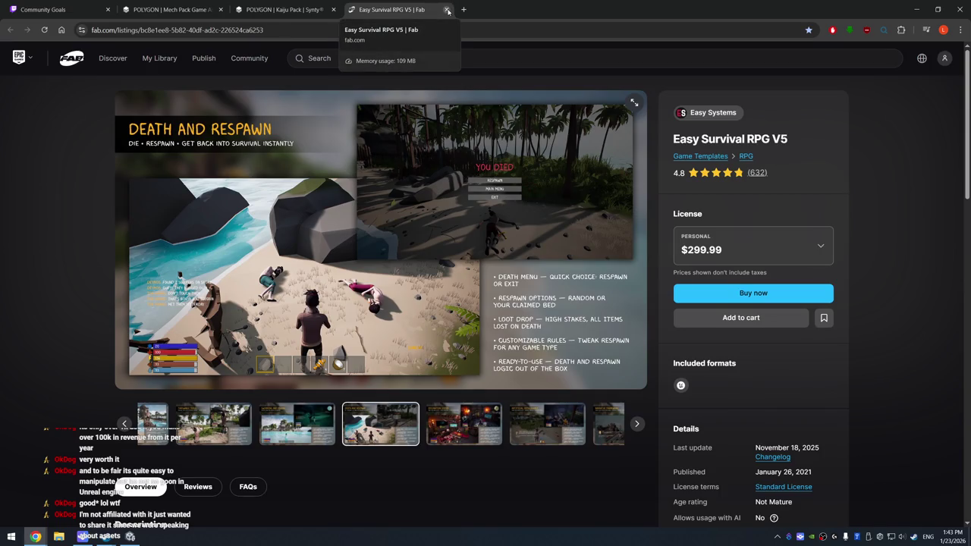
Close the Easy Survival RPG V5 and POLYGON Kaiju Pack tabs and the enlarged Mech Pack image
left_click(447, 10)
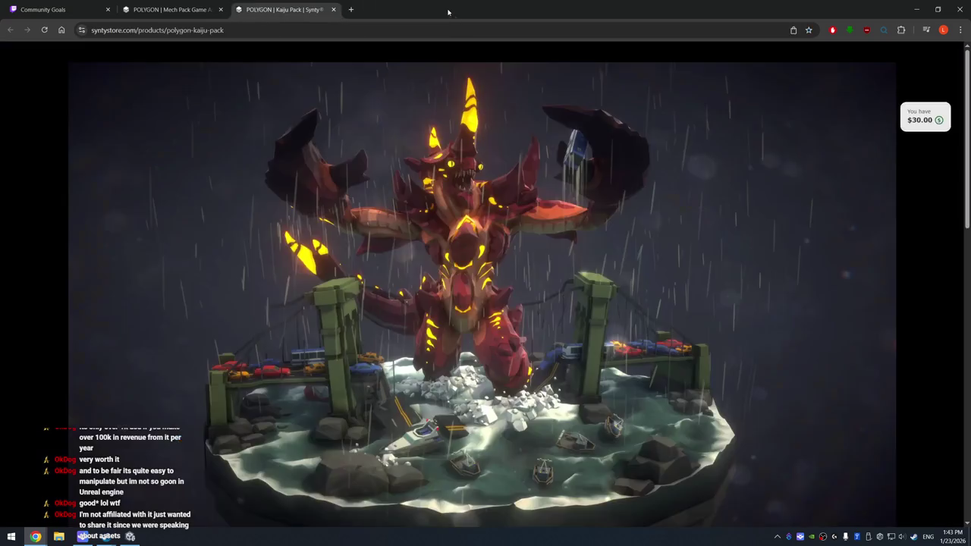
left_click(333, 10)
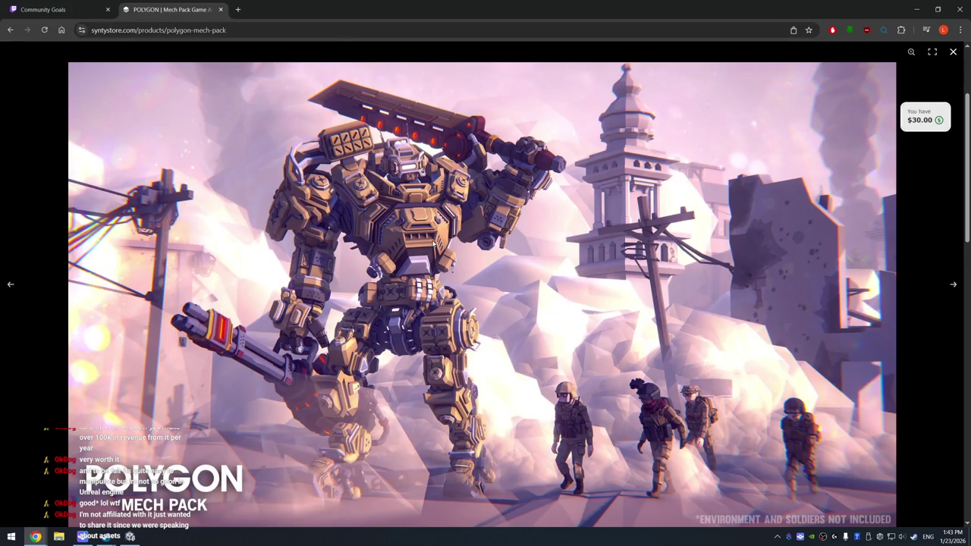
key("Escape")
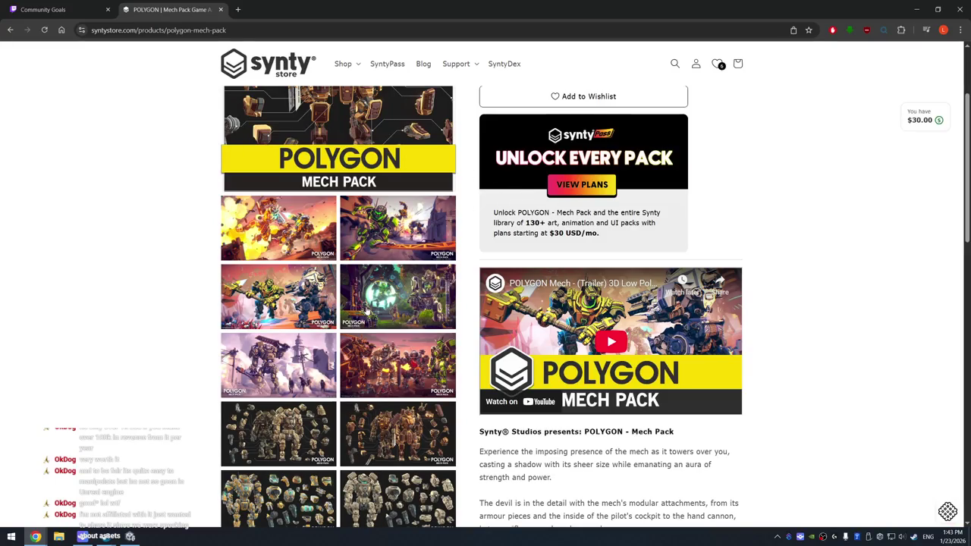
scroll(368, 307, "up", 2)
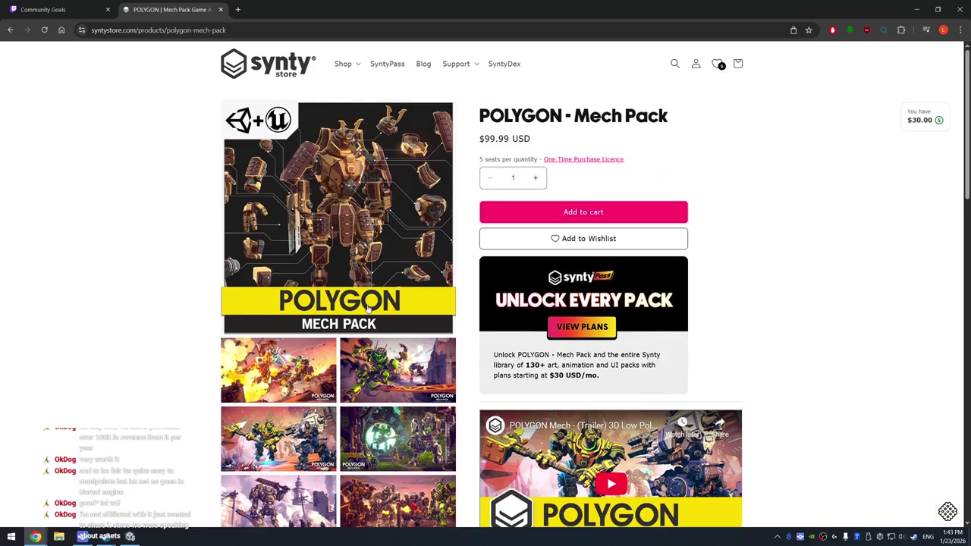
Choose POLYGON from the Shop categories, then go to the SyntyPass subscription page
left_click(359, 66)
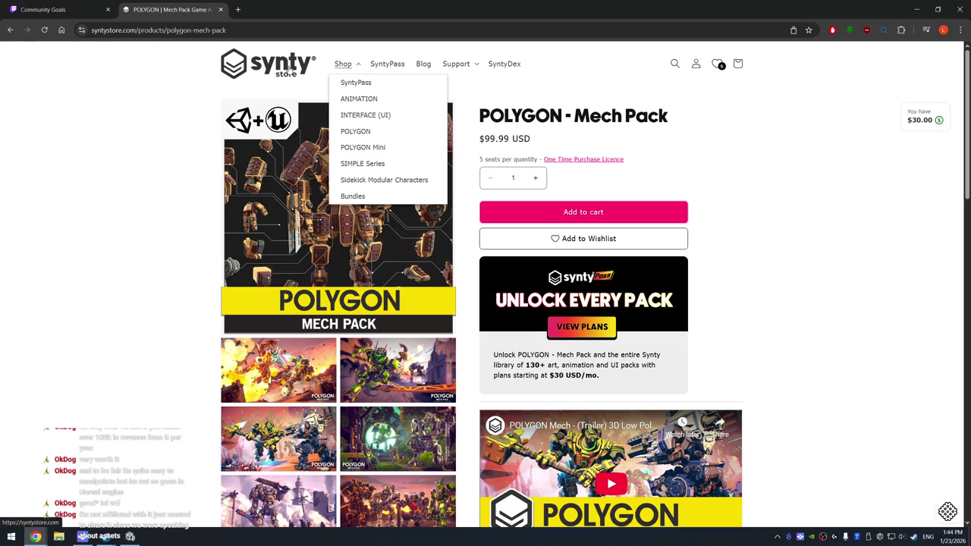
left_click(345, 65)
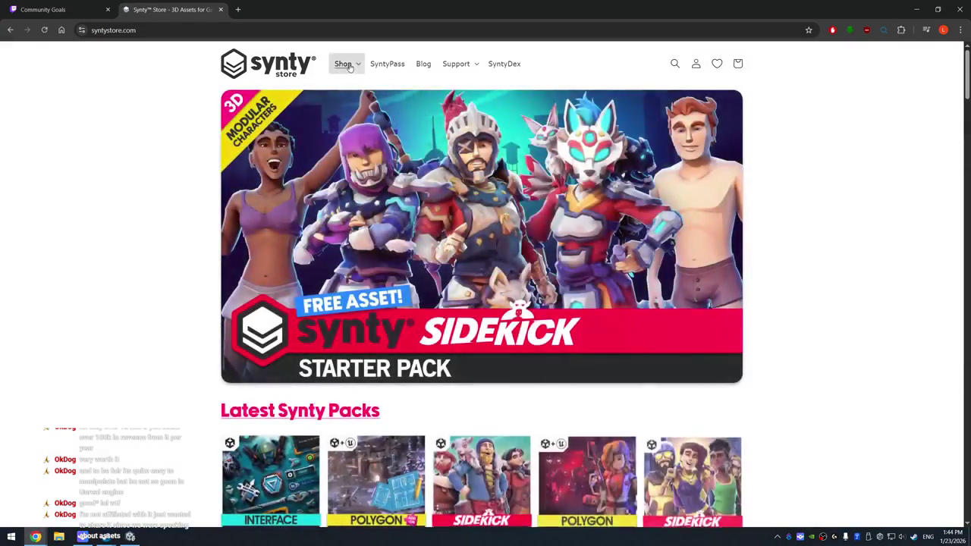
left_click(351, 65)
left_click(355, 131)
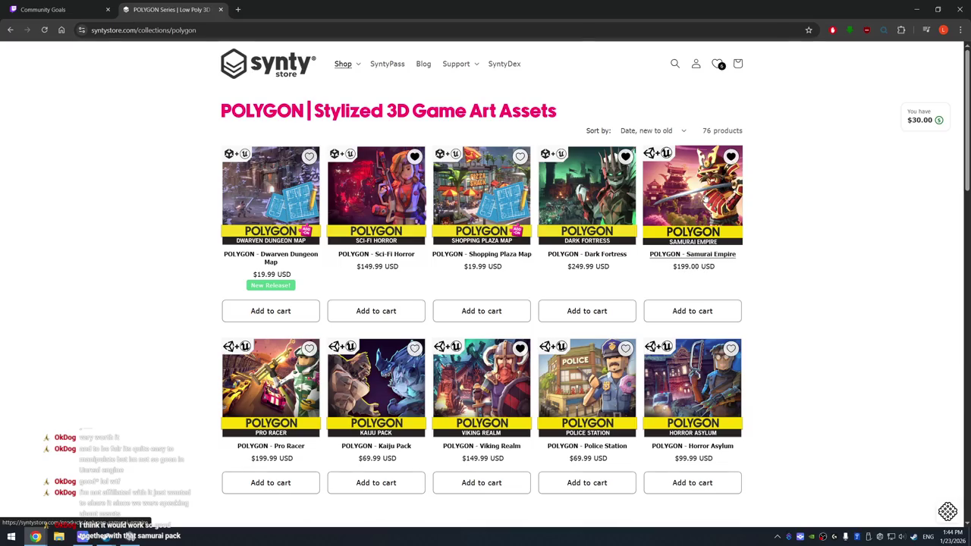
left_click(393, 66)
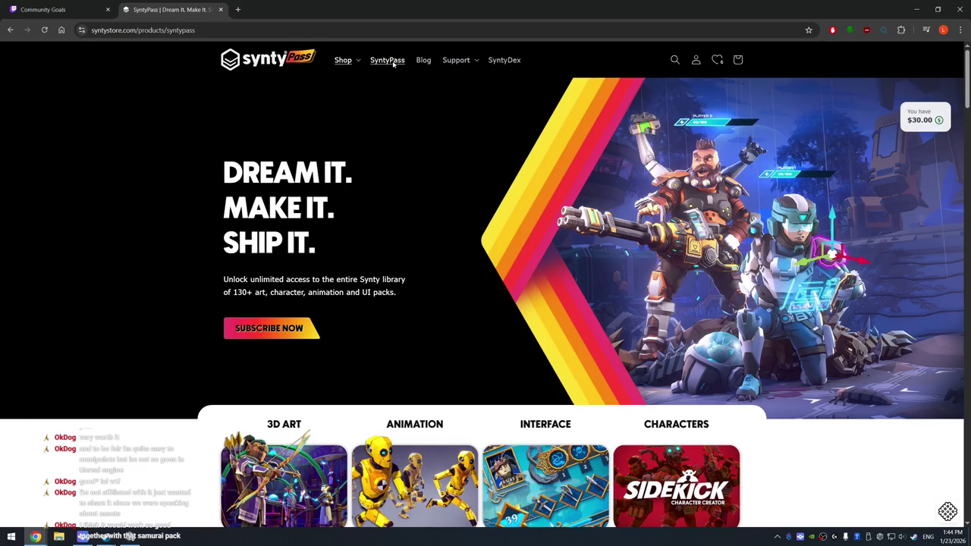
scroll(467, 255, "down", 8)
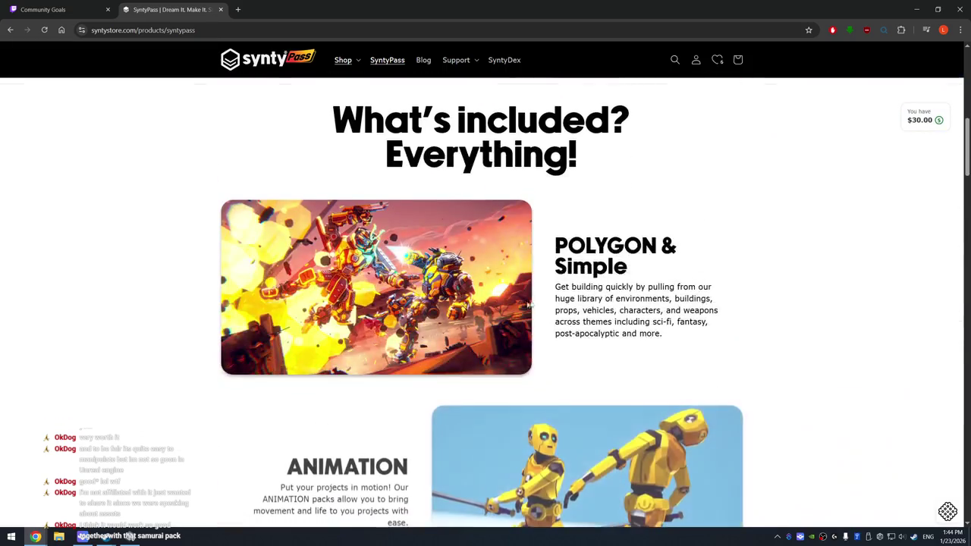
scroll(530, 306, "down", 5)
scroll(726, 364, "down", 4)
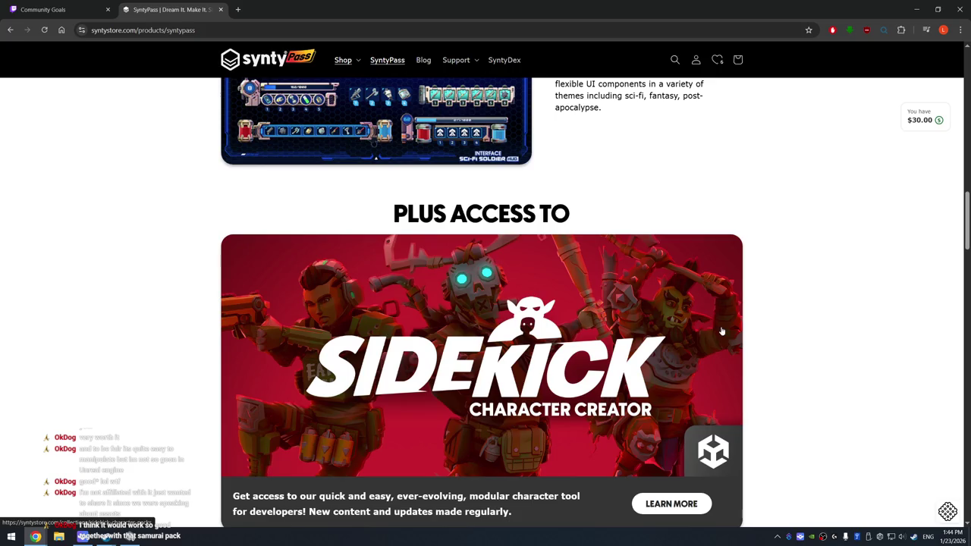
scroll(797, 357, "down", 3)
scroll(815, 372, "down", 4)
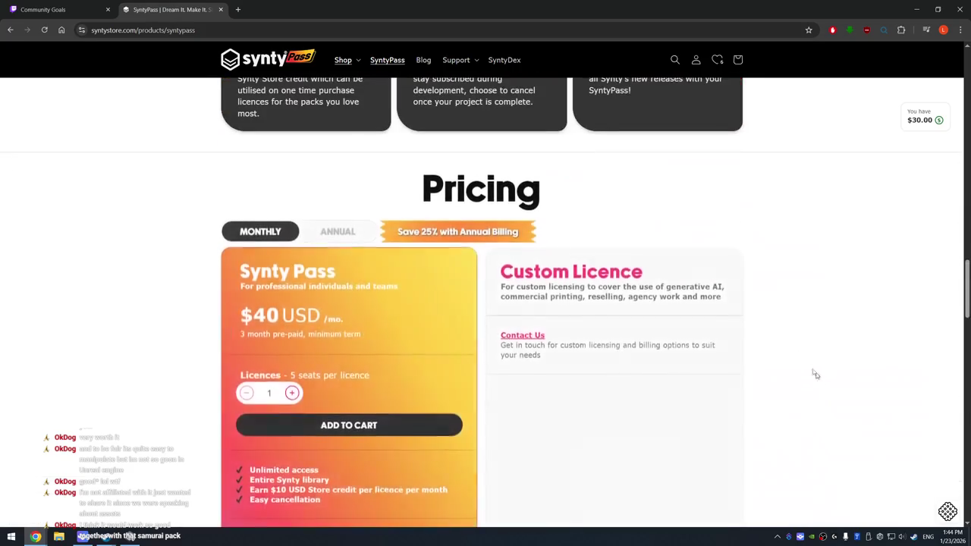
scroll(355, 274, "down", 1)
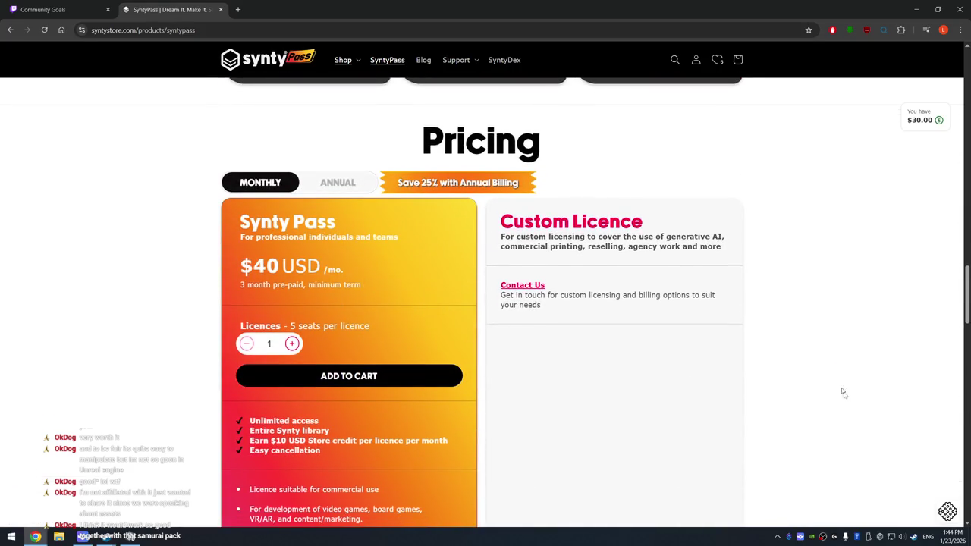
scroll(829, 364, "up", 1)
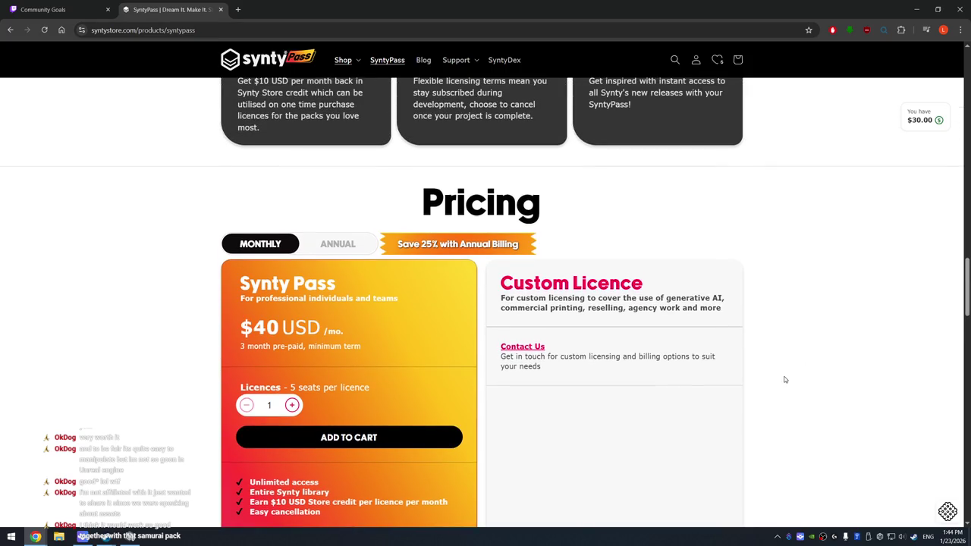
scroll(789, 399, "up", 15)
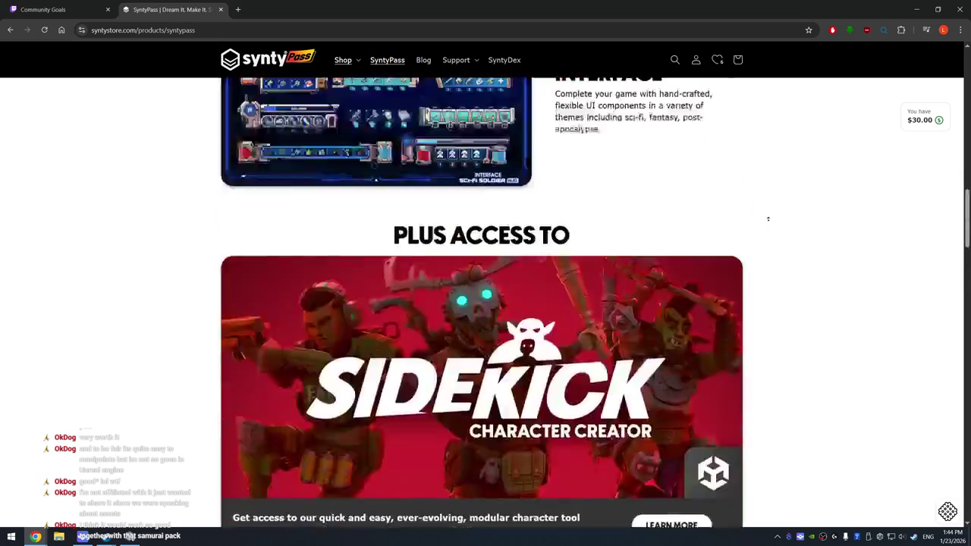
left_click(351, 63)
left_click(366, 129)
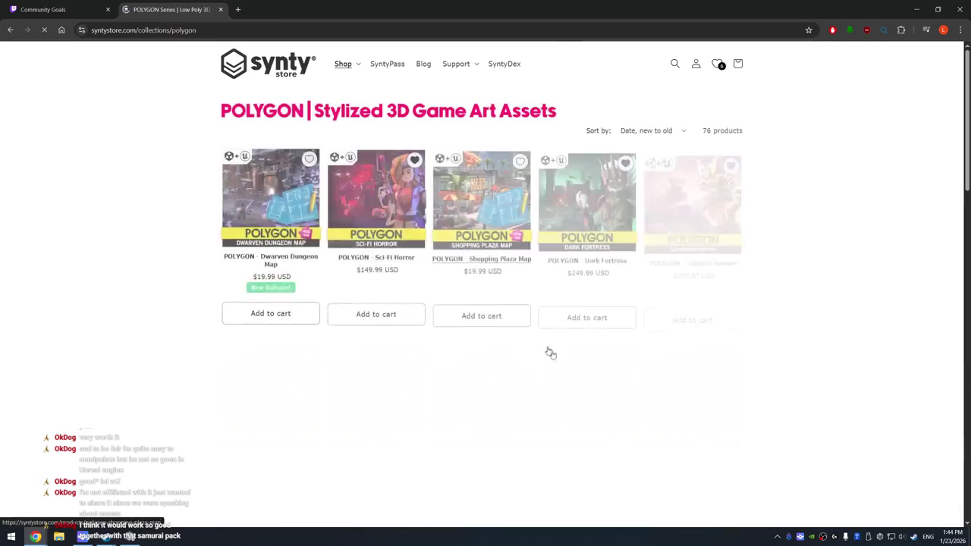
scroll(339, 296, "down", 2)
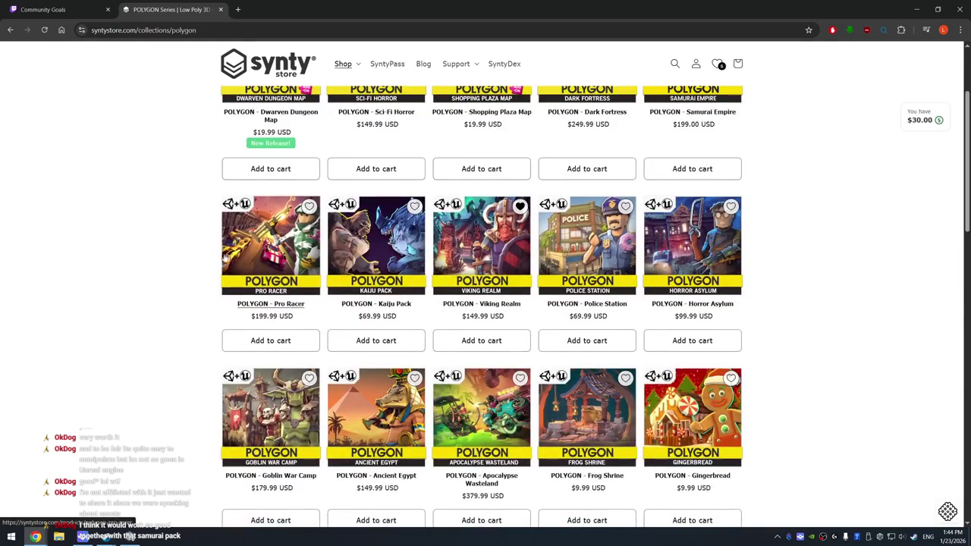
scroll(505, 365, "down", 2)
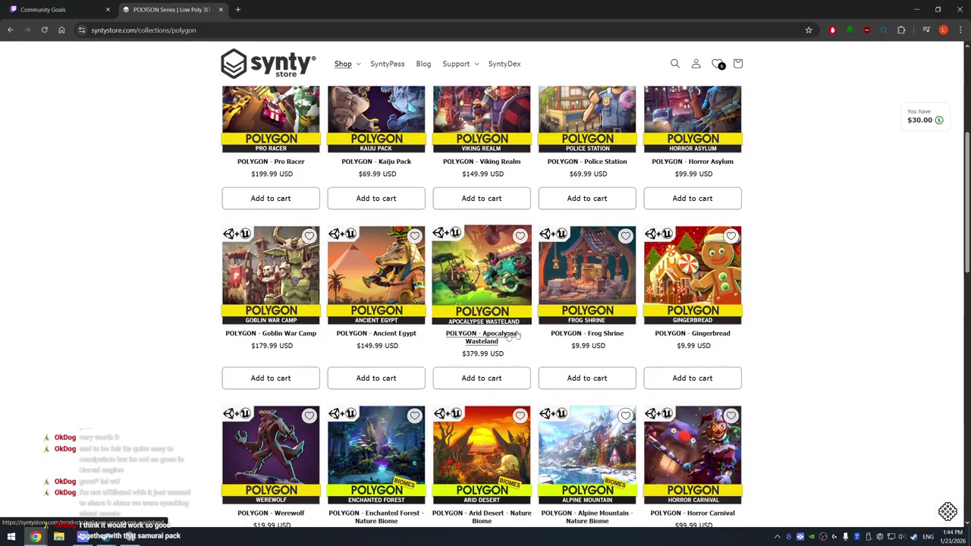
scroll(802, 361, "up", 4)
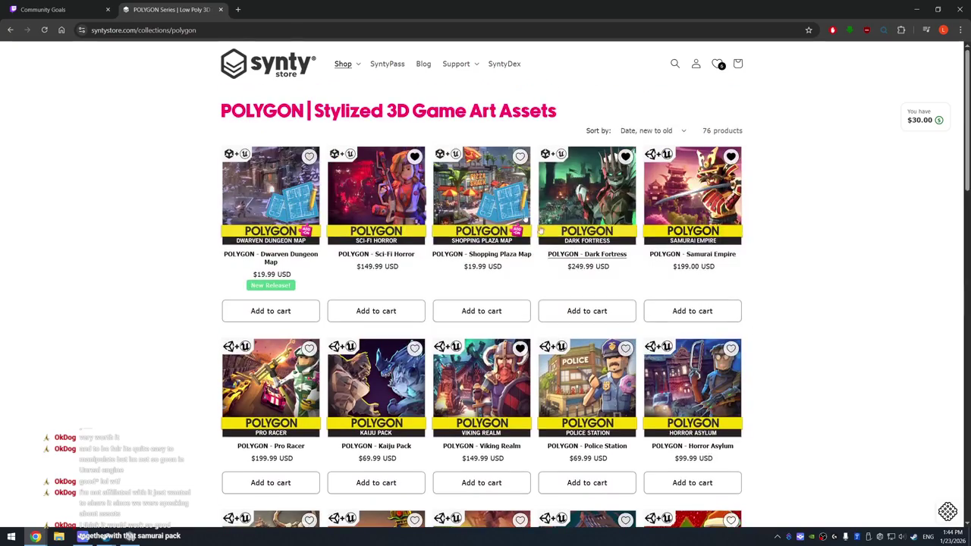
left_click(383, 65)
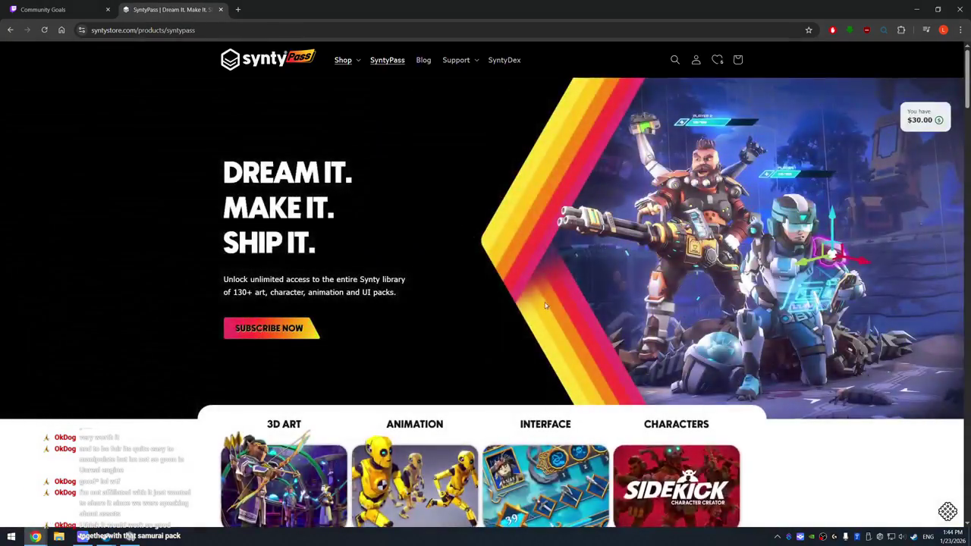
Scroll through the SyntyPass page's included packs and back to the top, then show shop categories
scroll(595, 330, "down", 5)
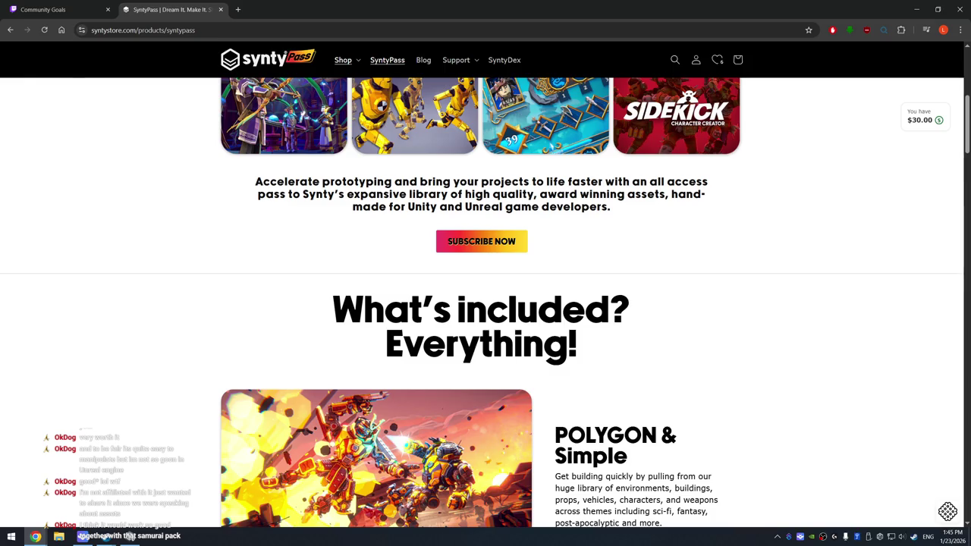
scroll(657, 281, "up", 2)
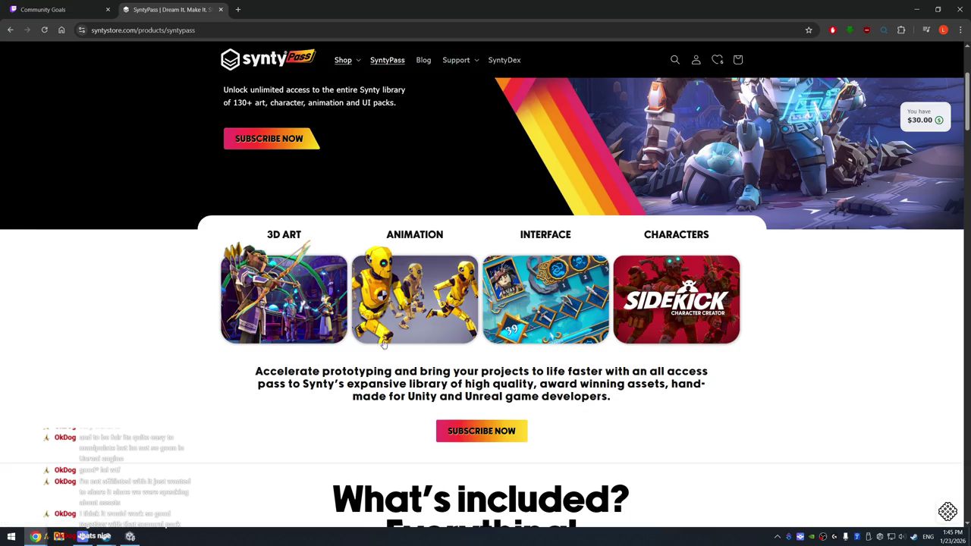
scroll(383, 344, "up", 3)
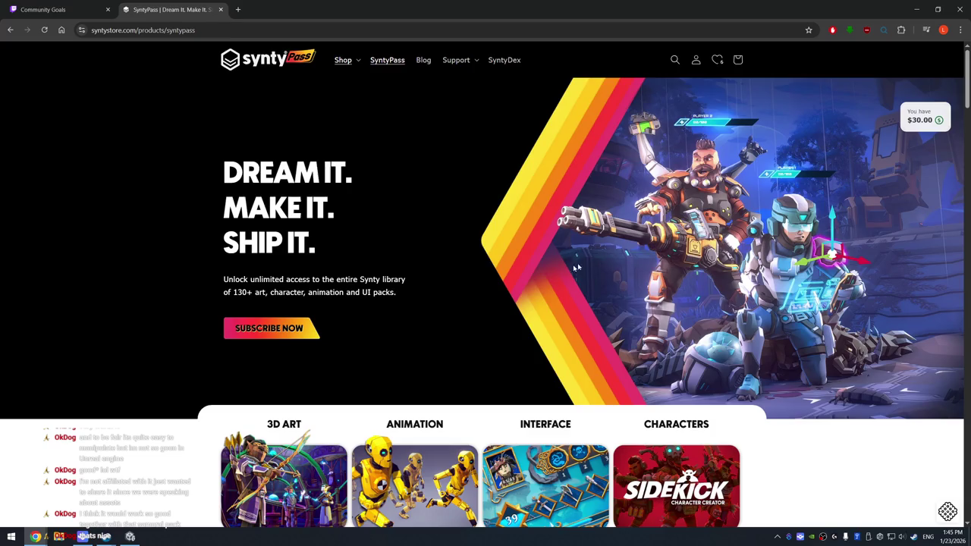
left_click(361, 63)
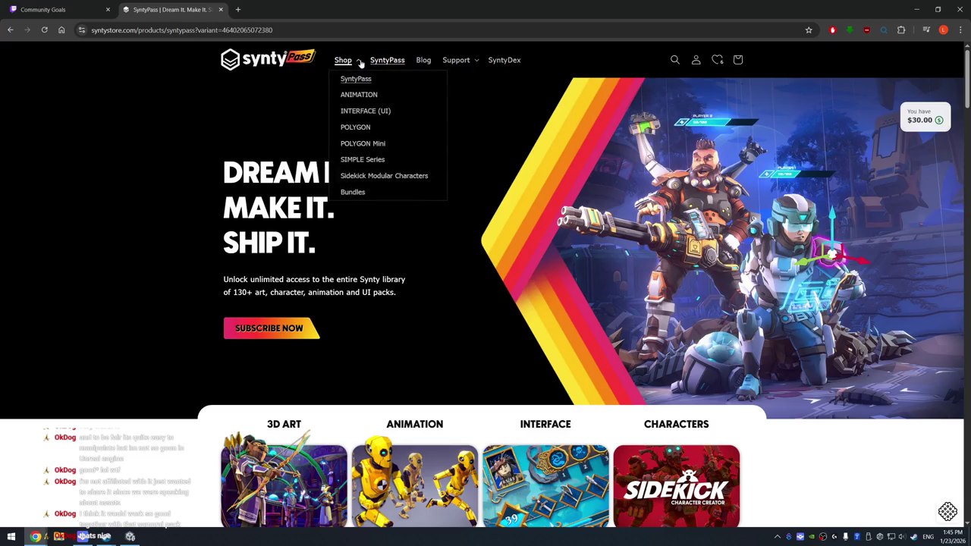
Open the POLYGON - Apocalypse Wasteland product page and enlarge its first gallery image
left_click(361, 127)
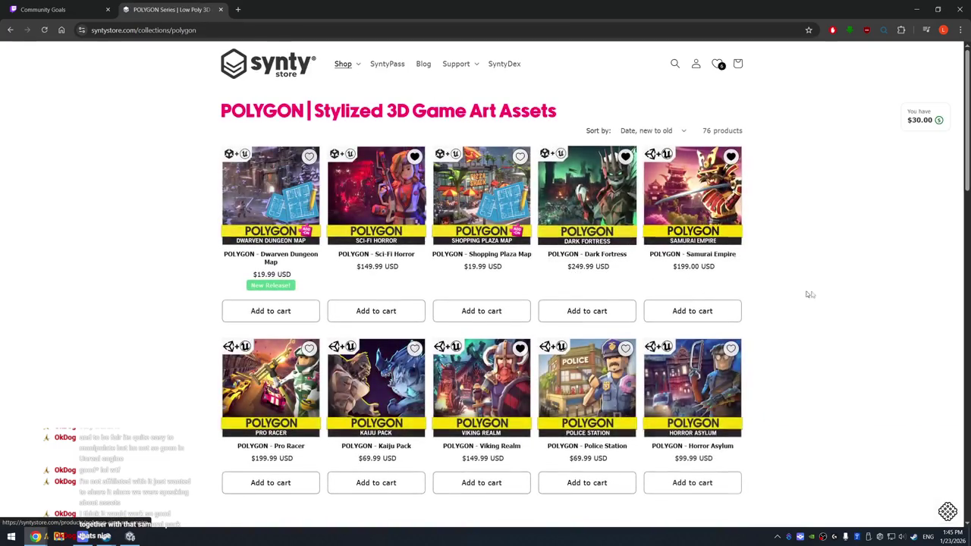
scroll(823, 298, "down", 3)
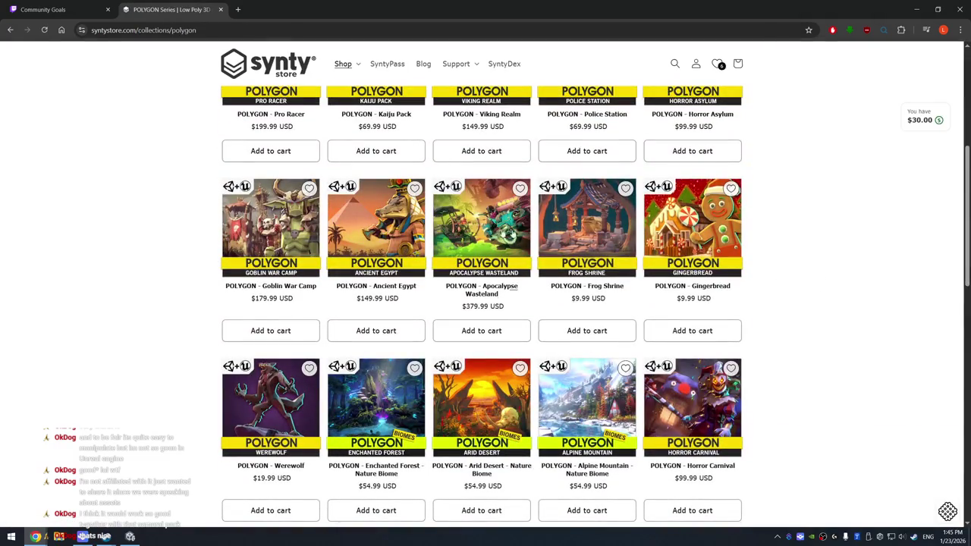
left_click(482, 289)
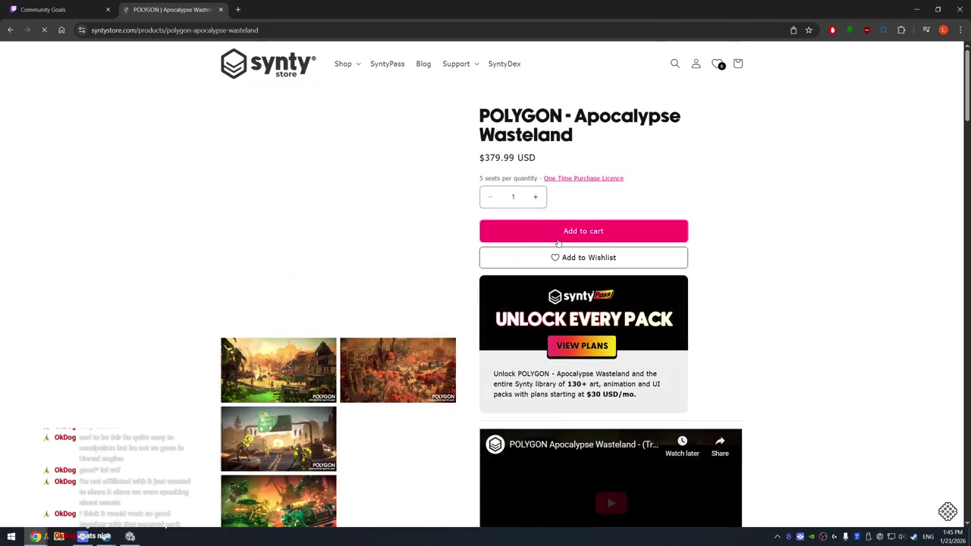
left_click(289, 357)
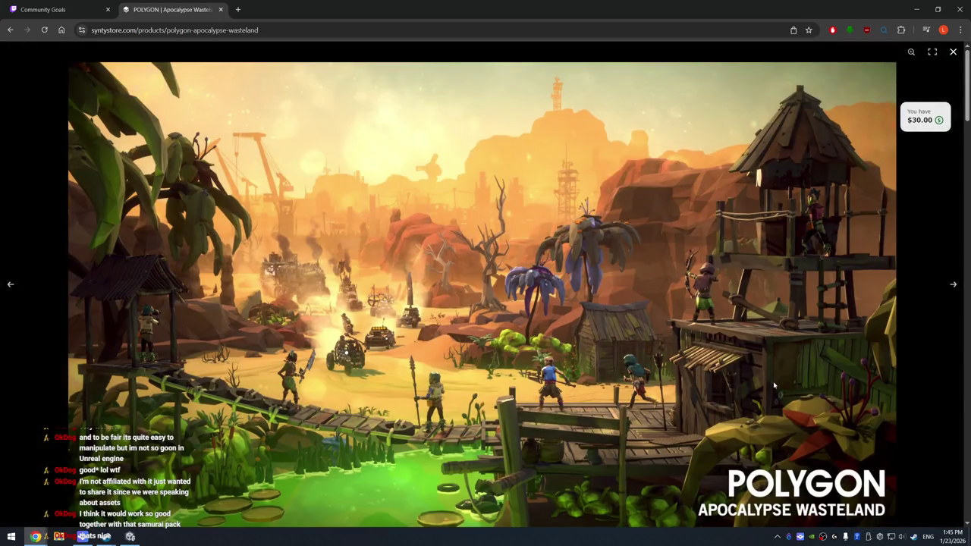
Advance through the Hellway zombie, jungle town, vehicle battle and village images to the car-and-robot image
left_click(954, 287)
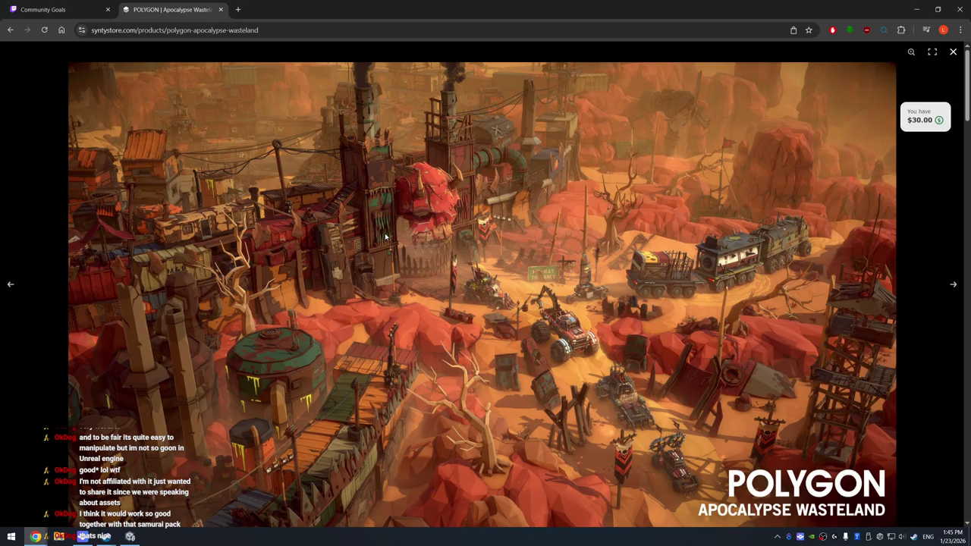
left_click(952, 286)
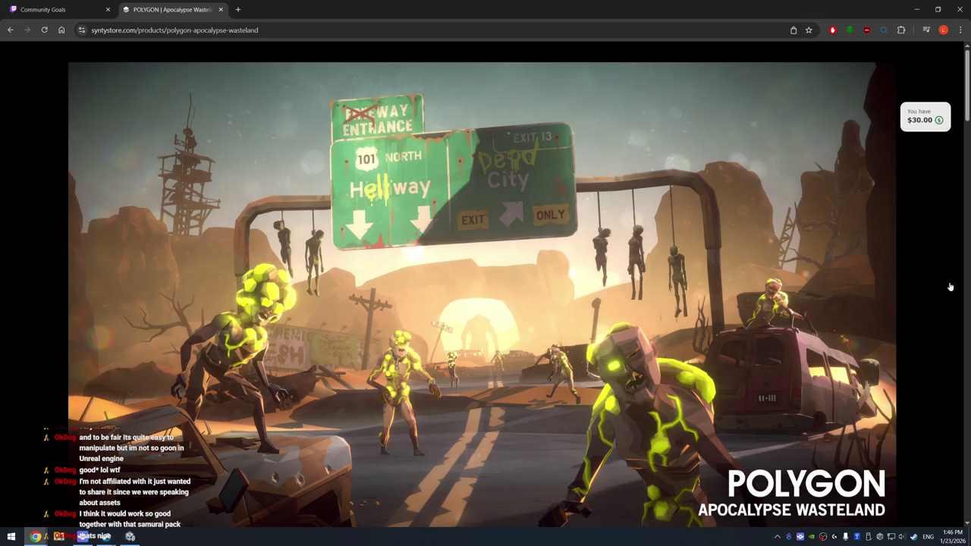
left_click(950, 286)
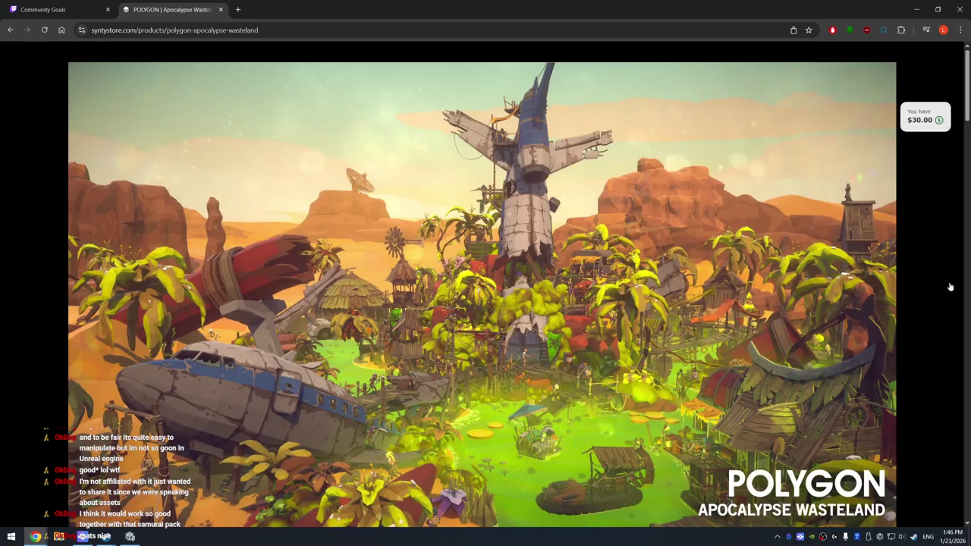
left_click(949, 286)
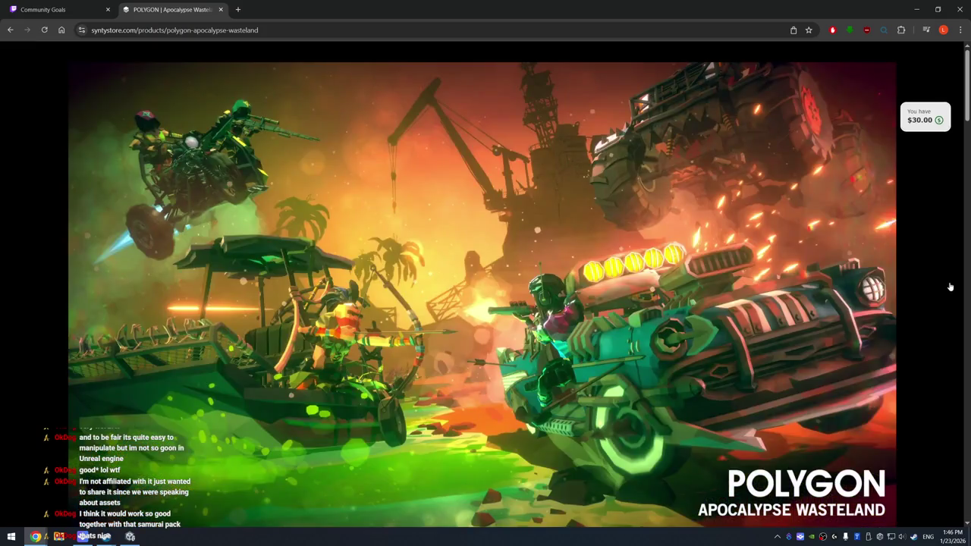
left_click(950, 286)
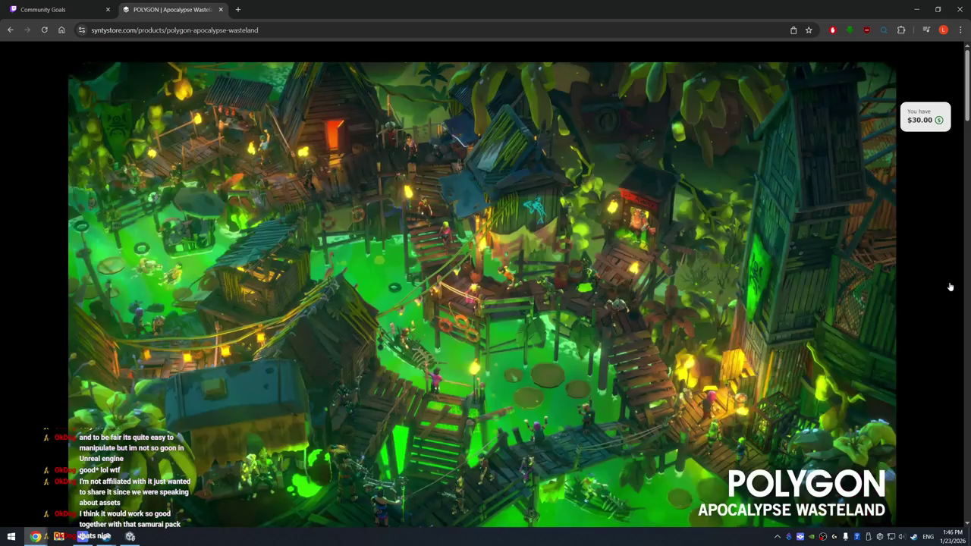
left_click(950, 286)
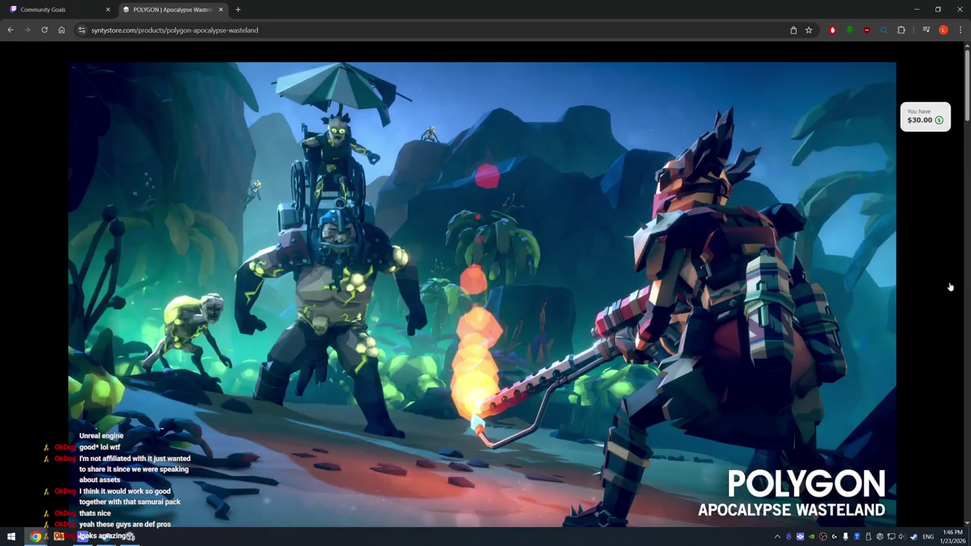
left_click(949, 286)
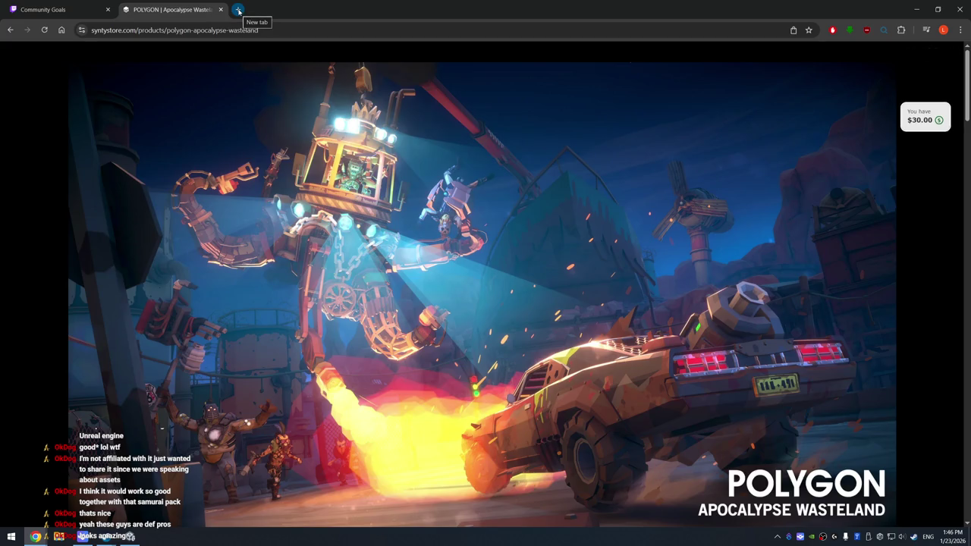
In Steam, search the library for 'soulstone' and open the Soulstone Survivors store page
left_click(238, 10)
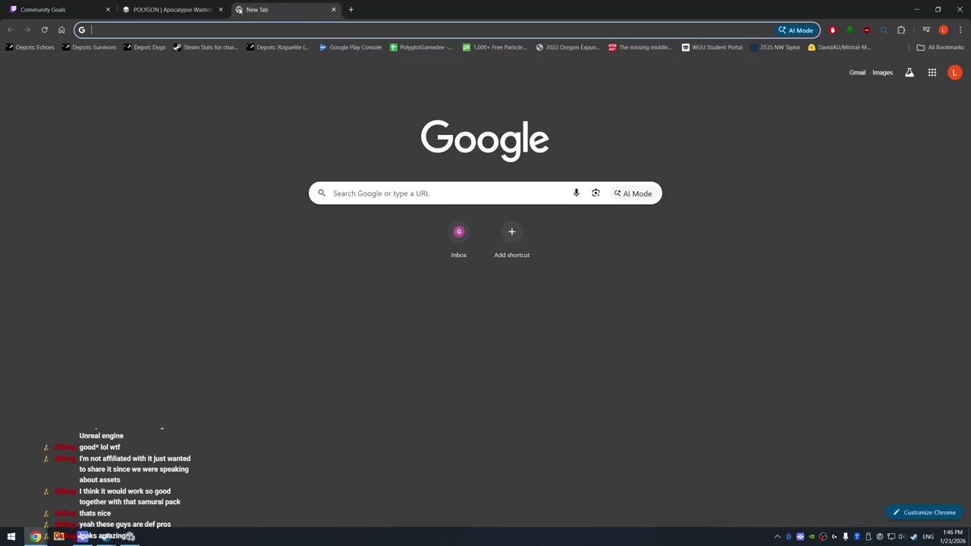
key("ctrl+w")
mouse_move(106, 537)
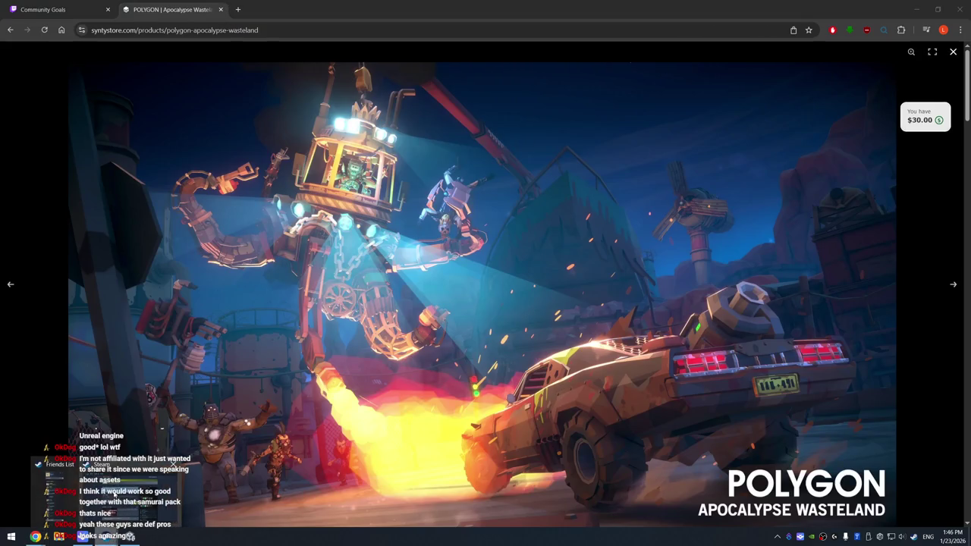
left_click(98, 486)
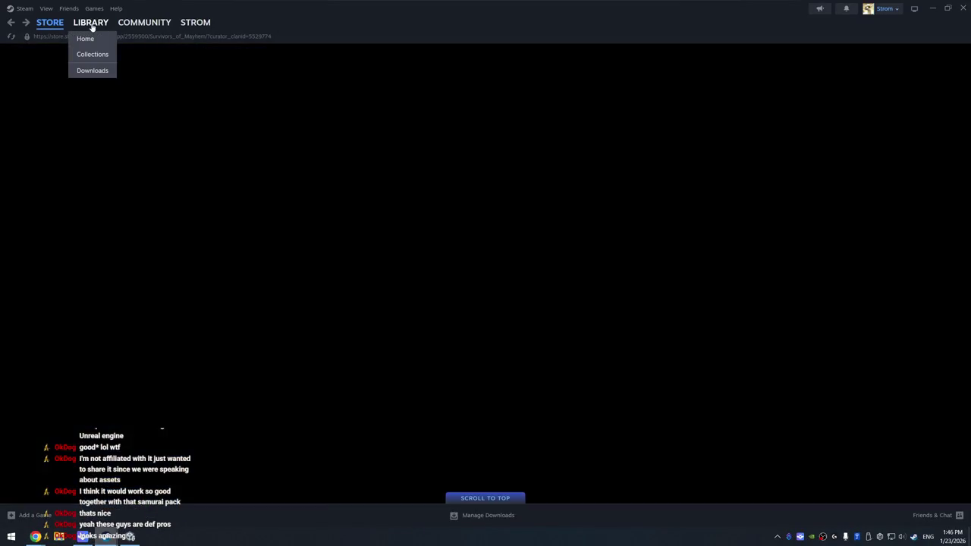
left_click(90, 22)
left_click(65, 87)
type("sou")
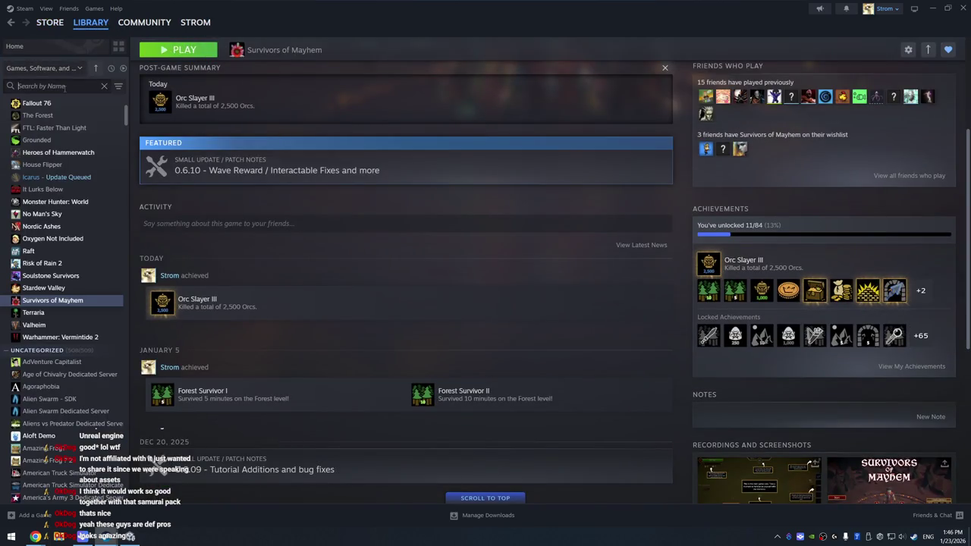
type("lstone")
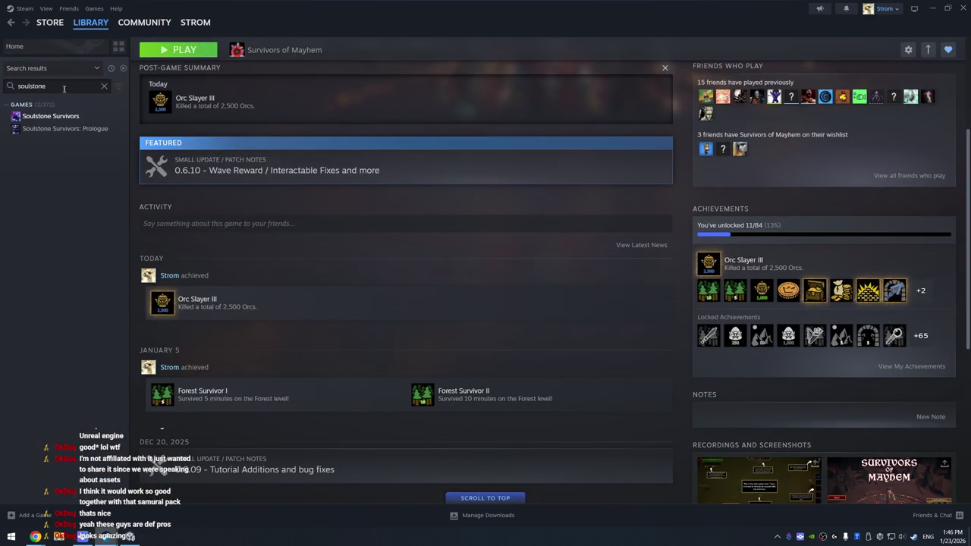
left_click(66, 122)
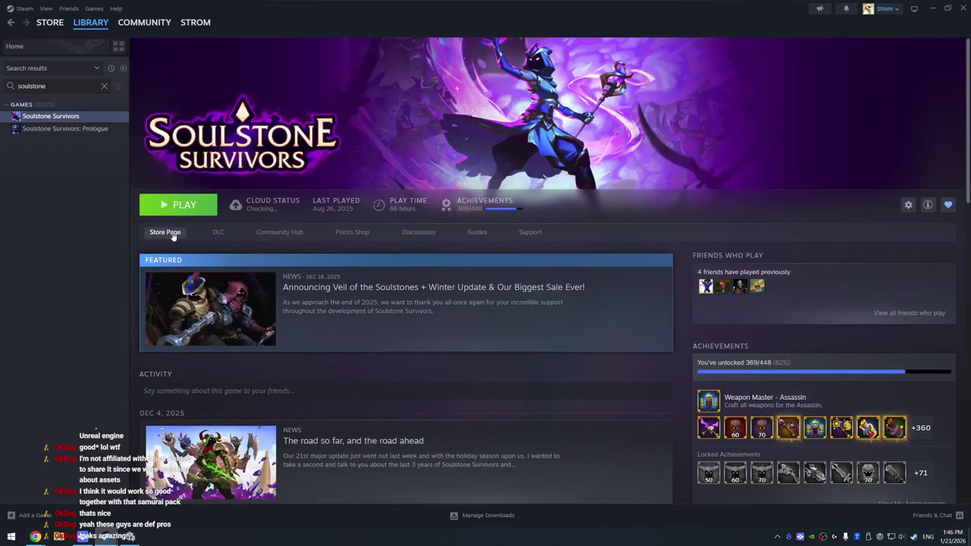
left_click(175, 229)
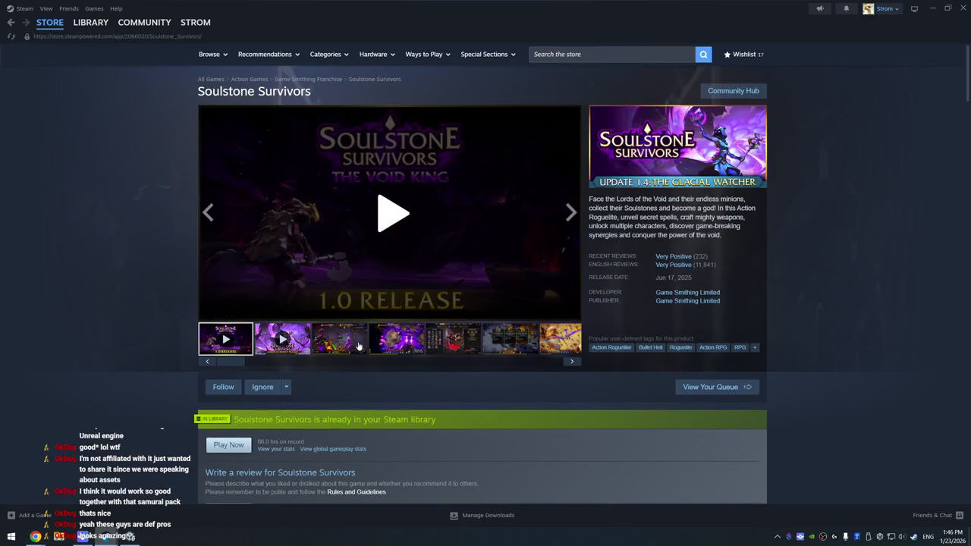
Browse the gameplay screenshots: desert, skill tree, blacksmith, runes and boss fight, then the trailers
left_click(360, 345)
left_click(395, 339)
left_click(453, 339)
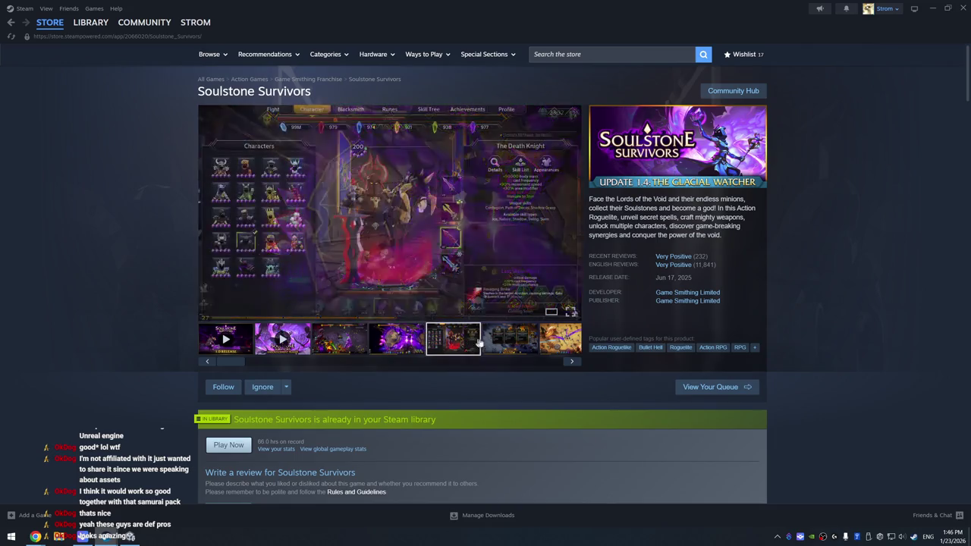
left_click(516, 345)
left_click(572, 361)
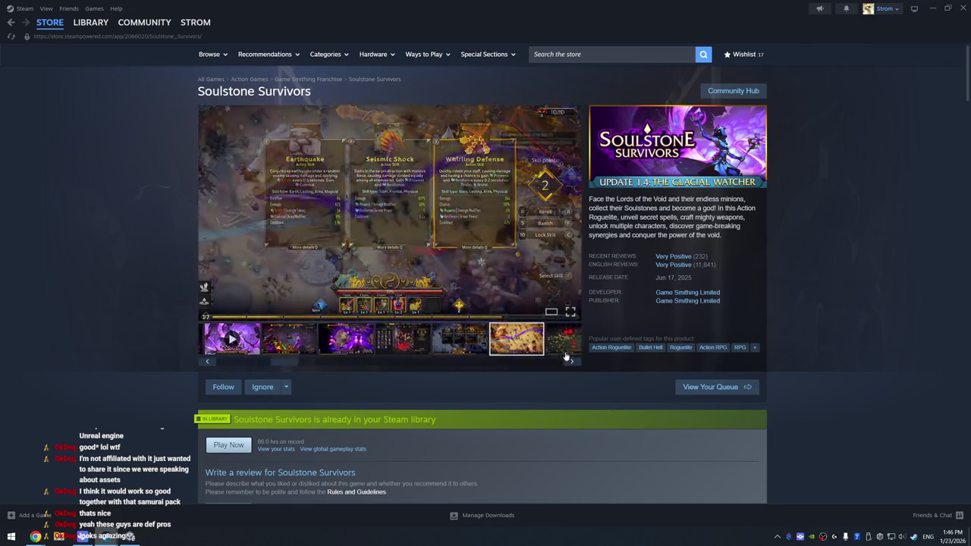
left_click(571, 361)
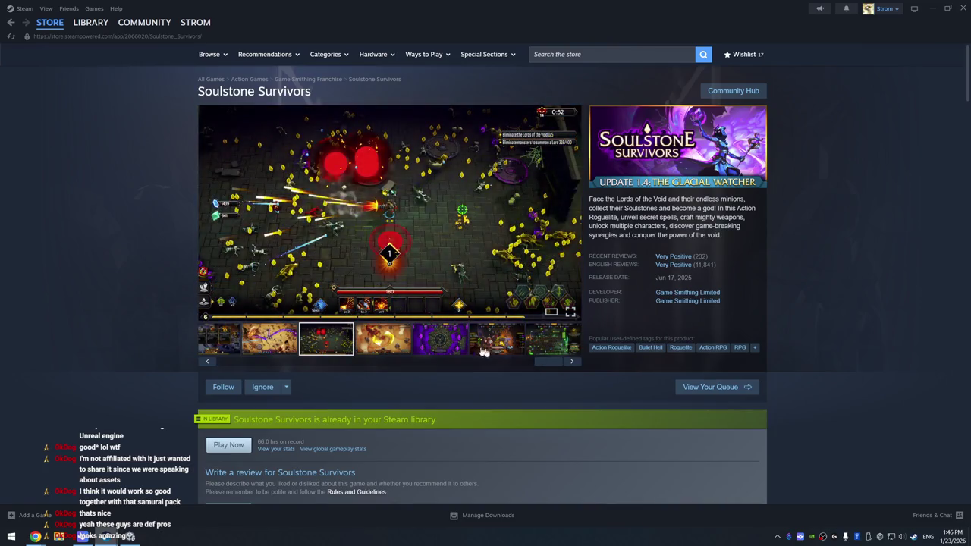
left_click(457, 345)
left_click(510, 345)
left_click(572, 361)
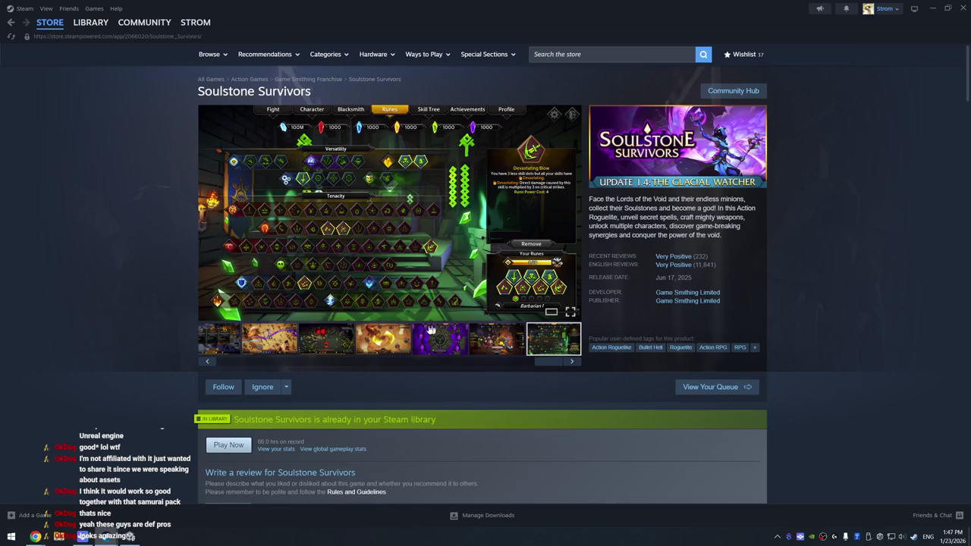
left_click(393, 346)
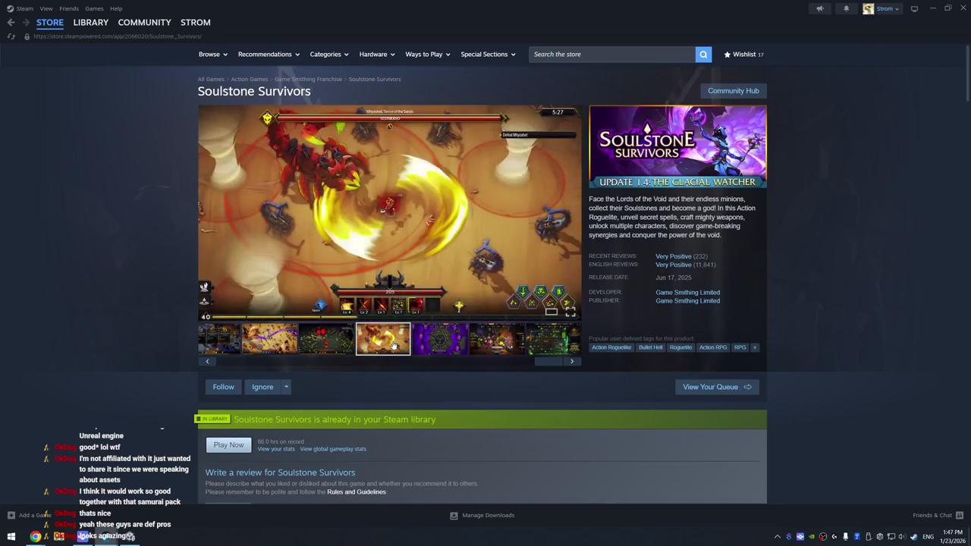
left_click(308, 345)
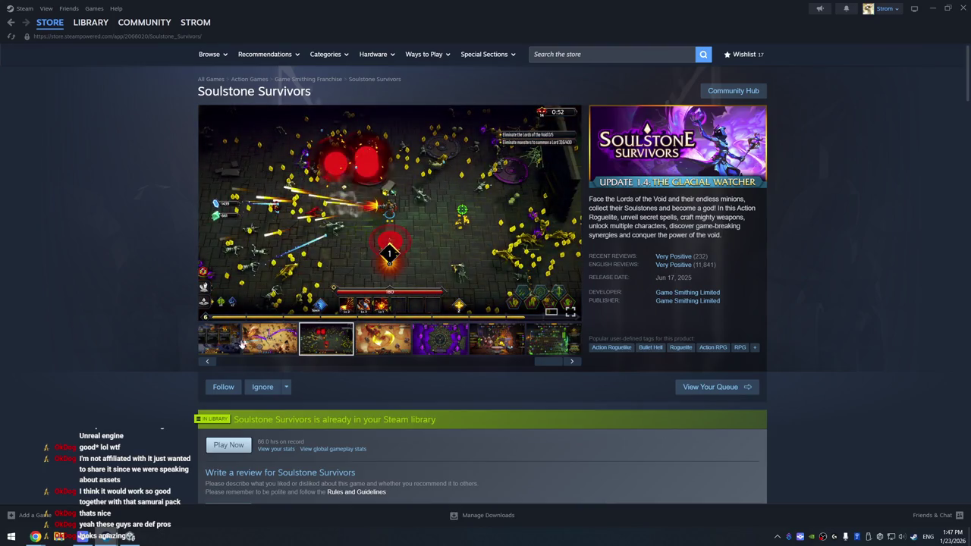
left_click(265, 336)
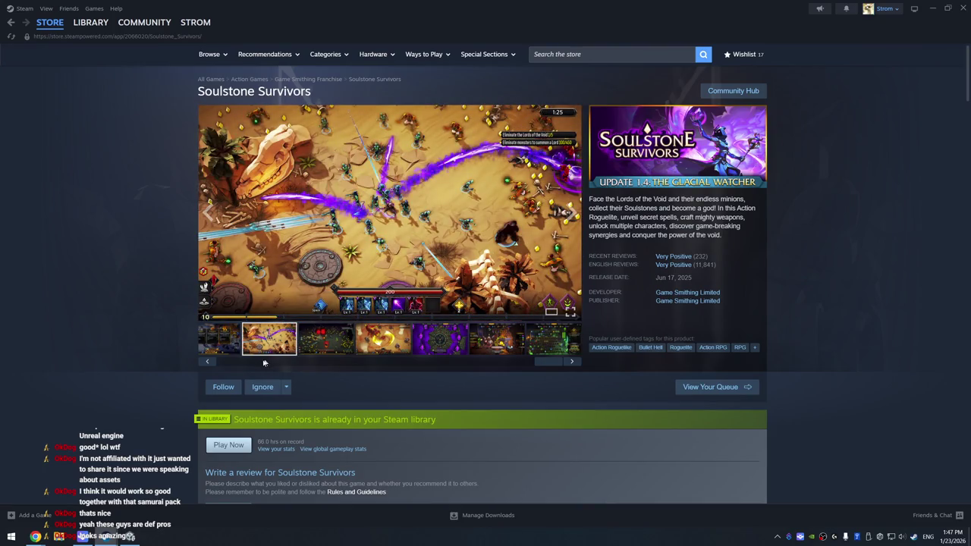
left_click(231, 366)
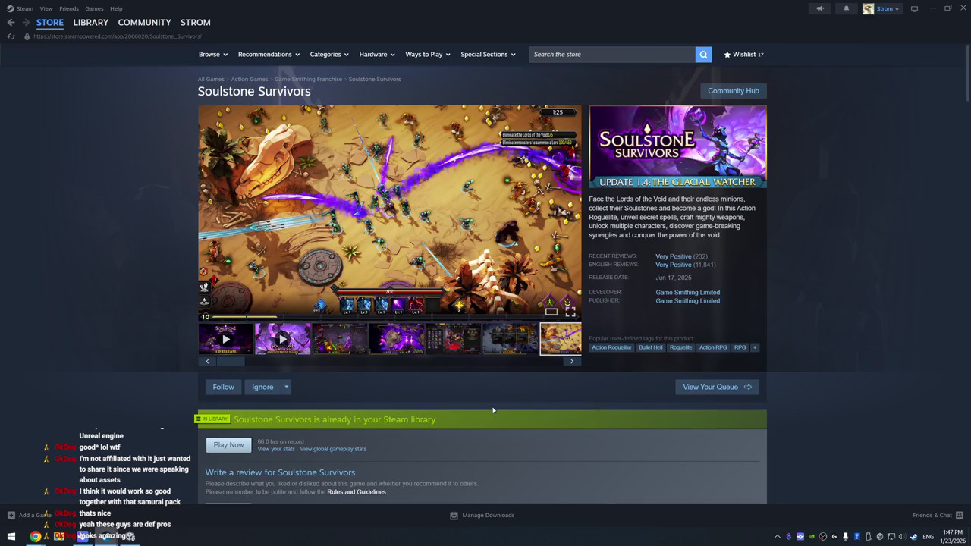
Scroll down the Soulstone Survivors store page and back, then close Steam
scroll(489, 408, "down", 1)
scroll(508, 386, "down", 5)
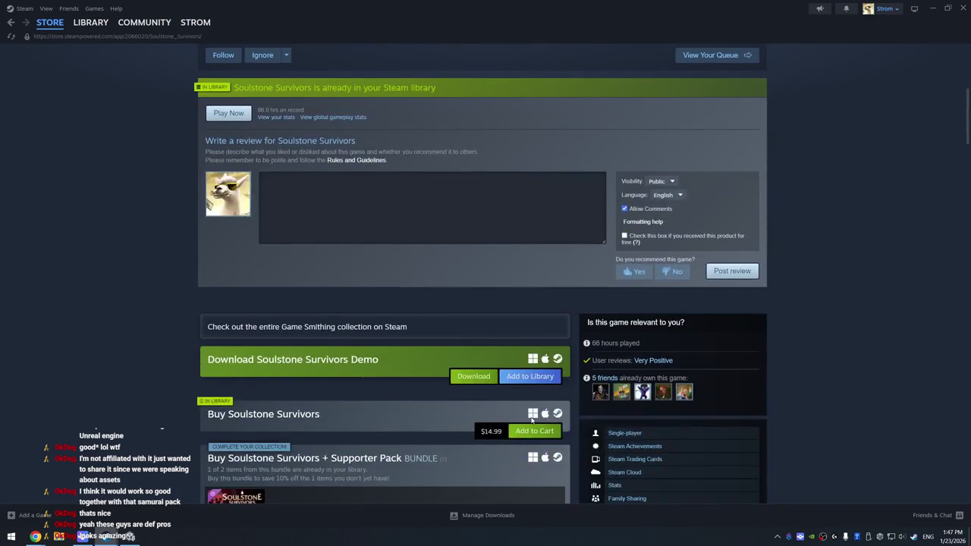
scroll(375, 399, "down", 2)
scroll(373, 401, "up", 8)
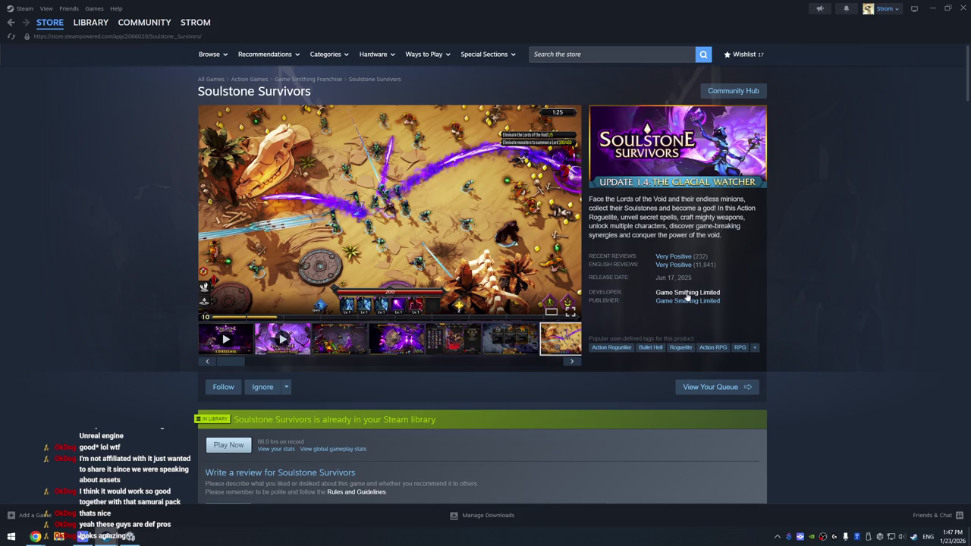
mouse_move(675, 268)
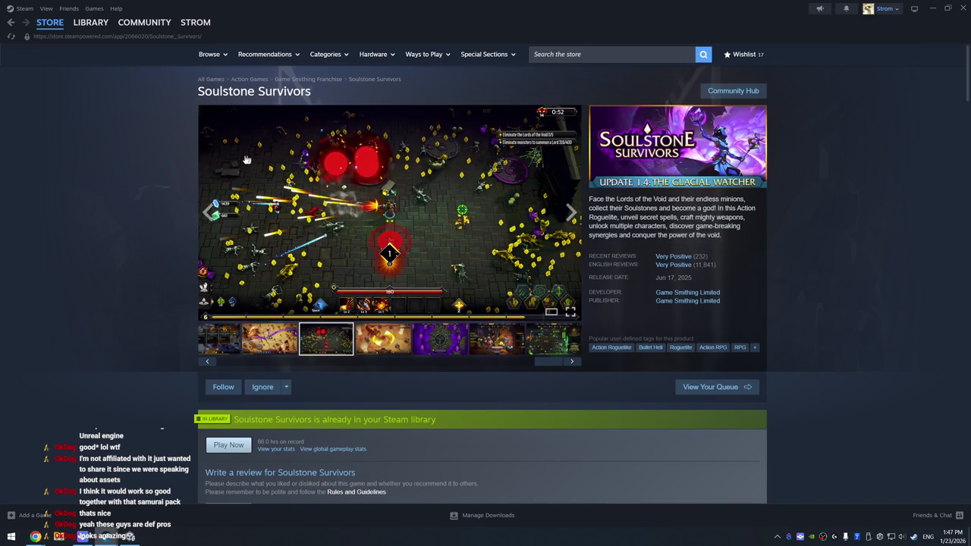
left_click(963, 10)
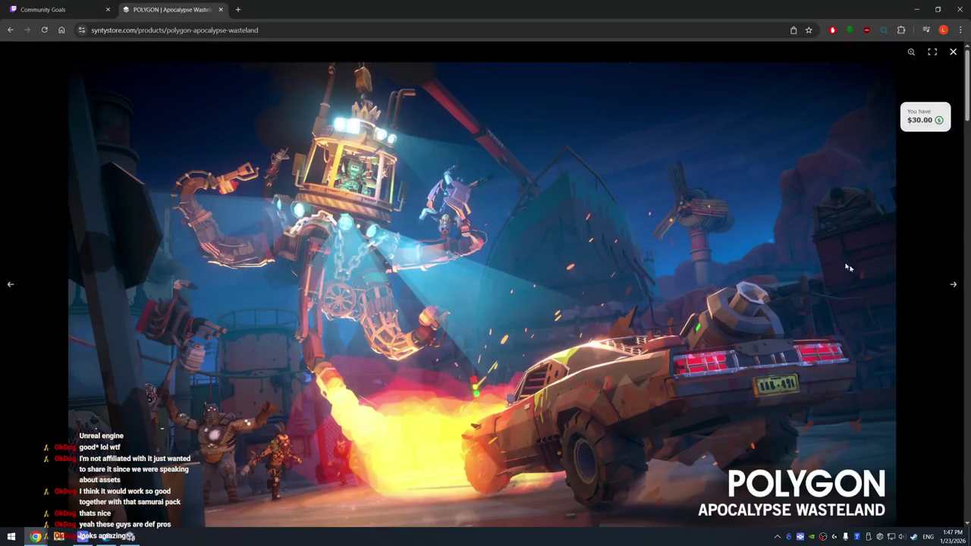
Cycle the Apocalypse Wasteland screenshots to the aerial wasteland image, then bring the browser window forward
left_click(952, 283)
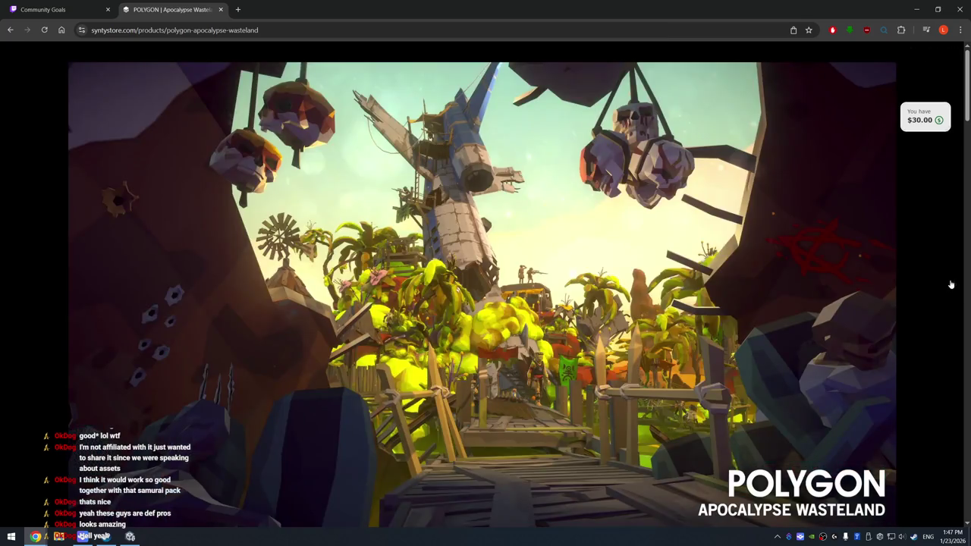
left_click(951, 283)
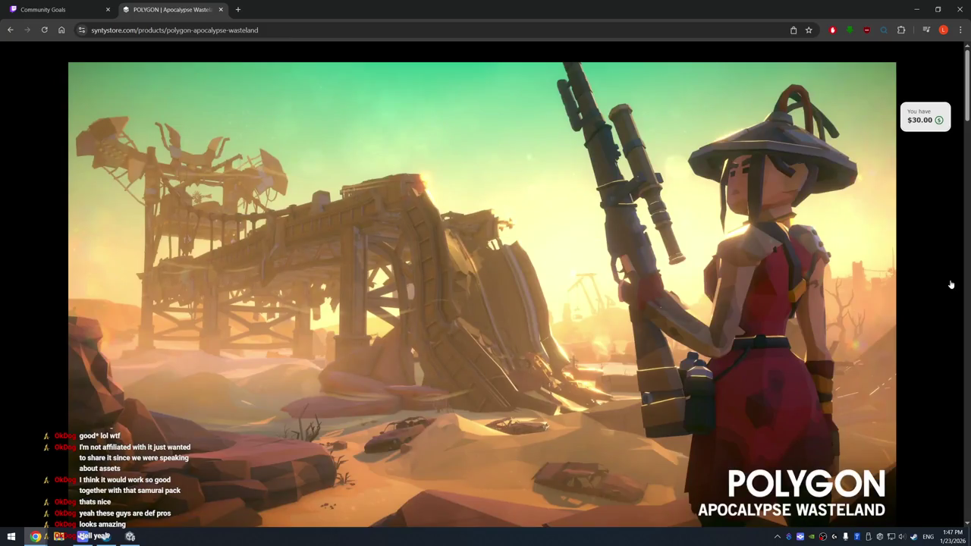
left_click(950, 284)
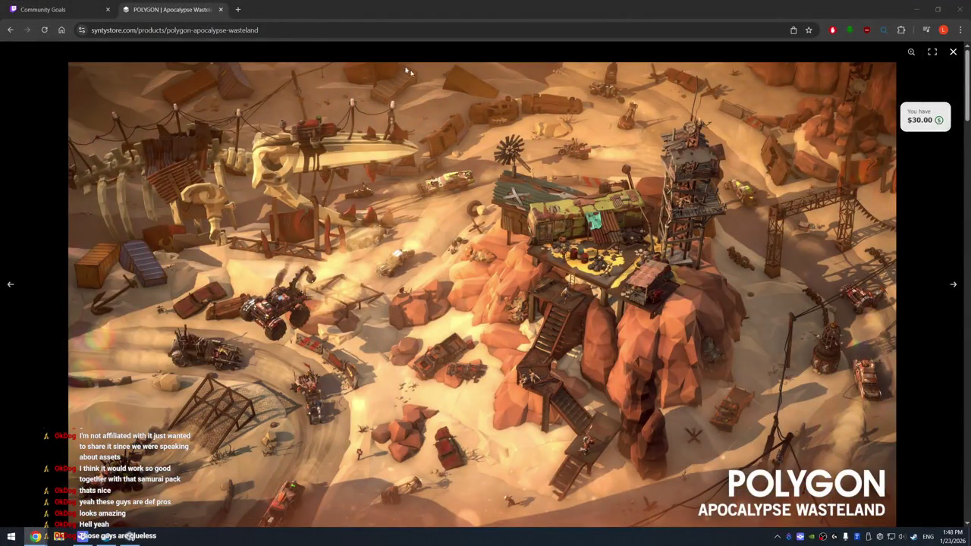
left_click(287, 8)
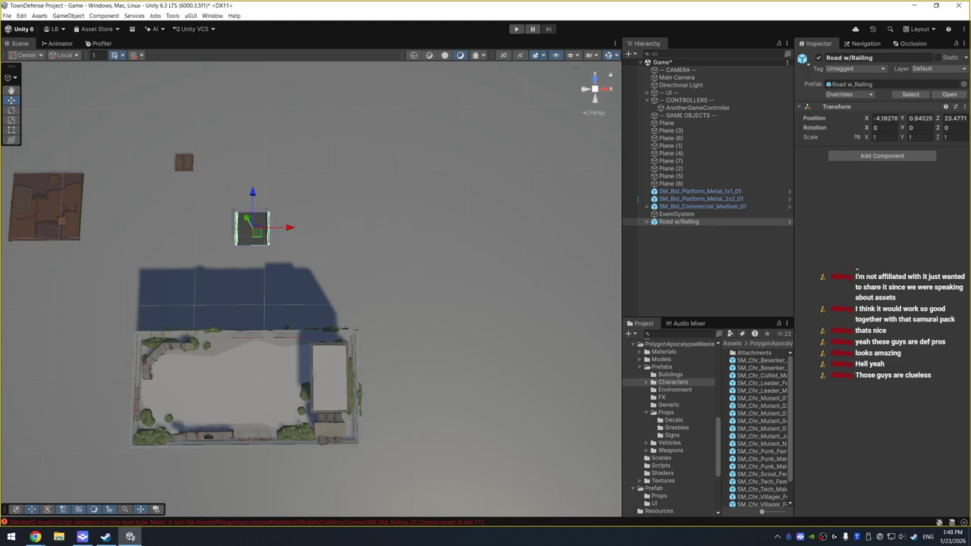
Test-run the scene briefly, then frame the Road w/Railing piece beside the building
key("ctrl+p")
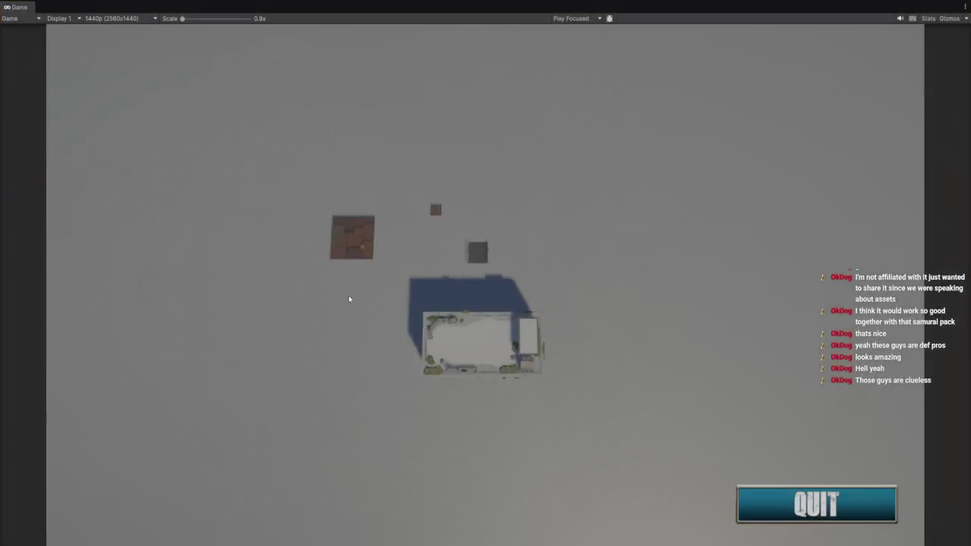
key("ctrl+p")
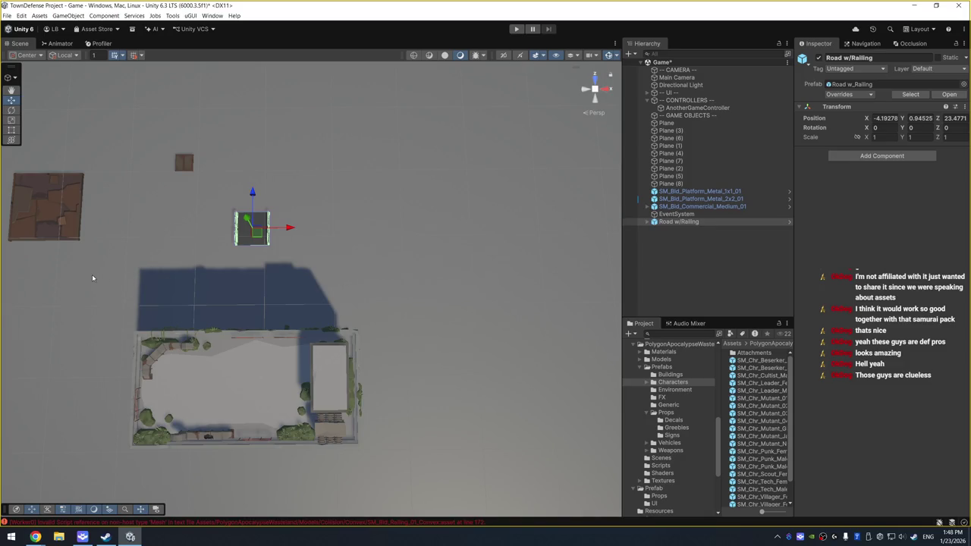
mouse_move(323, 278)
left_mouse_down()
mouse_move(277, 288)
mouse_move(344, 217)
mouse_move(551, 217)
mouse_move(511, 250)
mouse_move(449, 218)
left_mouse_up()
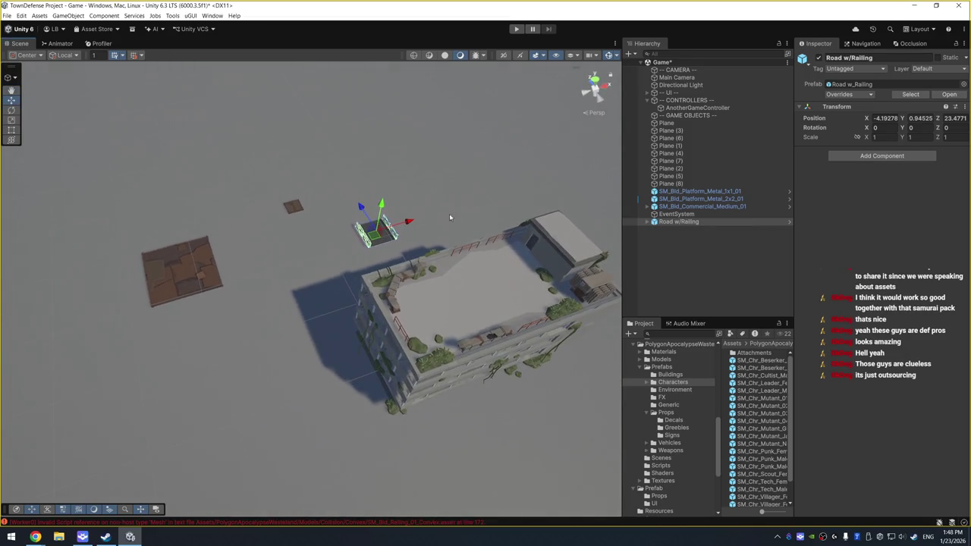
left_click_drag(342, 160, 544, 154)
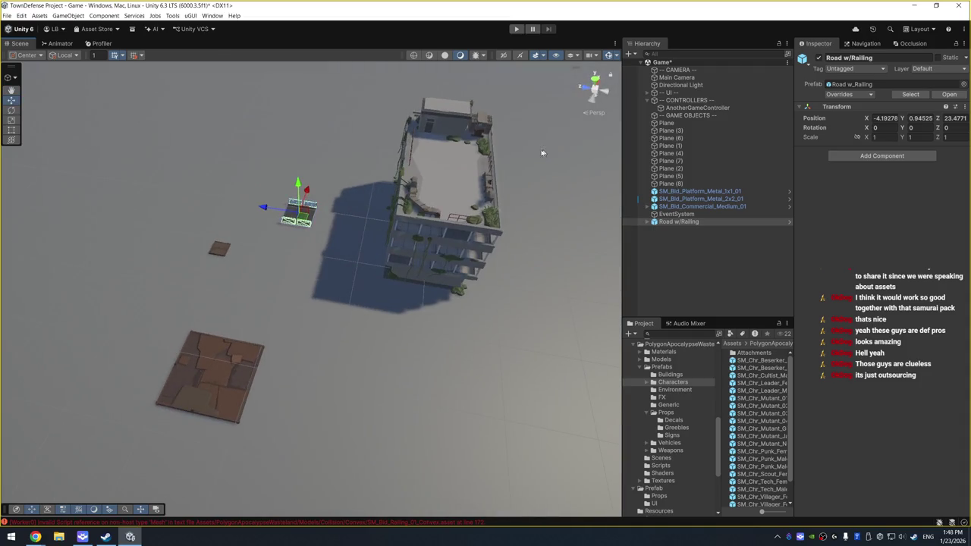
key("f")
scroll(402, 248, "down", 5)
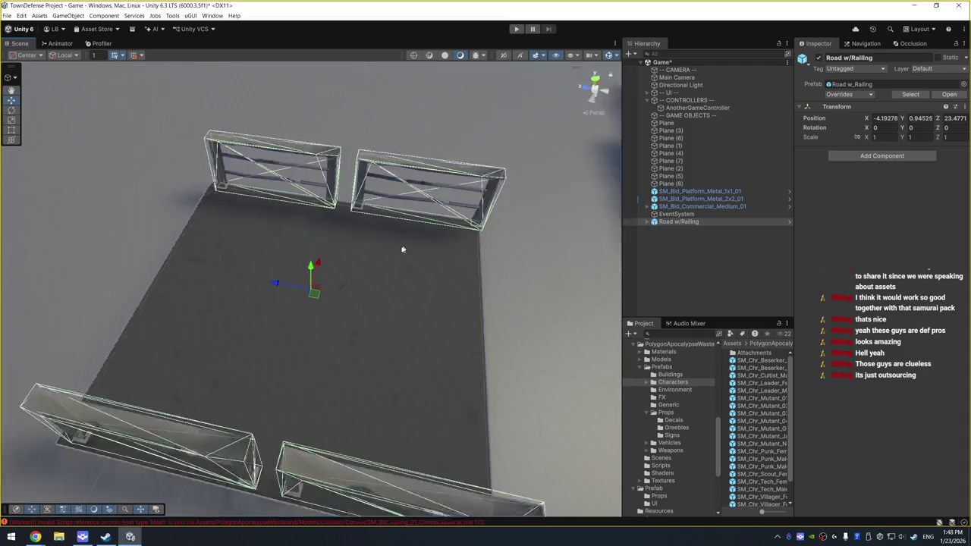
scroll(383, 258, "down", 5)
mouse_move(384, 265)
left_mouse_down()
mouse_move(422, 277)
mouse_move(472, 256)
left_mouse_up()
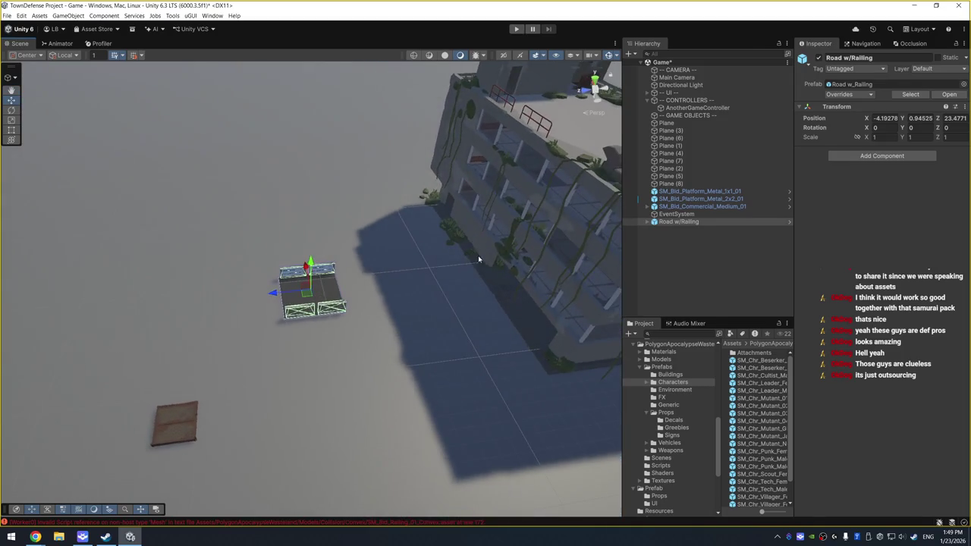
Set the Road w/Railing piece's scale to 2 on X, Y and Z
left_click(878, 137)
type("2")
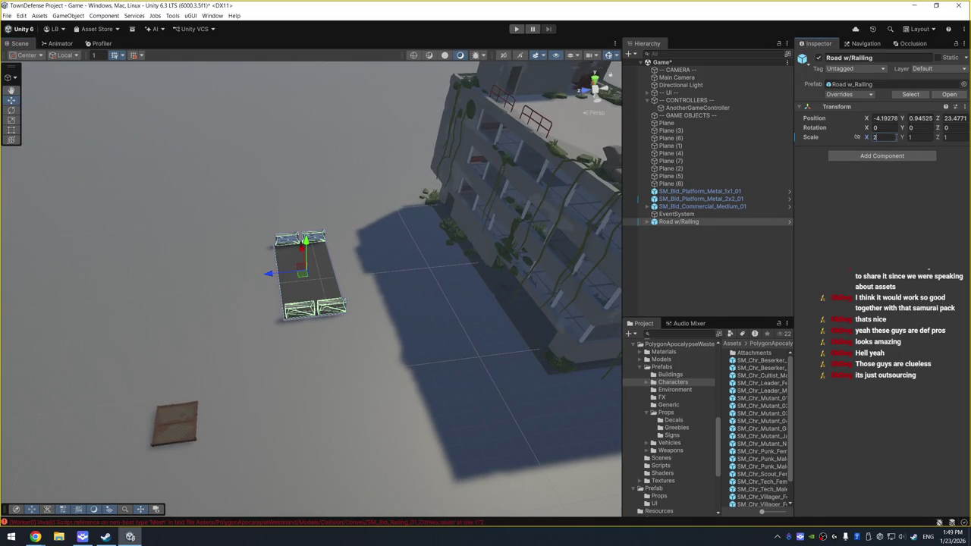
key("Tab")
type("2")
key("Tab")
type("2")
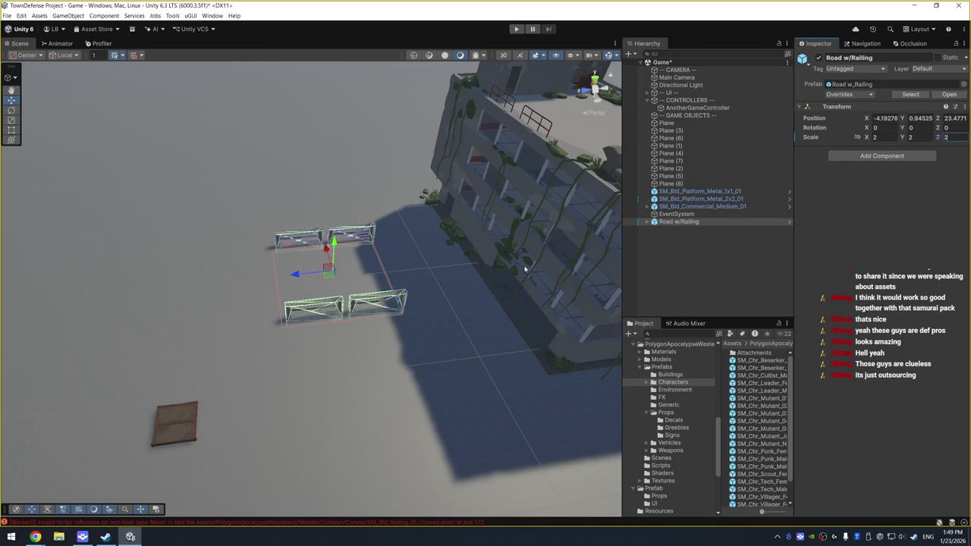
Raise the road piece to Y 1.85 and nudge it along its Z axis
left_click_drag(334, 241, 340, 237)
mouse_move(404, 245)
left_mouse_down()
mouse_move(447, 326)
mouse_move(396, 324)
mouse_move(384, 304)
left_mouse_up()
mouse_move(290, 269)
left_mouse_down()
mouse_move(300, 268)
mouse_move(290, 269)
left_mouse_up()
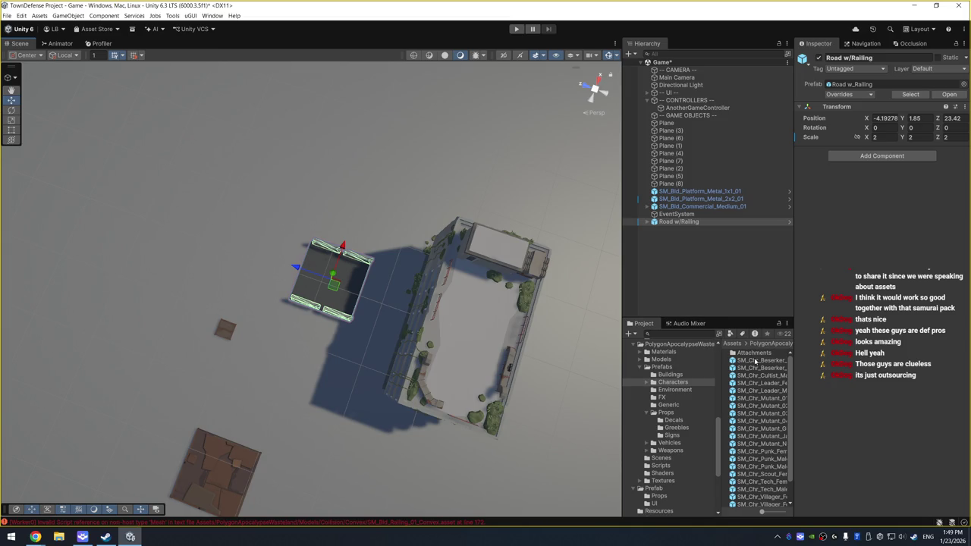
left_click_drag(794, 342, 818, 340)
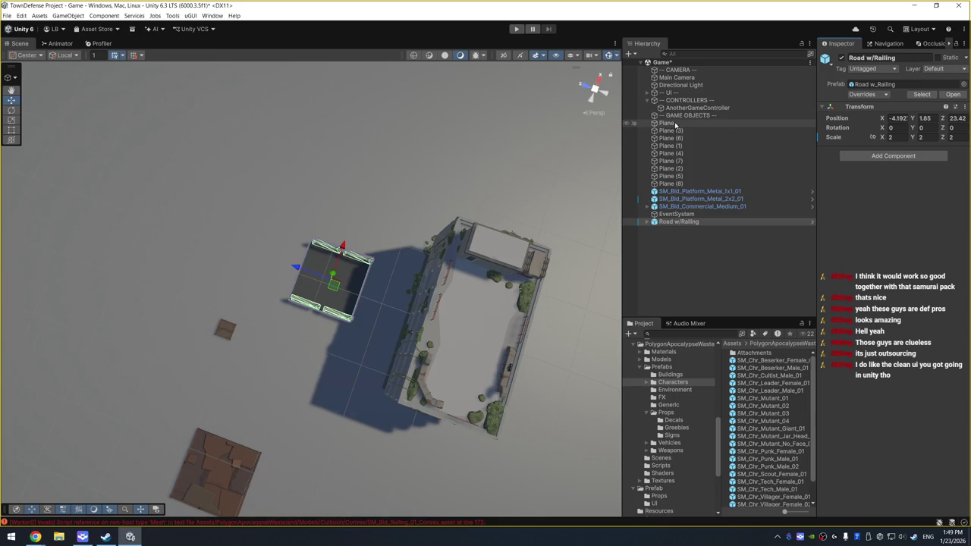
Review Road w/Railing's transform (position -4.192, 1.85, 23.42; scale 2) after checking the metal platform
left_click(712, 93)
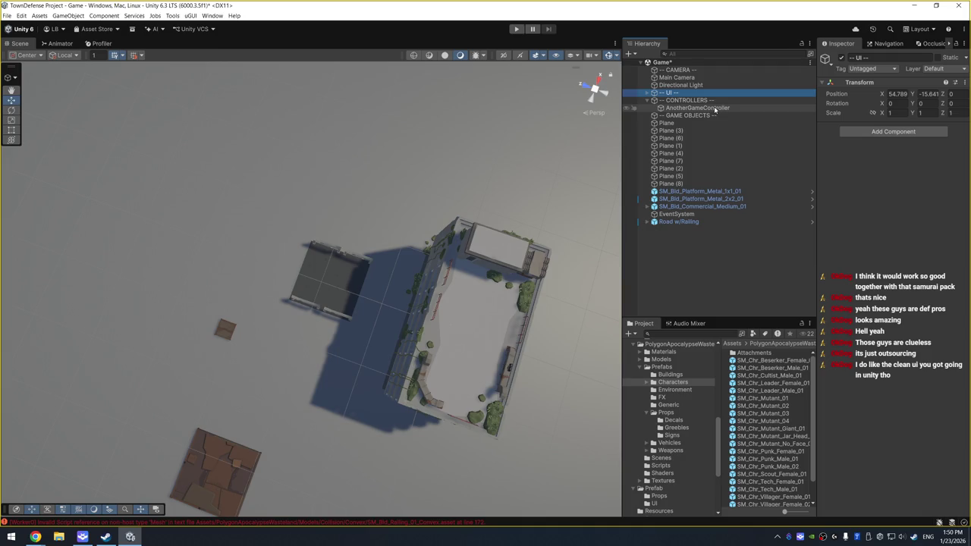
left_click(734, 193)
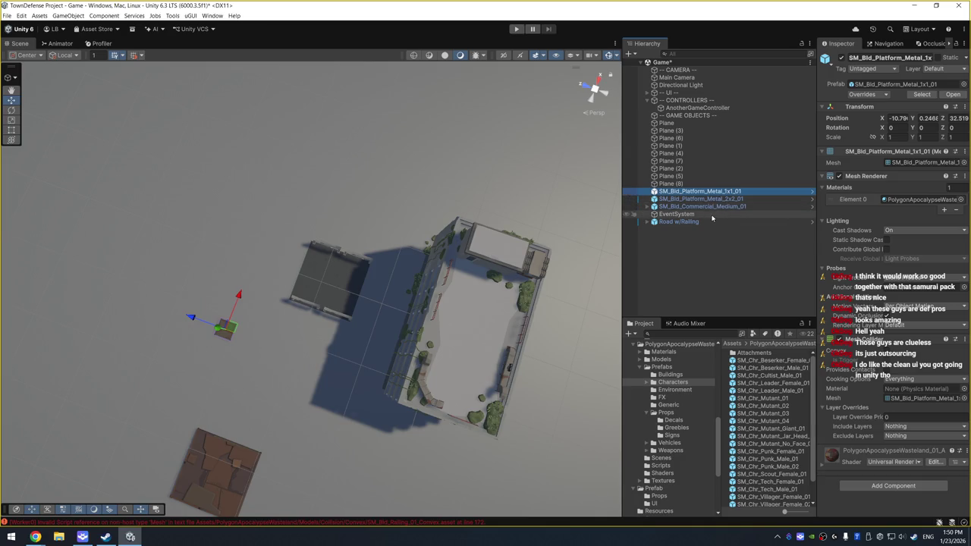
left_click(708, 221)
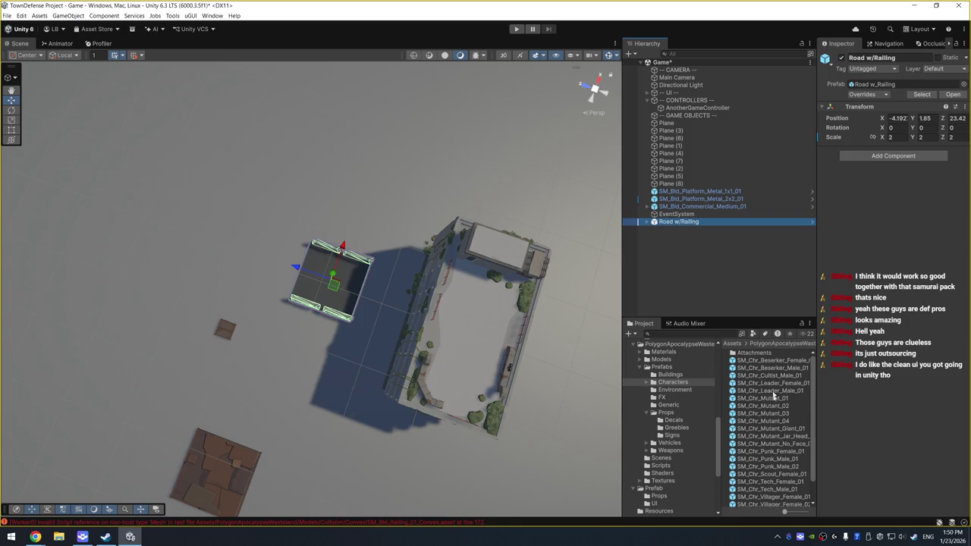
left_click(717, 336)
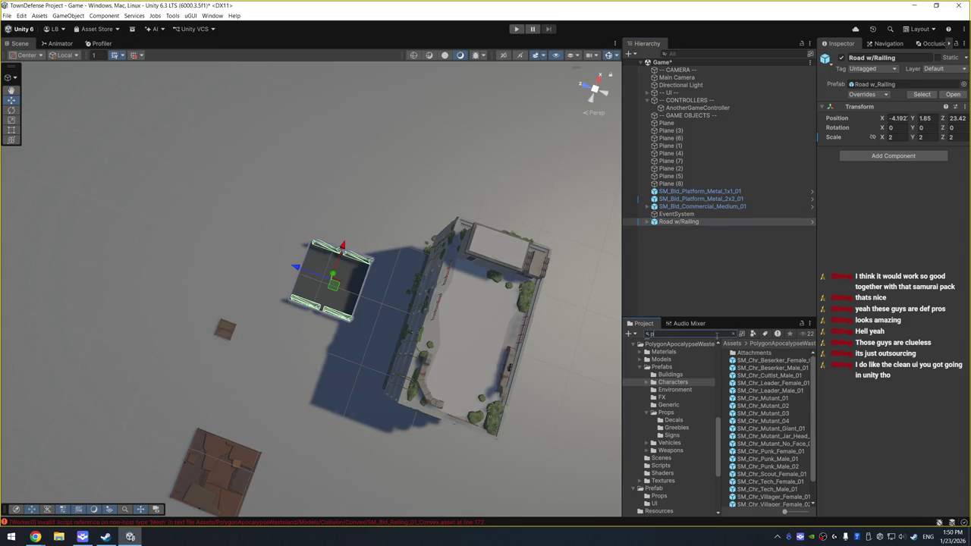
Search the project for 'pad' and preview results up to the SM_Bld_HeliPad_01 prefab
type("ad")
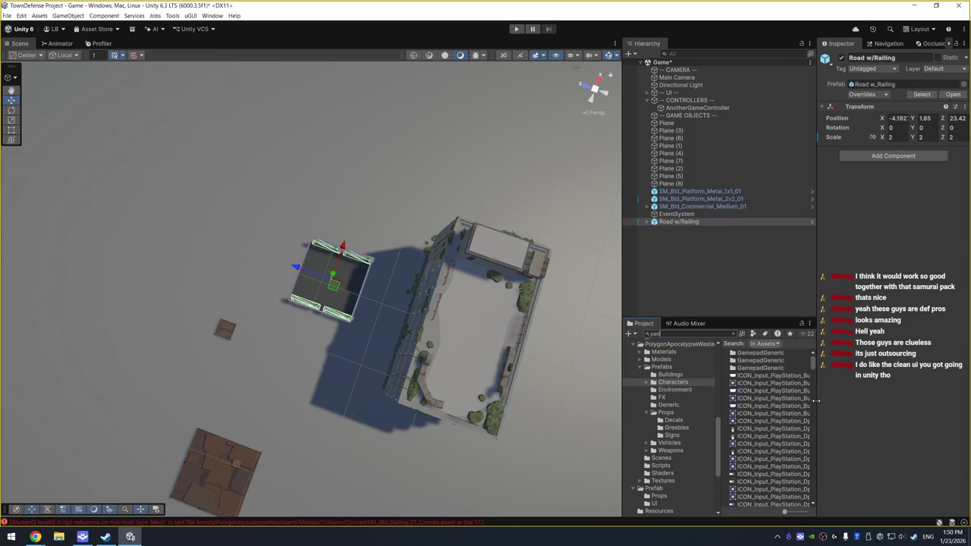
left_click_drag(816, 400, 862, 400)
scroll(764, 425, "down", 3)
scroll(766, 423, "down", 5)
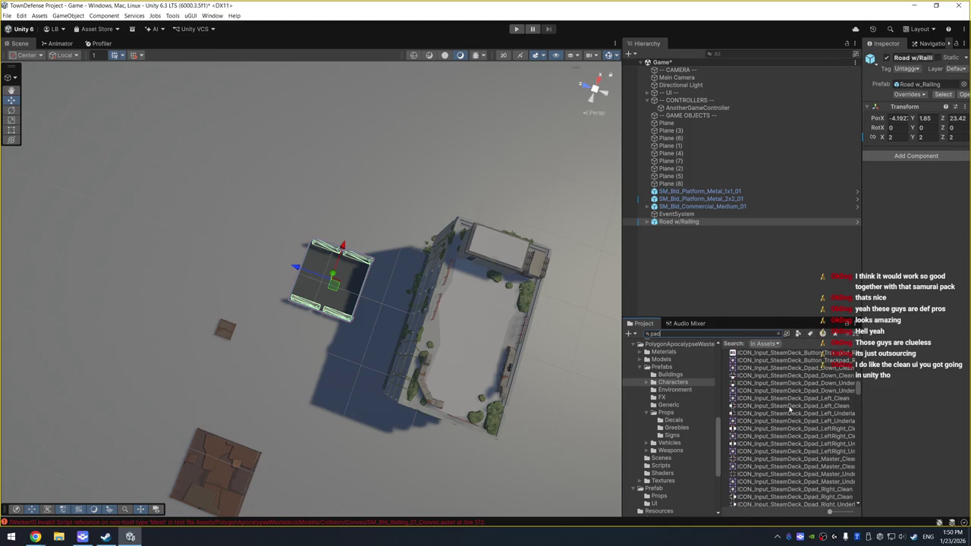
scroll(788, 413, "down", 5)
scroll(791, 415, "down", 10)
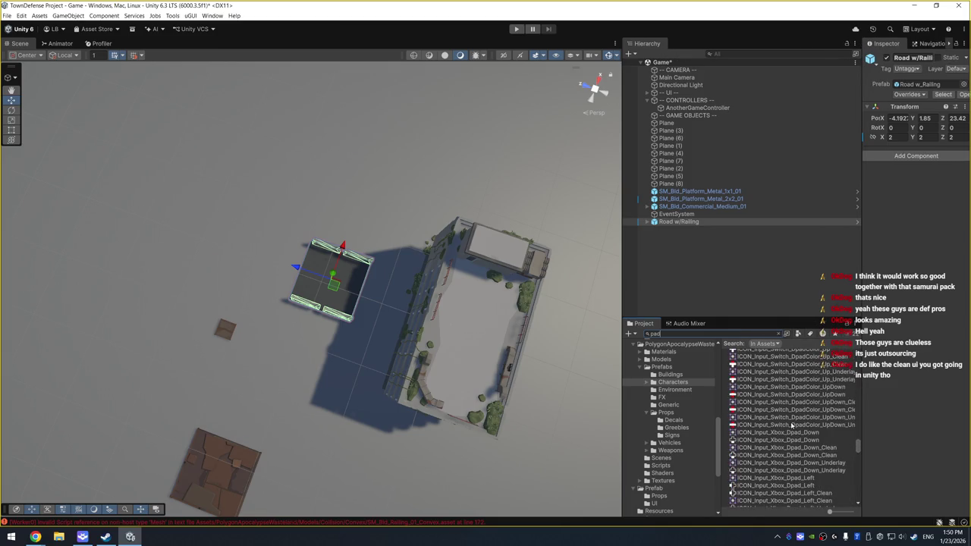
scroll(791, 449, "down", 10)
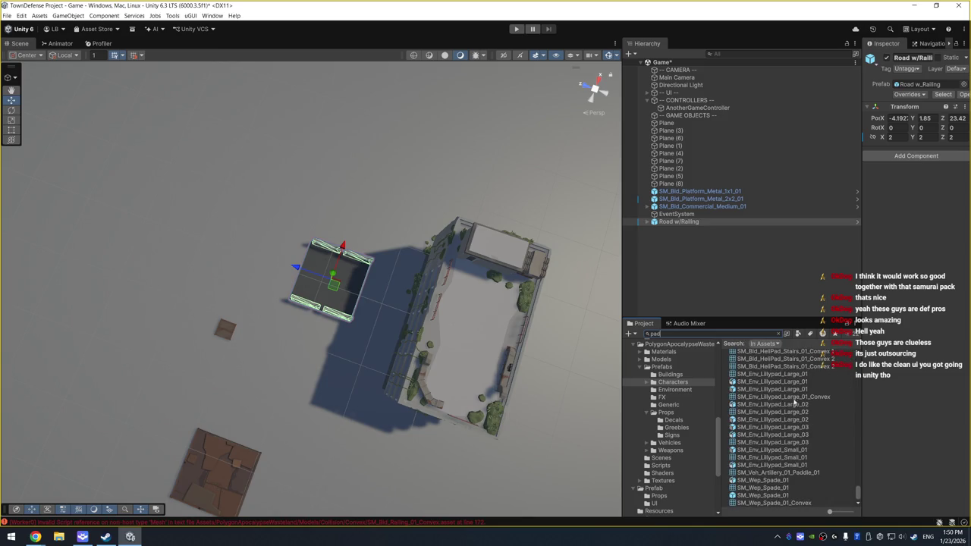
left_click(765, 496)
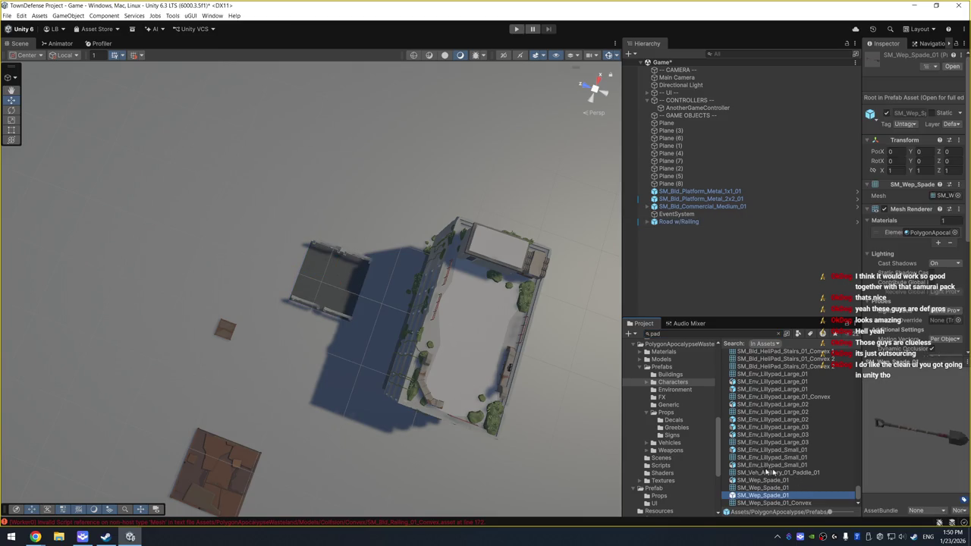
left_click(781, 427)
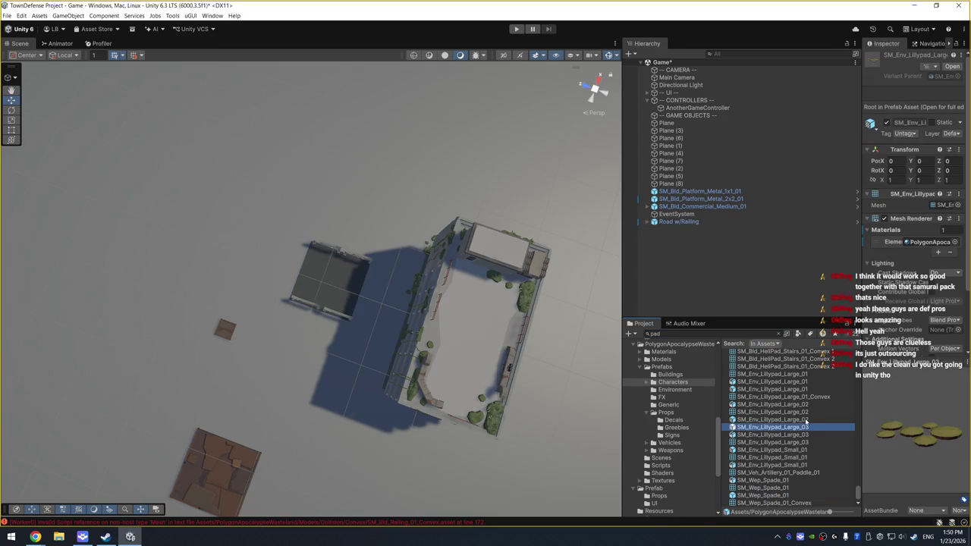
scroll(805, 419, "up", 5)
left_click(789, 361)
scroll(791, 417, "up", 3)
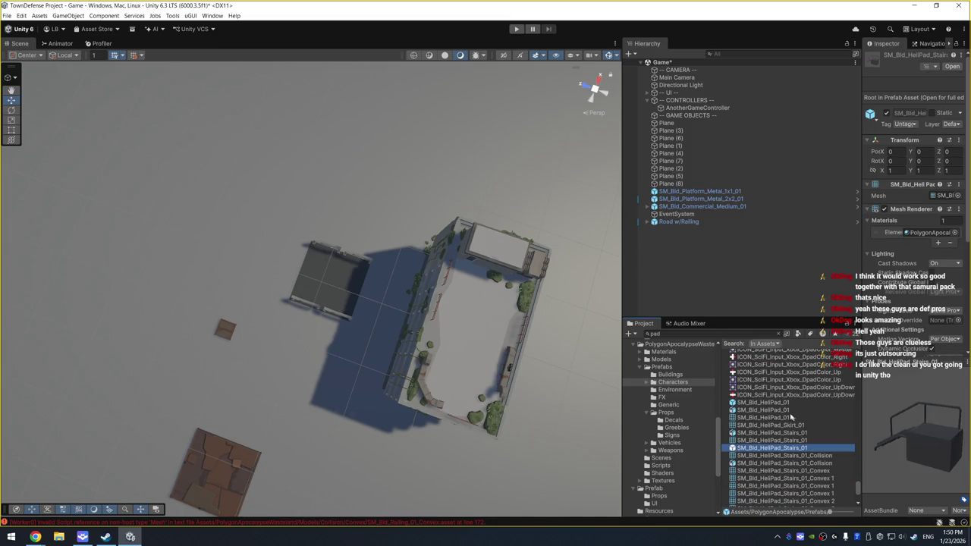
left_click(788, 403)
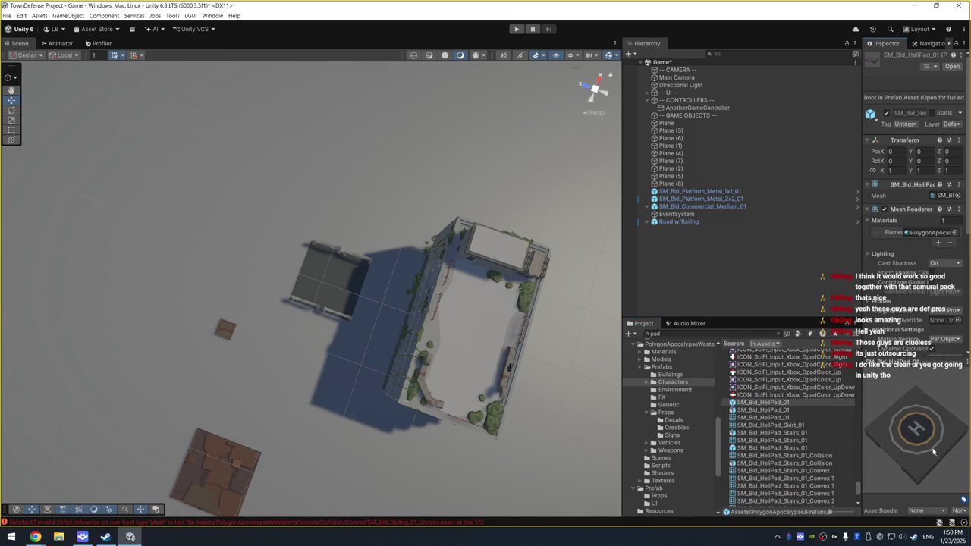
Search 'bld_' and compare the bunker pallet and stone floor prefabs, single and x2
left_click(735, 334)
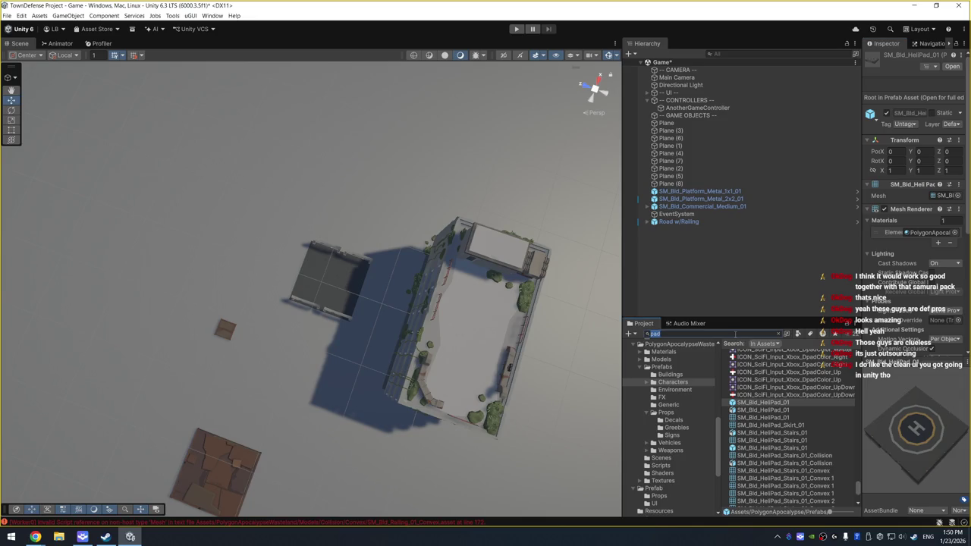
type("bld_")
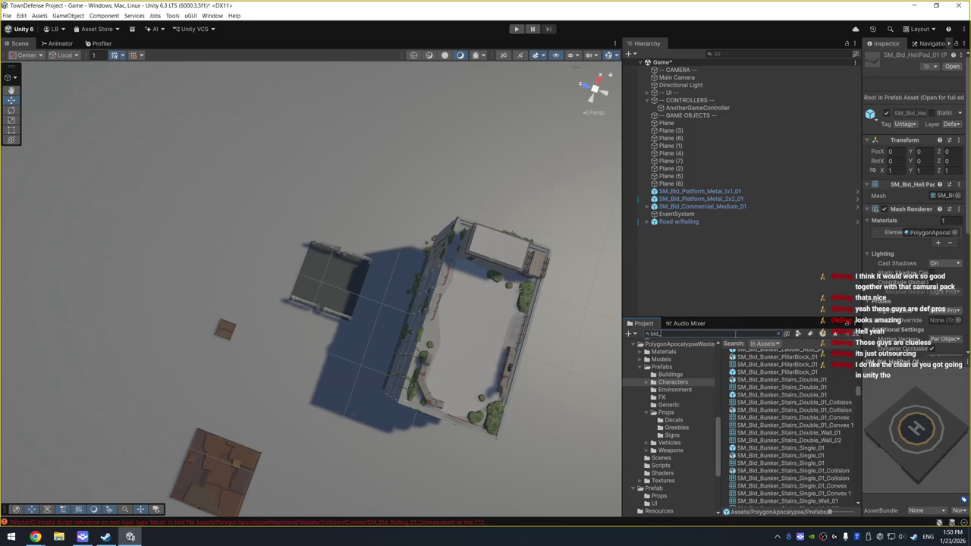
scroll(817, 396, "up", 10)
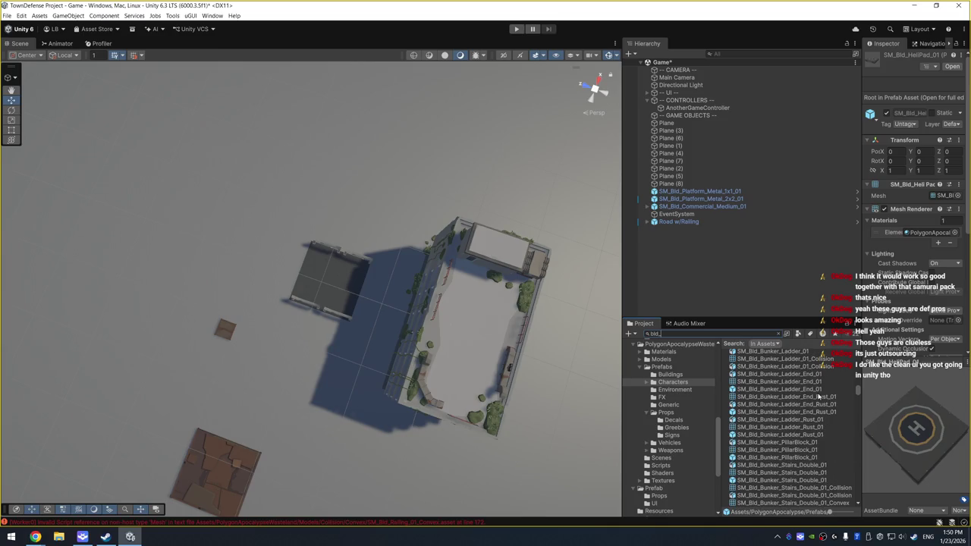
scroll(818, 396, "up", 1)
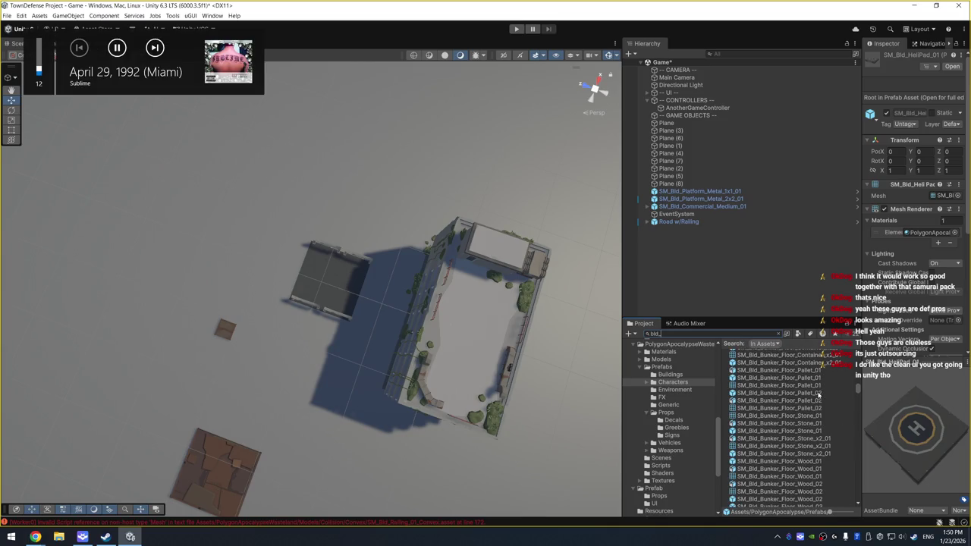
left_click(817, 373)
left_click(816, 385)
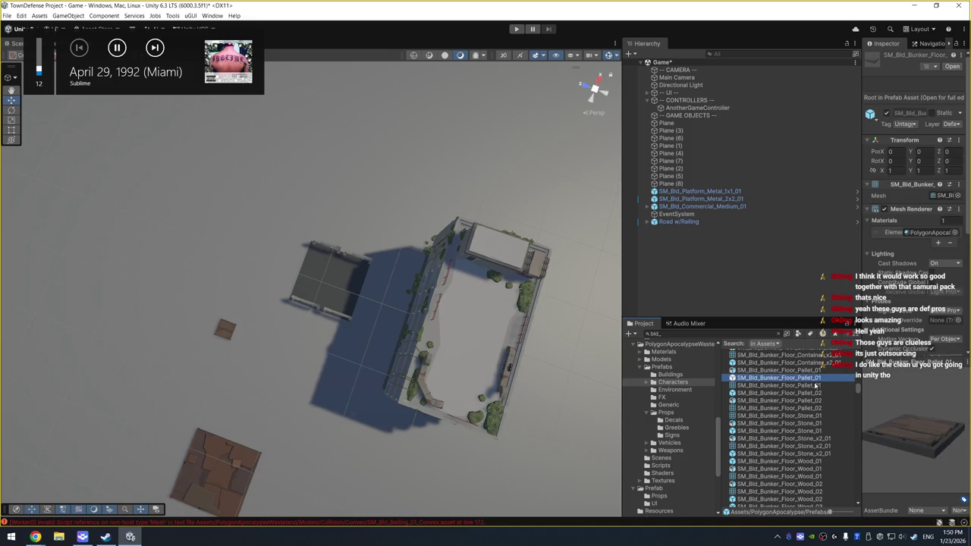
left_click(775, 430)
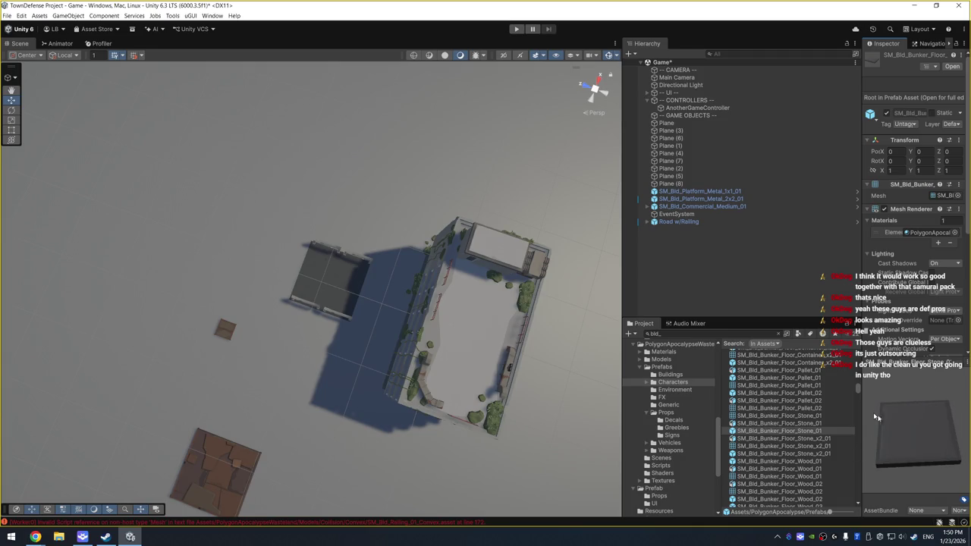
left_click(792, 454)
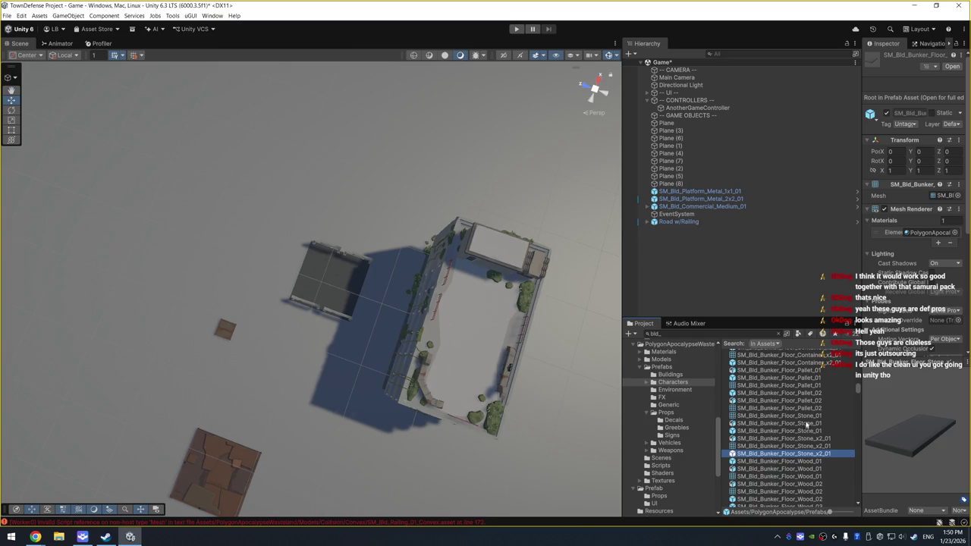
left_click(813, 431)
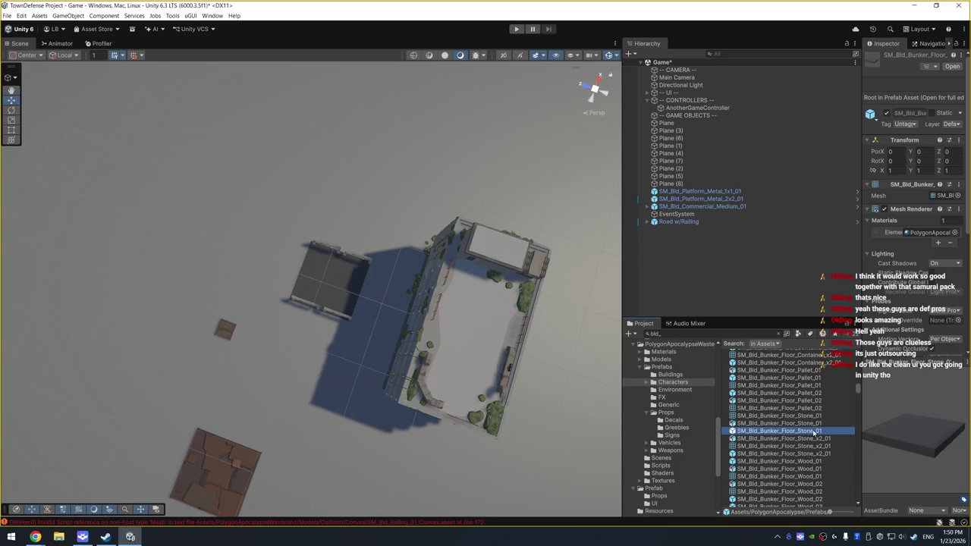
left_click(813, 453)
Preview the SM_Bld_Bunker_Wall_Concrete x1_01, x1_02 and x2_01 wall prefabs
scroll(814, 454, "down", 4)
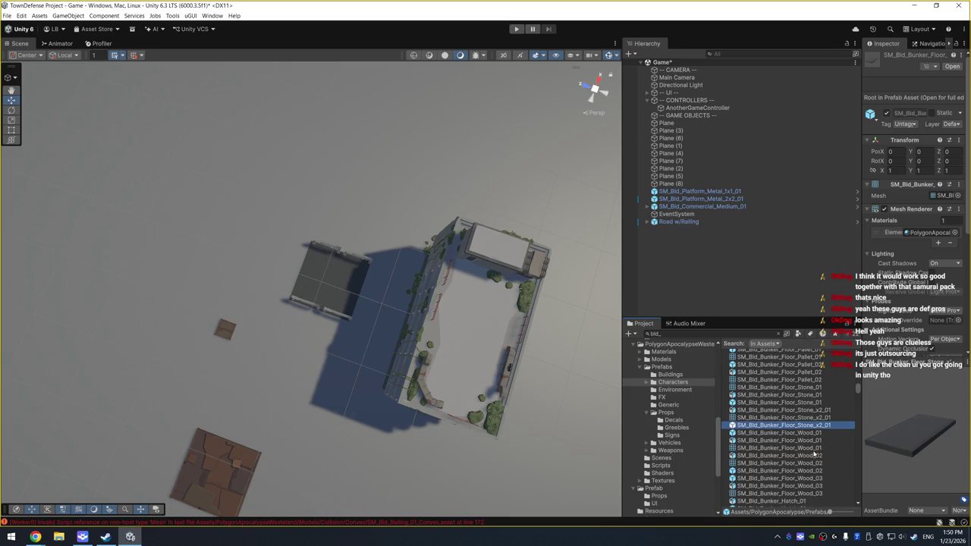
scroll(817, 458, "down", 3)
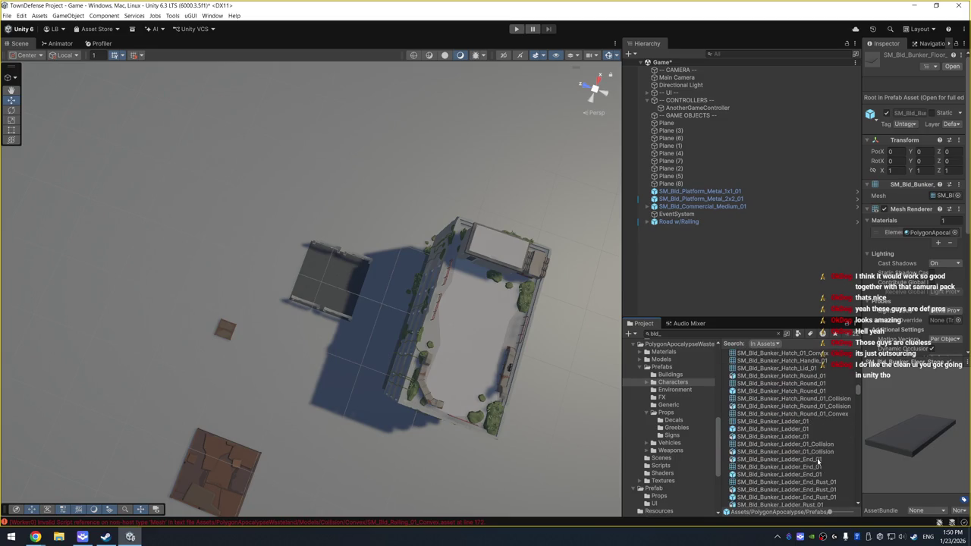
scroll(843, 449, "down", 3)
scroll(838, 461, "down", 3)
scroll(840, 461, "down", 3)
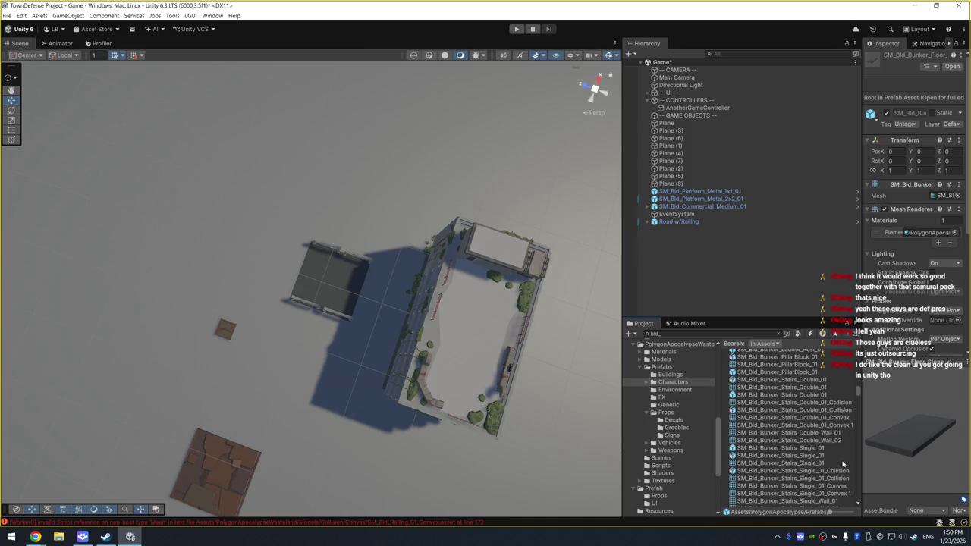
scroll(838, 461, "down", 3)
scroll(838, 462, "down", 3)
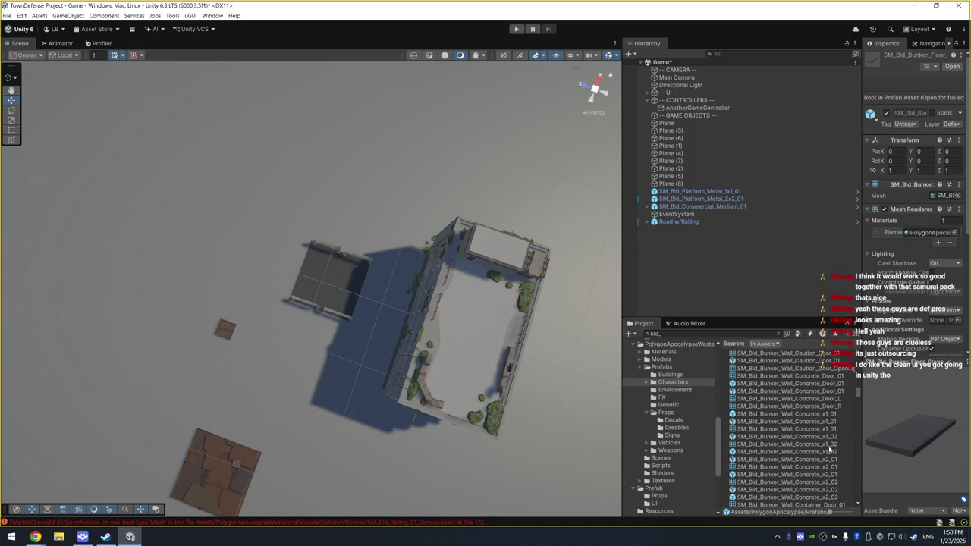
left_click(830, 448)
left_click(783, 429)
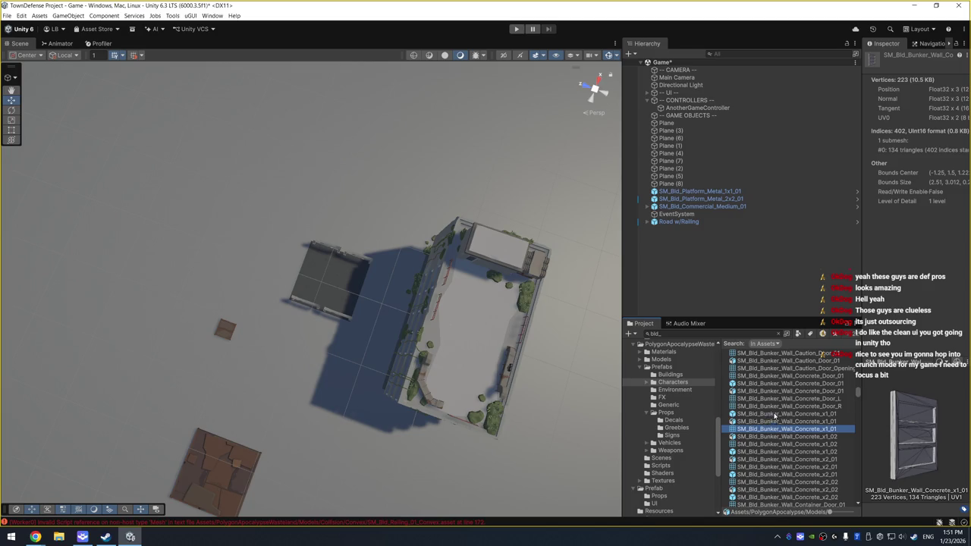
left_click(774, 414)
left_click(784, 475)
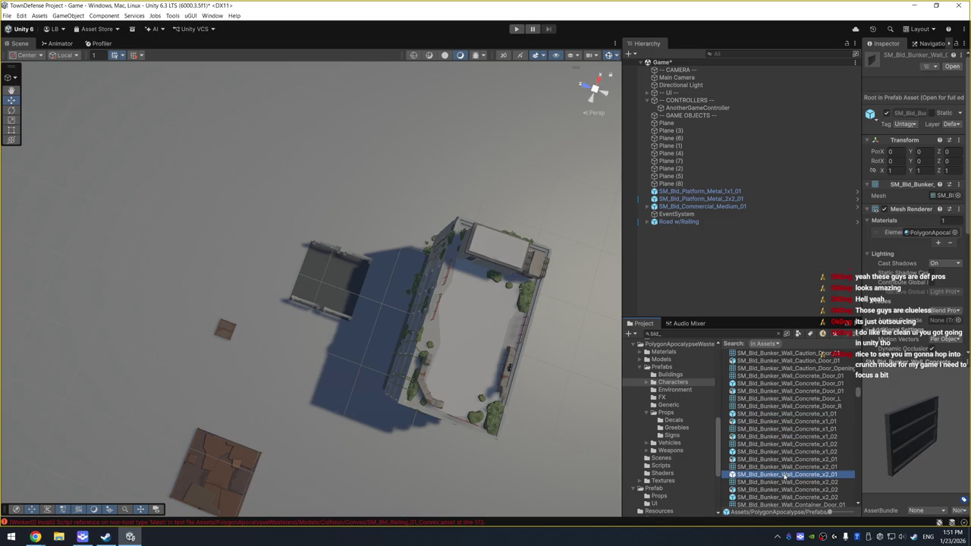
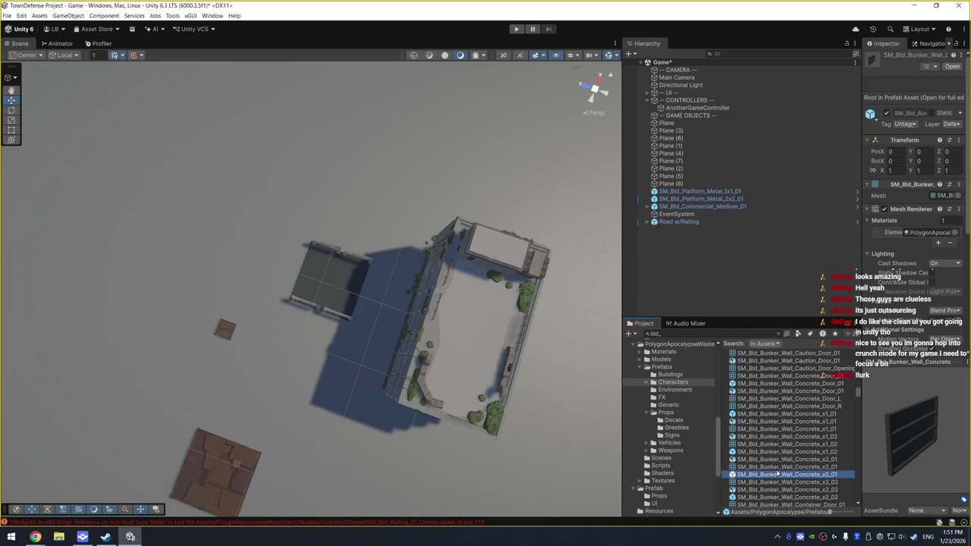
Preview the bunker wall slabs and the SM_Bld_Bus_01 and SM_Bld_Bus_02 buses in the bld_ results
scroll(807, 455, "down", 3)
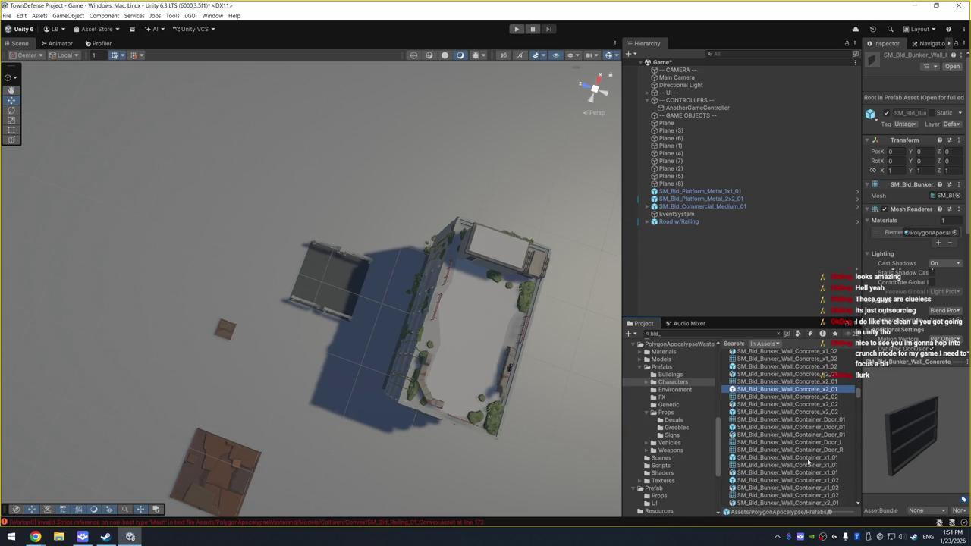
scroll(809, 460, "down", 5)
scroll(813, 449, "down", 10)
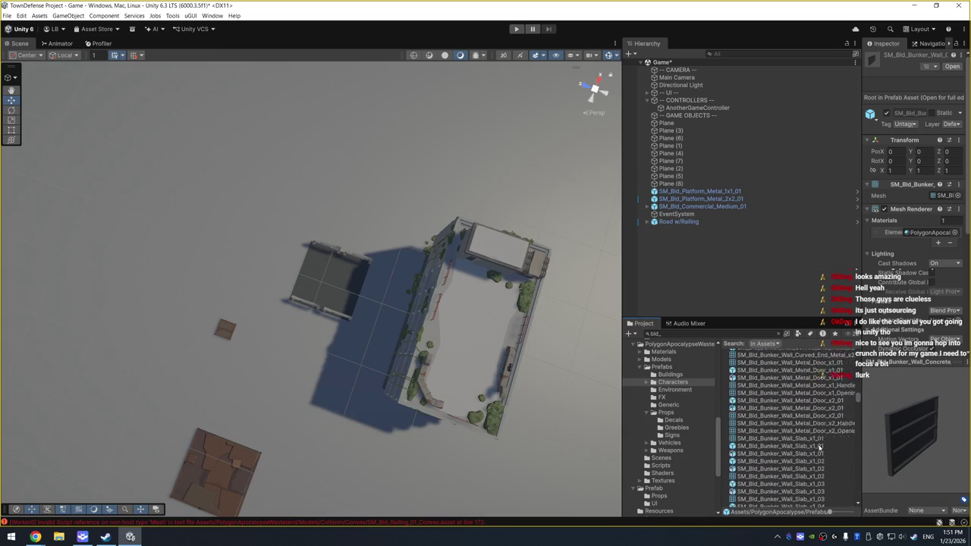
left_click(821, 448)
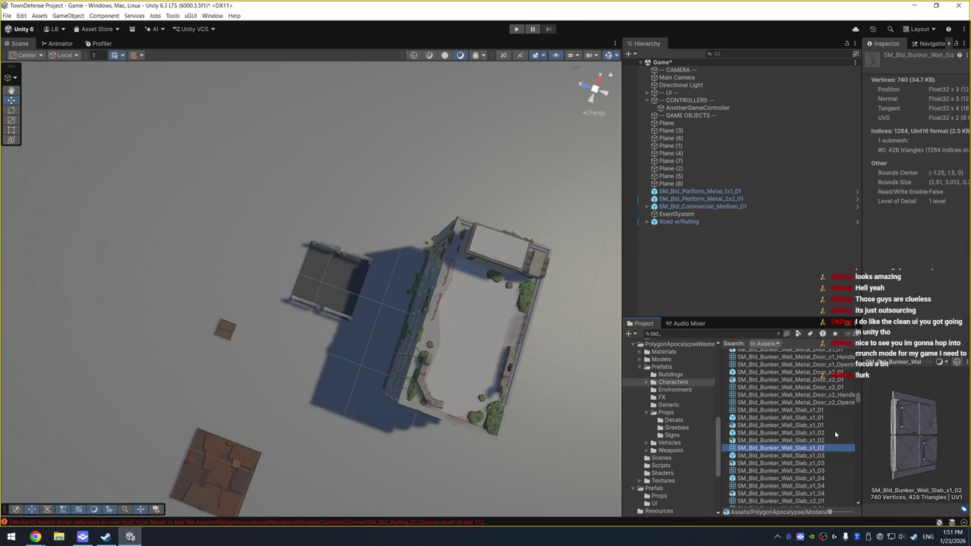
left_click(834, 432)
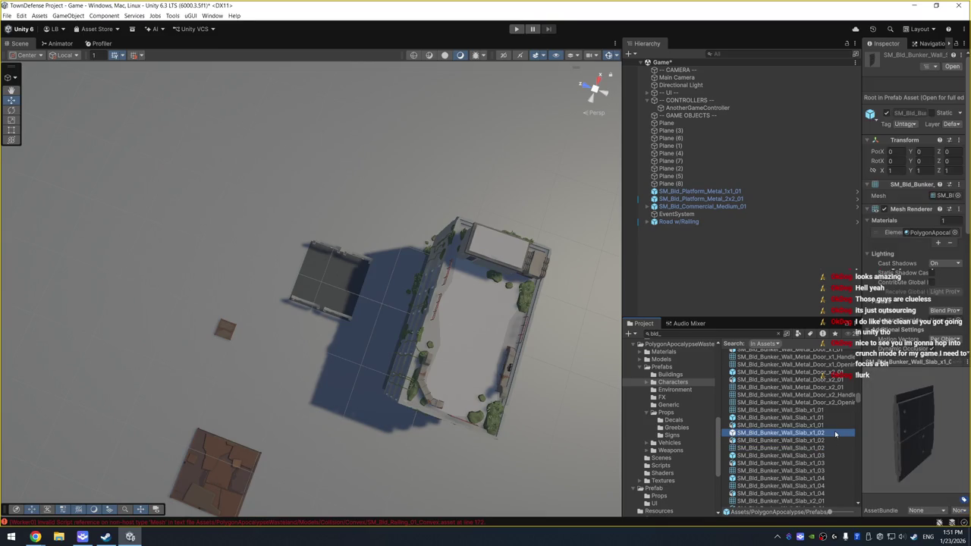
scroll(800, 432, "down", 3)
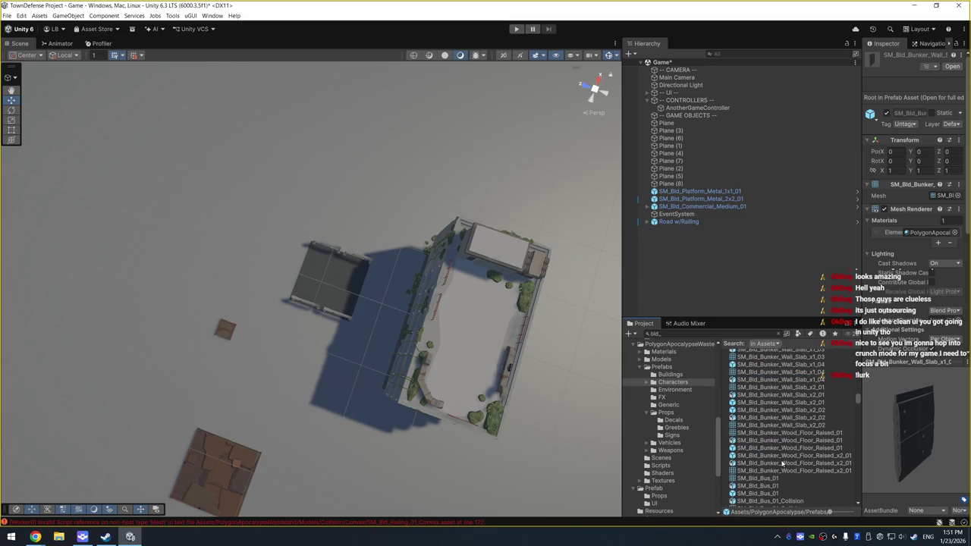
left_click(818, 404)
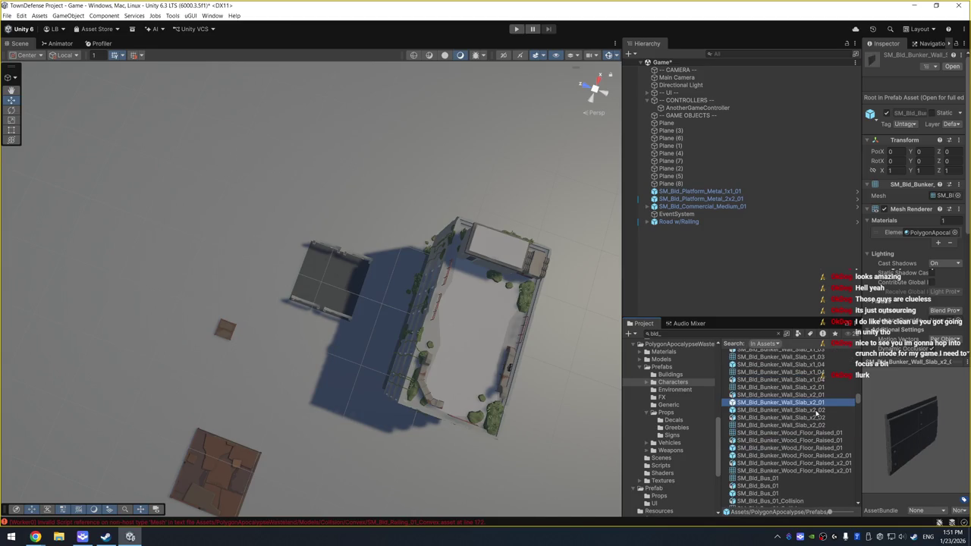
scroll(806, 434, "down", 2)
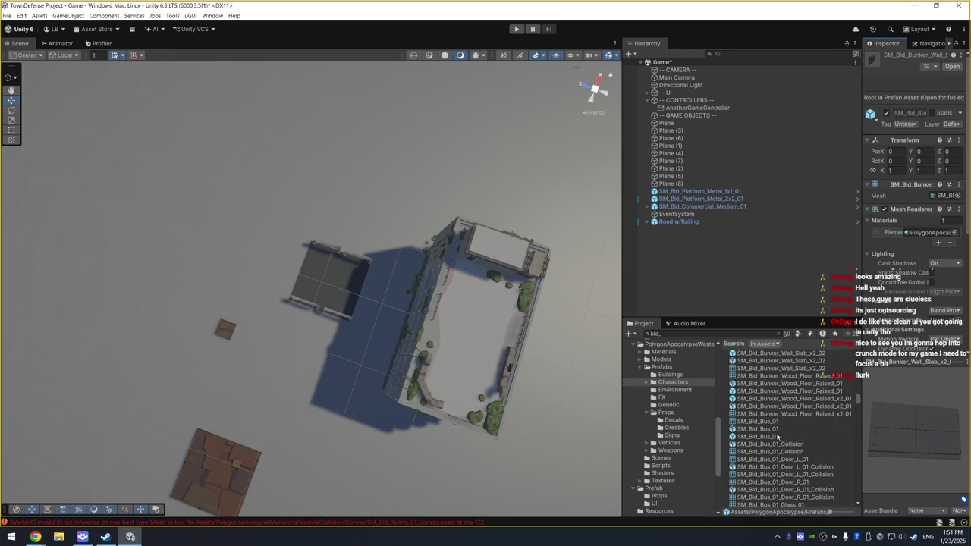
left_click(776, 438)
scroll(816, 436, "down", 2)
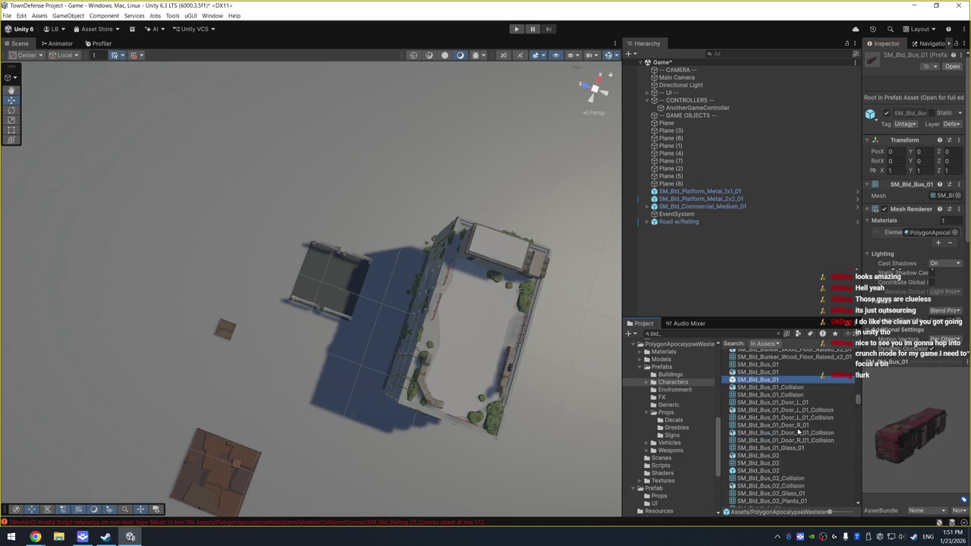
left_click(786, 410)
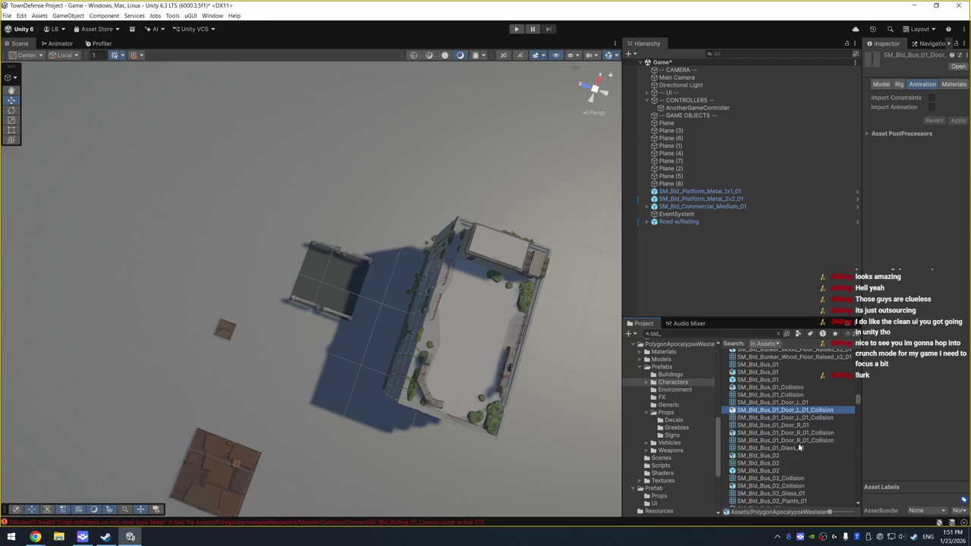
left_click(784, 470)
scroll(796, 466, "down", 5)
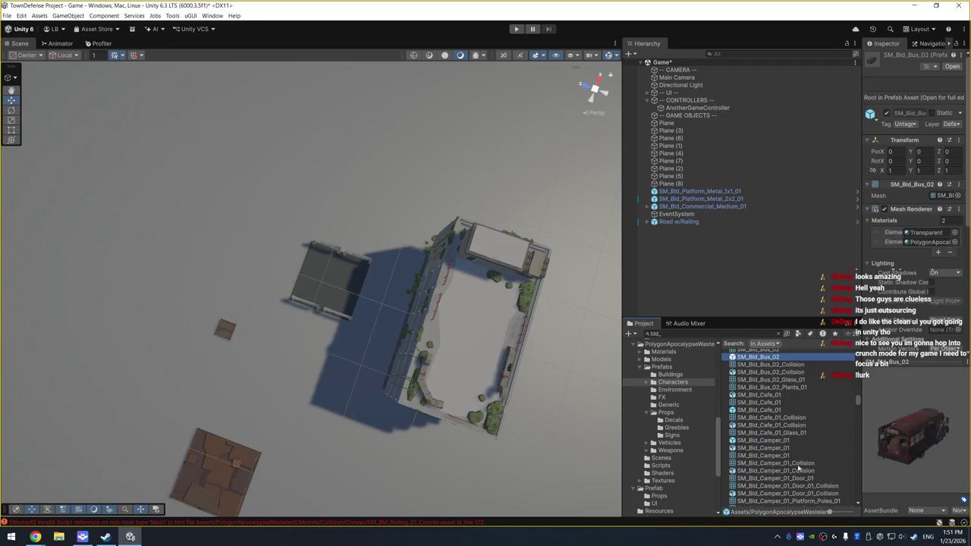
Preview the SM_Bld_Cafe_01, SM_Bld_Carport_01 and SM_Bld_Commercial_Large_01 building assets
left_click(792, 410)
scroll(795, 413, "down", 1)
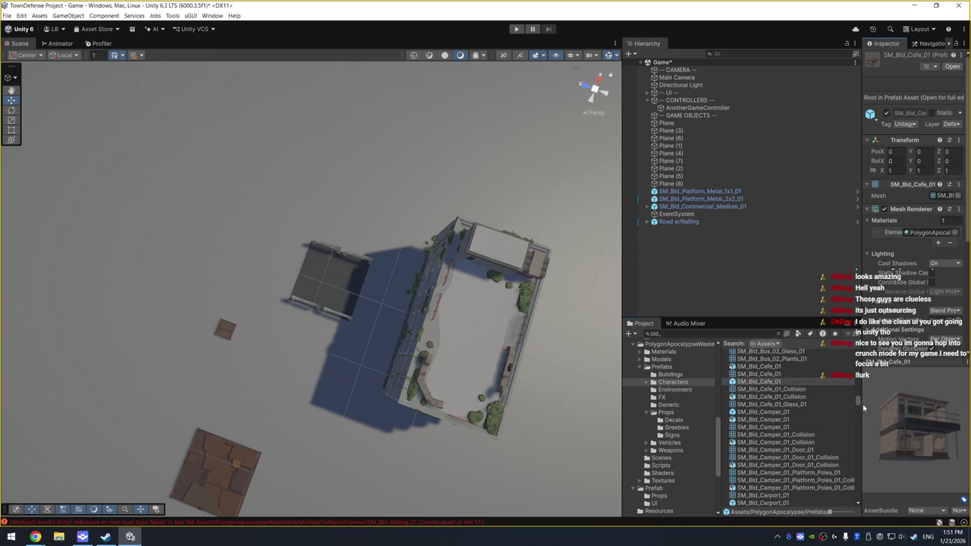
scroll(789, 447, "down", 2)
left_click(775, 447)
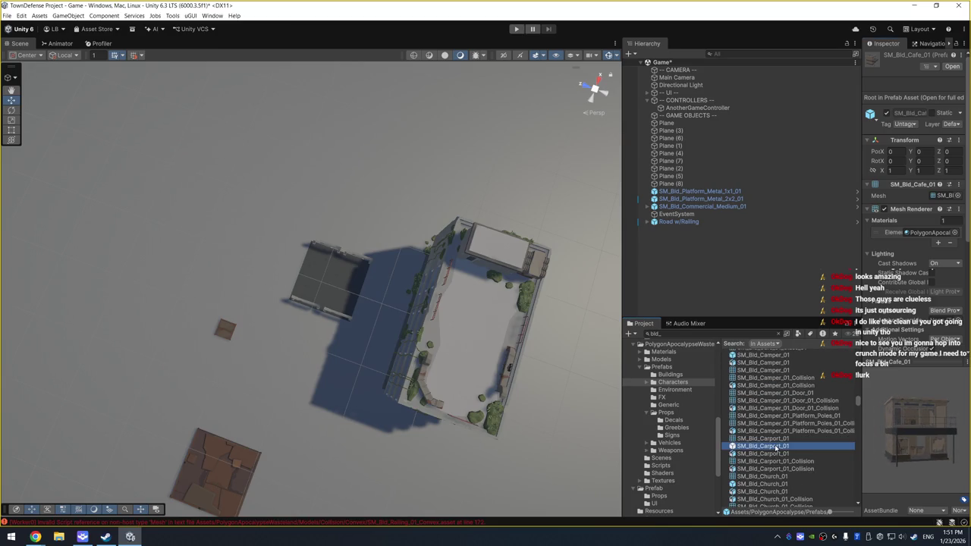
scroll(787, 449, "down", 3)
left_click_drag(910, 424, 812, 428)
scroll(806, 431, "down", 3)
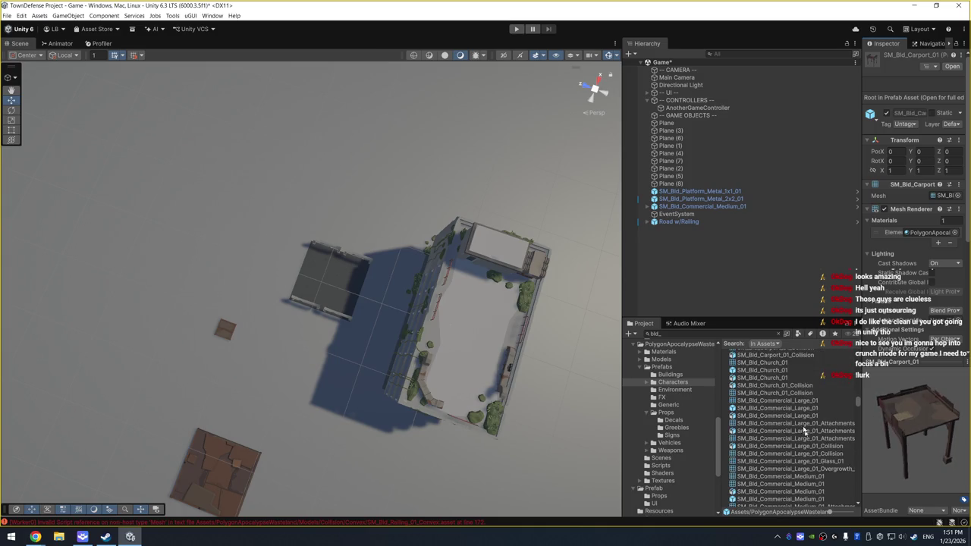
left_click(795, 408)
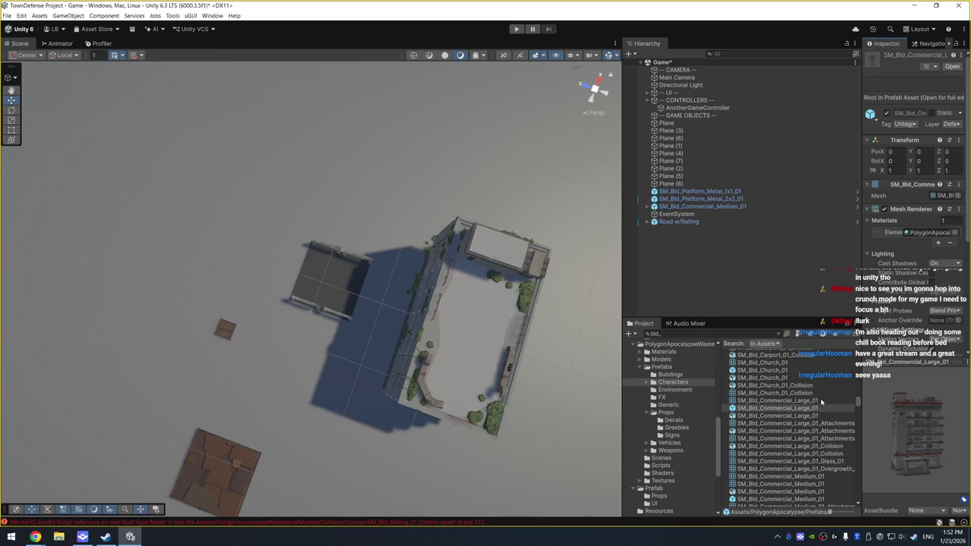
key("ctrl+p")
scroll(804, 440, "down", 3)
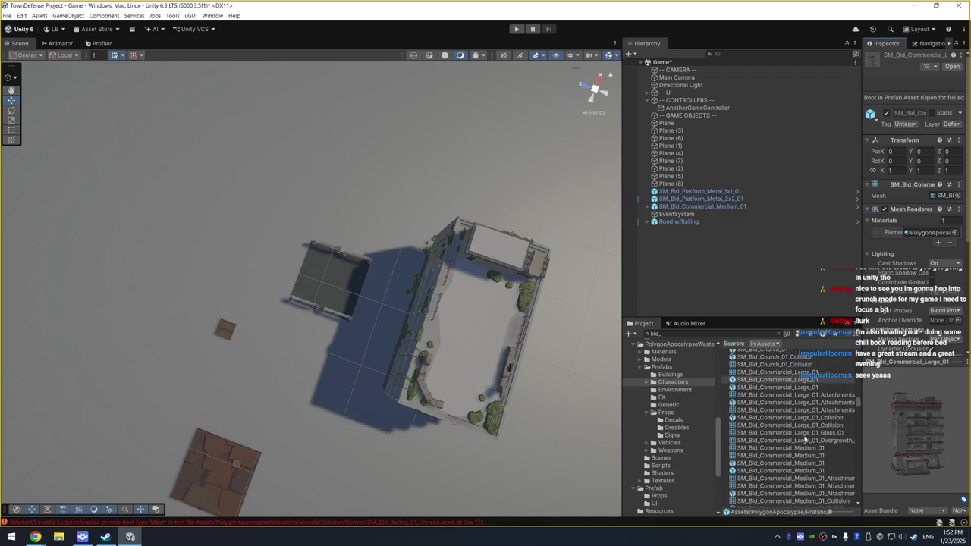
Compare Commercial_Medium_01 parts with Commercial_Small_01, then delete the scene's Commercial_Medium_01 building
left_click(803, 414)
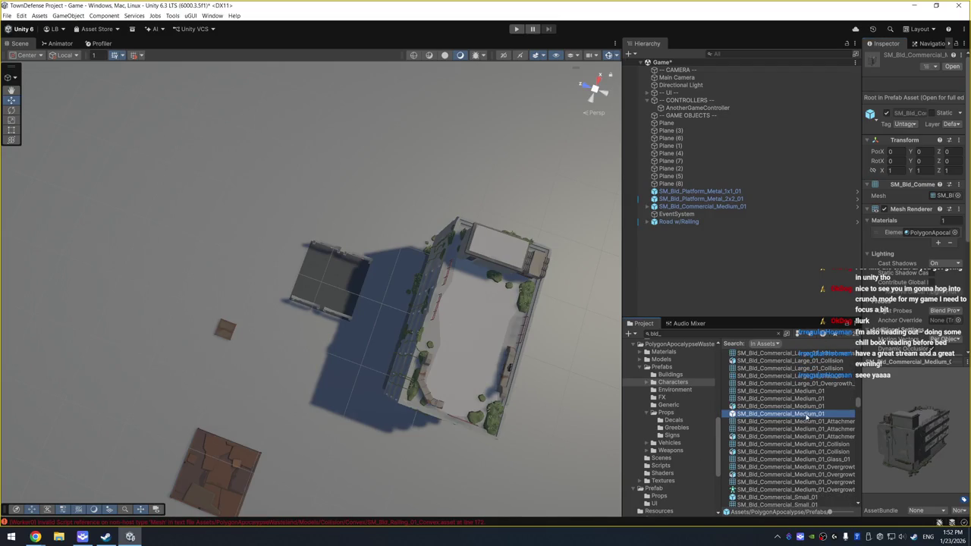
left_click(834, 429)
left_click_drag(868, 432, 882, 455)
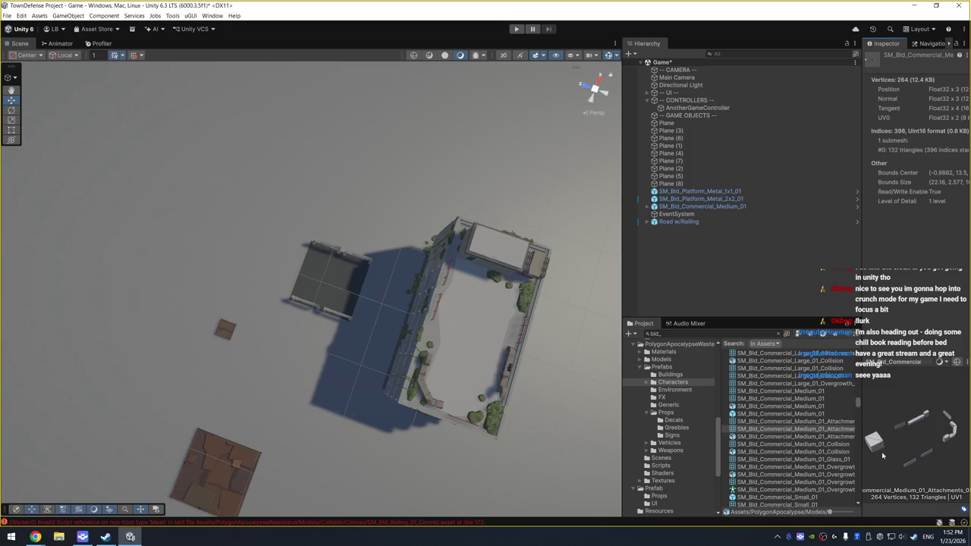
left_click(816, 438)
left_click(807, 452)
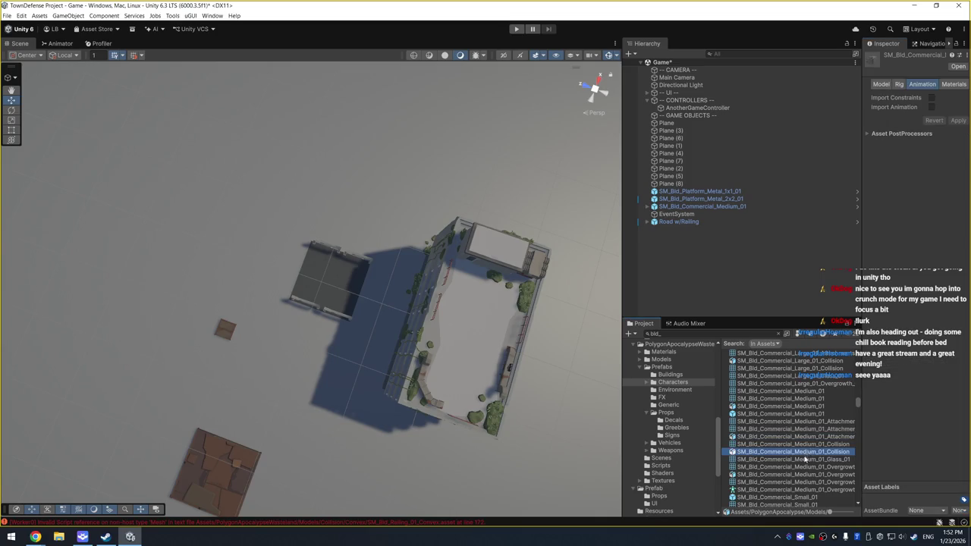
left_click(799, 475)
left_click(796, 497)
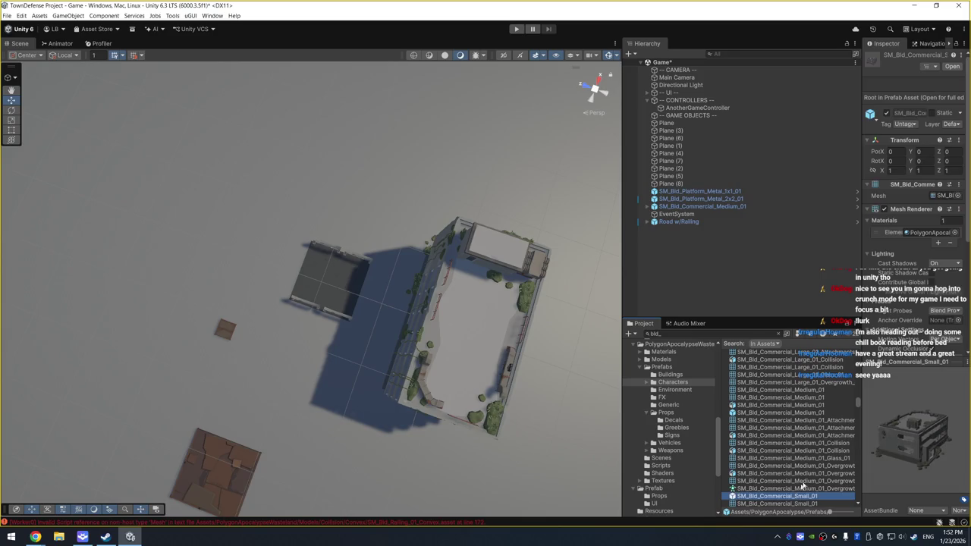
left_click_drag(890, 438, 889, 457)
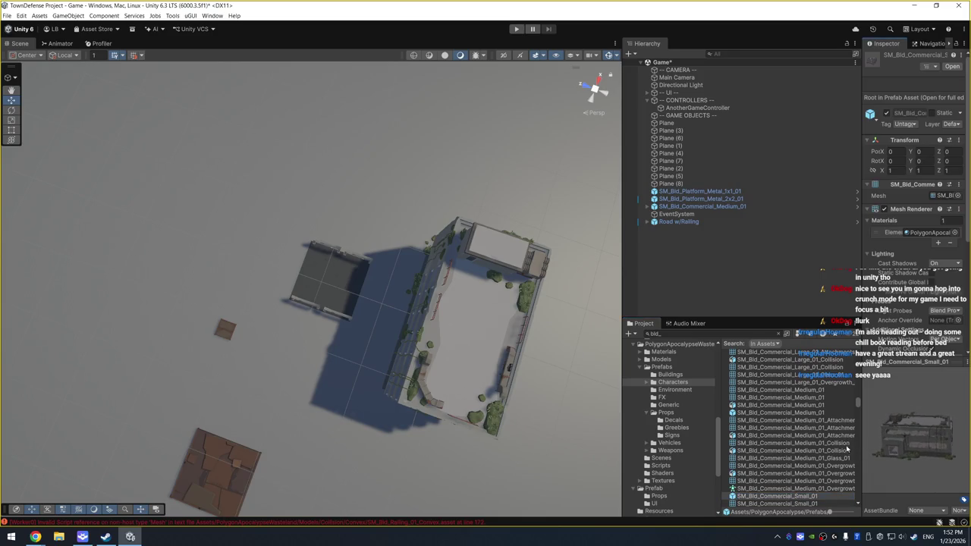
left_click(509, 319)
key("Delete")
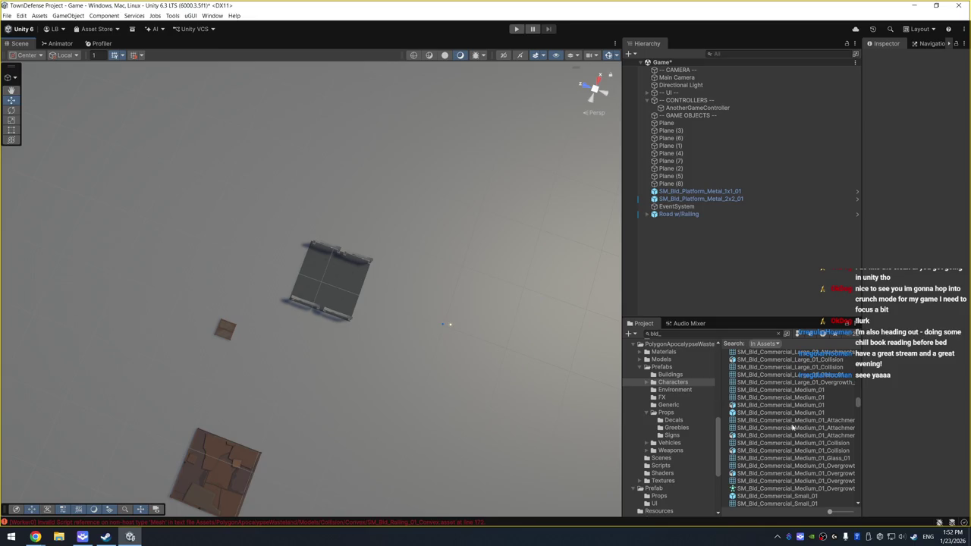
Drag the SM_Bld_Commercial_Small_01 prefab into the scene beside the metal platforms
left_click(801, 497)
scroll(812, 455, "down", 3)
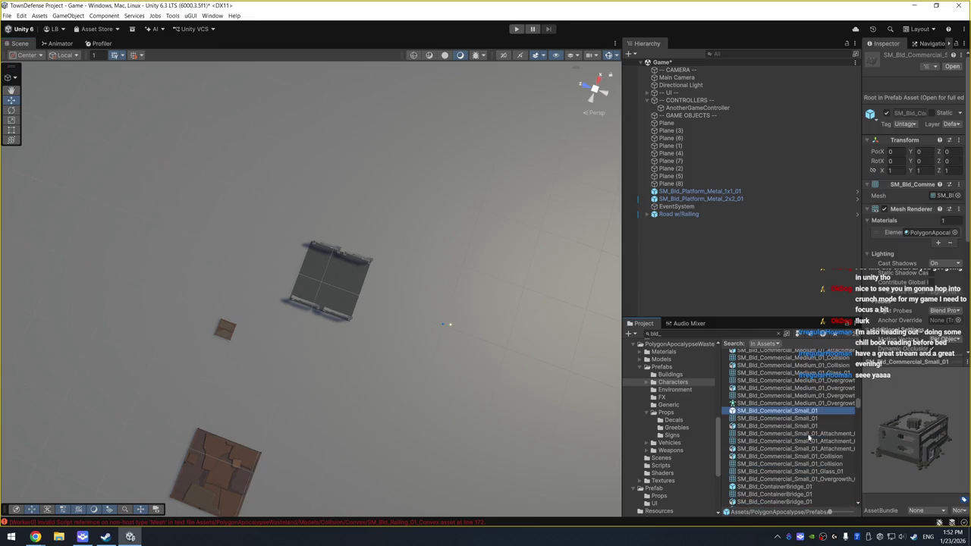
left_click(804, 448)
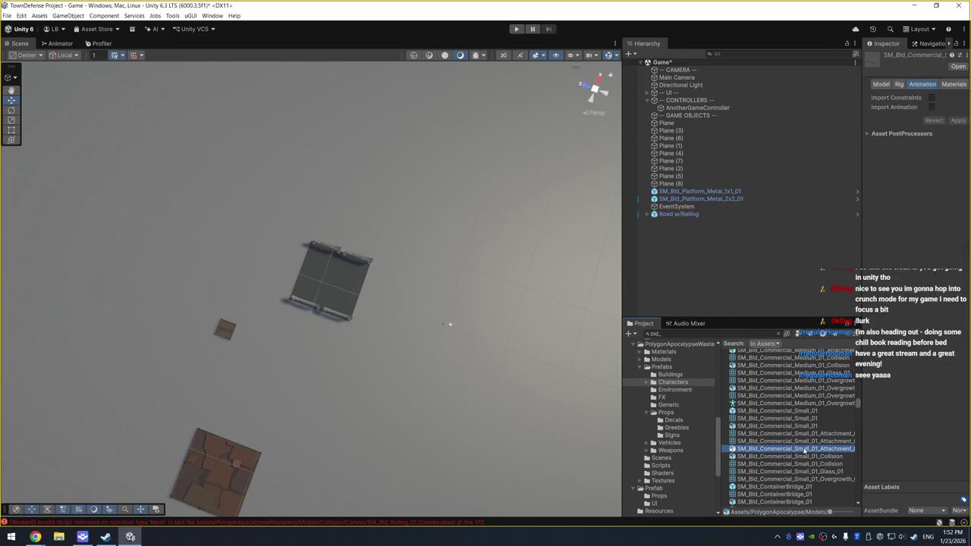
left_click(808, 441)
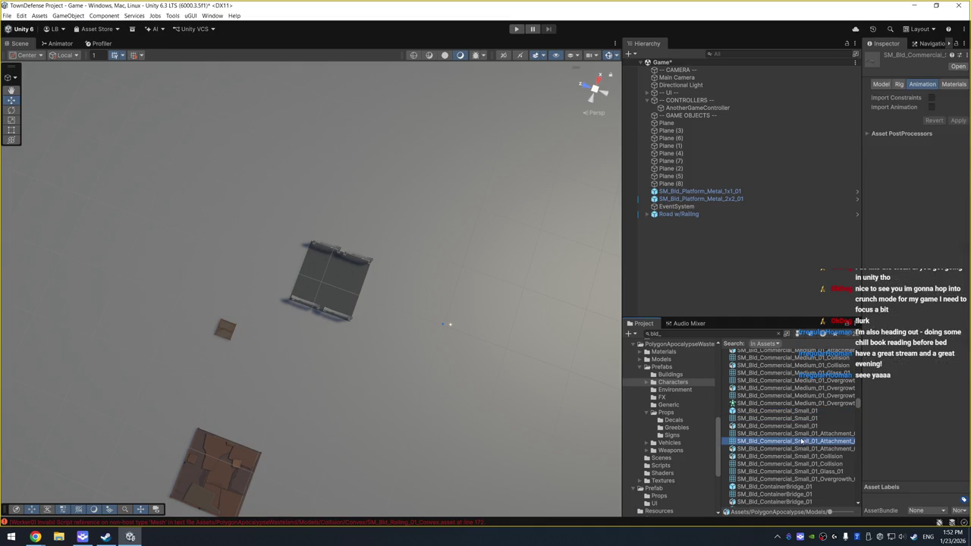
left_click(814, 433)
left_click(815, 425)
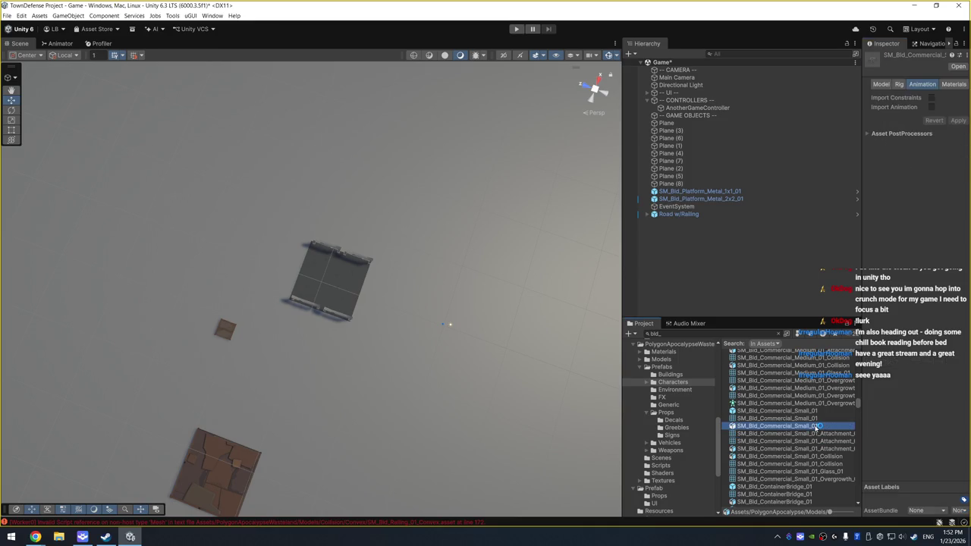
left_click(817, 411)
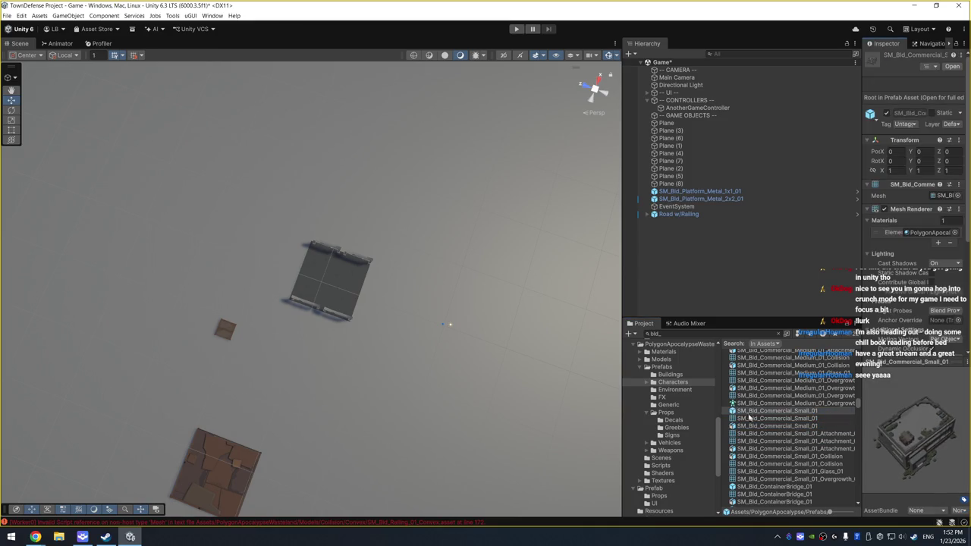
mouse_move(749, 416)
left_mouse_down()
mouse_move(512, 338)
mouse_move(419, 323)
mouse_move(434, 195)
mouse_move(364, 356)
mouse_move(405, 383)
mouse_move(482, 393)
mouse_move(480, 423)
mouse_move(504, 421)
left_mouse_up()
left_click(434, 195)
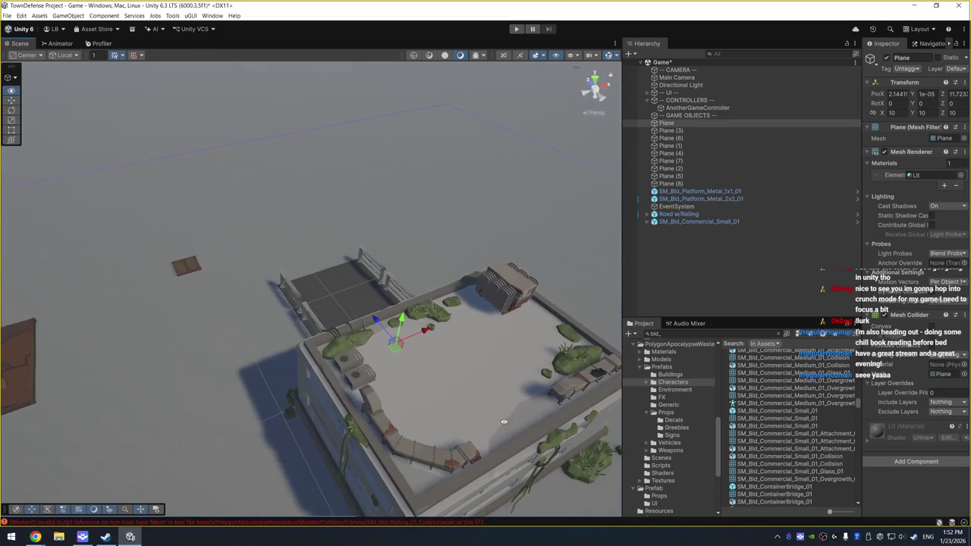
left_click(804, 450)
scroll(785, 417, "down", 5)
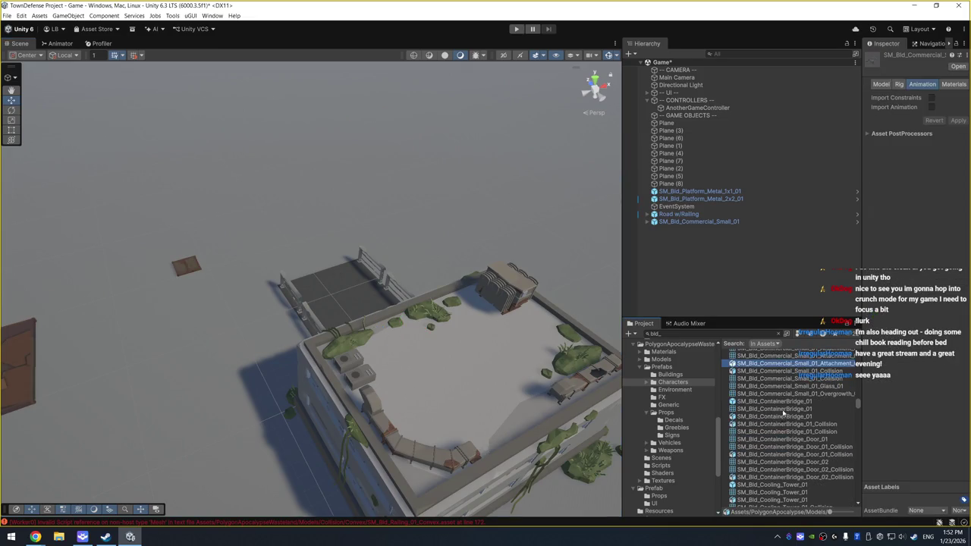
left_click(784, 401)
left_click(784, 417)
left_click(785, 424)
scroll(787, 410, "down", 1)
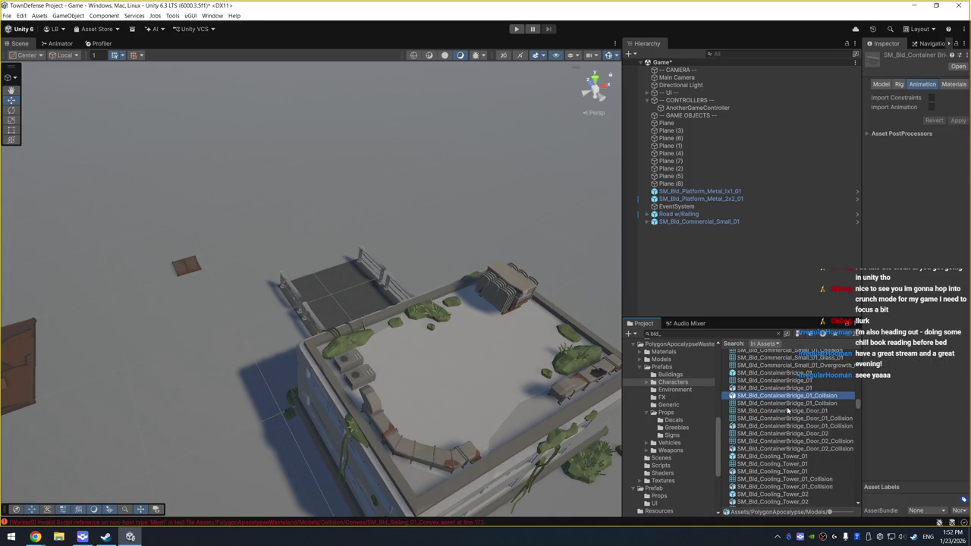
left_click(786, 455)
key("Down")
key("Down")
key("Down")
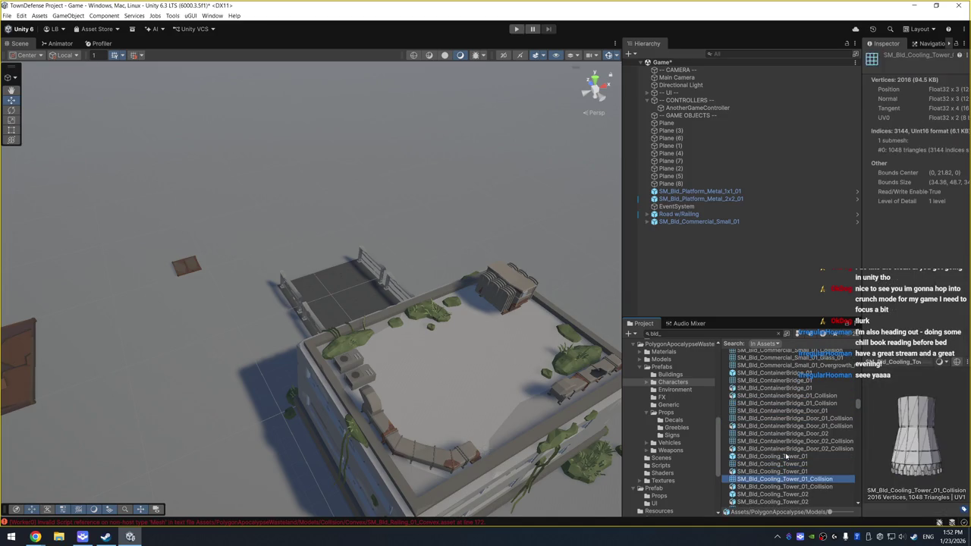
key("Down")
key("Down")
key("Down")
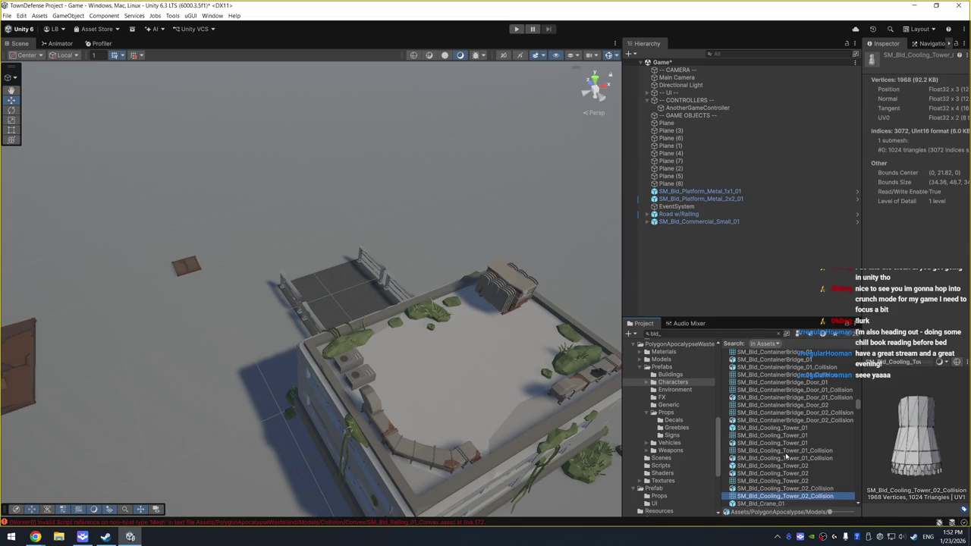
key("Down")
key("Down")
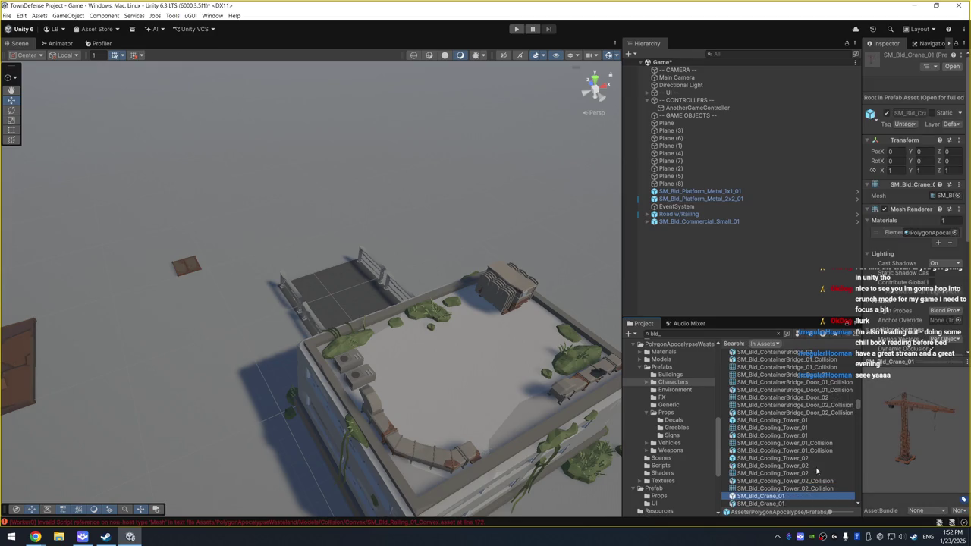
scroll(797, 459, "down", 3)
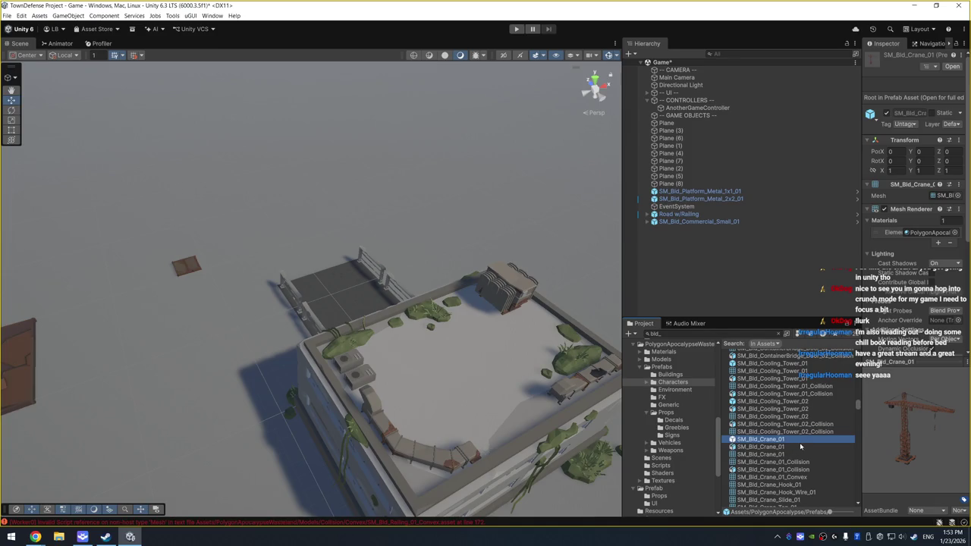
mouse_move(576, 406)
left_mouse_down()
mouse_move(513, 374)
mouse_move(387, 346)
left_mouse_up()
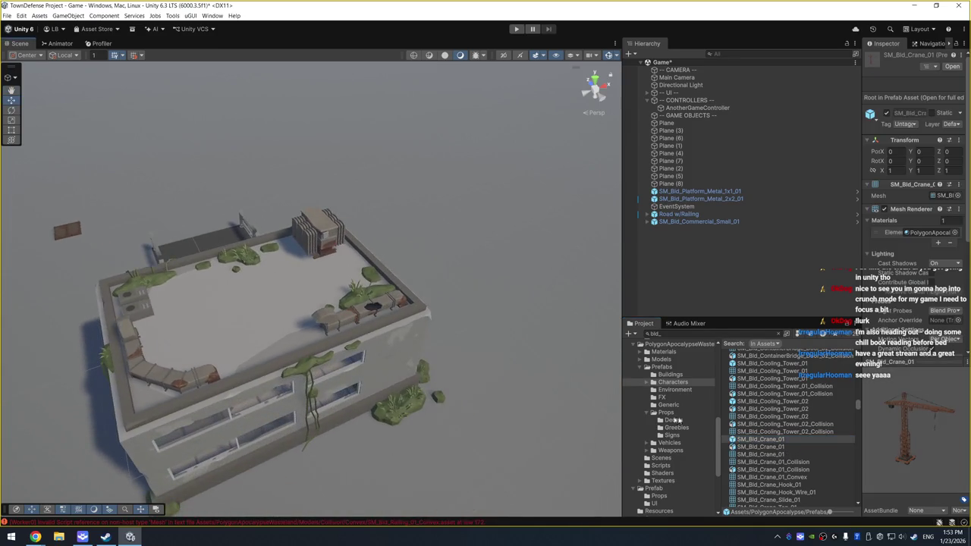
mouse_move(753, 438)
left_mouse_down()
mouse_move(667, 379)
mouse_move(455, 282)
mouse_move(433, 336)
mouse_move(440, 327)
left_mouse_up()
mouse_move(497, 392)
left_mouse_down()
mouse_move(492, 356)
mouse_move(418, 303)
mouse_move(486, 394)
left_mouse_up()
scroll(483, 389, "down", 5)
mouse_move(466, 329)
left_mouse_down()
mouse_move(436, 381)
mouse_move(386, 357)
left_mouse_up()
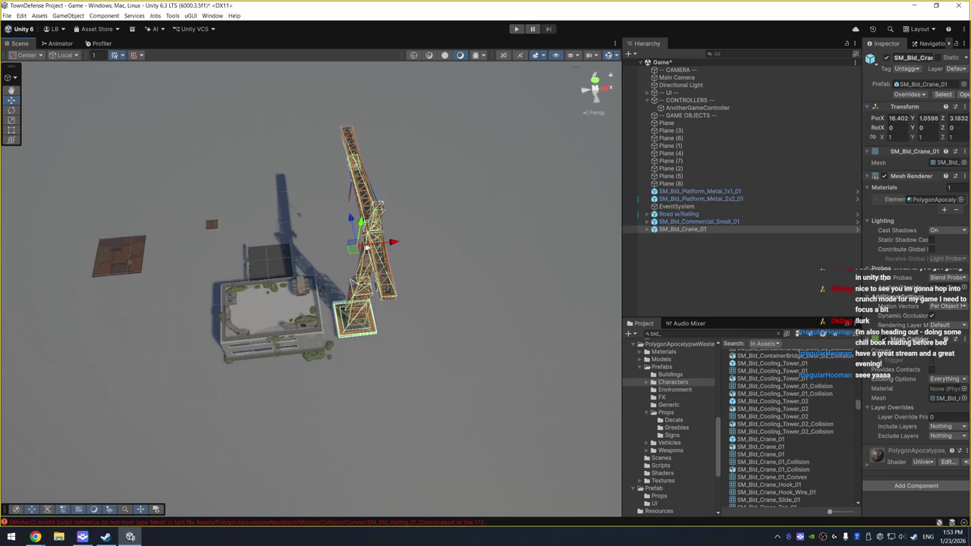
mouse_move(352, 247)
left_mouse_down()
mouse_move(255, 249)
mouse_move(253, 189)
left_mouse_up()
left_click_drag(222, 284, 367, 352)
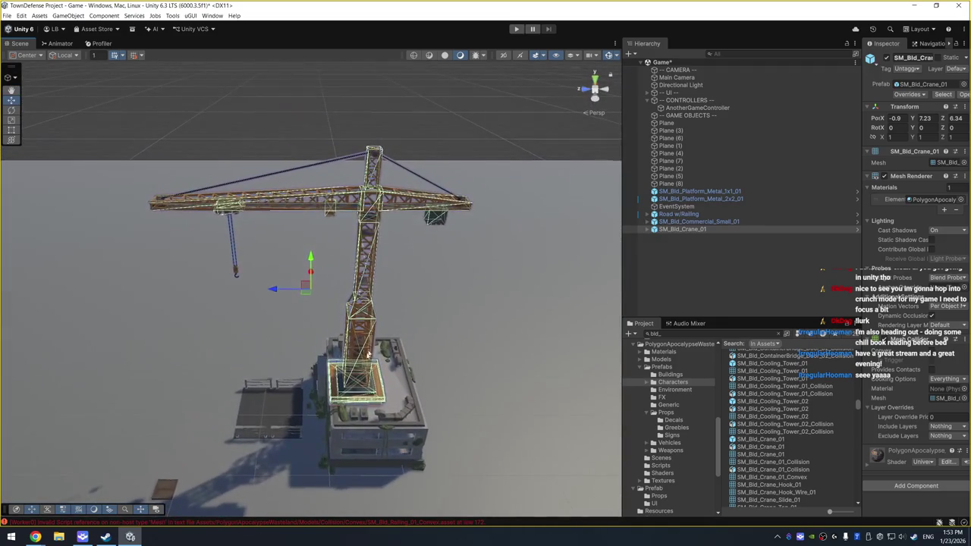
mouse_move(271, 289)
left_mouse_down()
mouse_move(296, 290)
mouse_move(348, 366)
left_mouse_up()
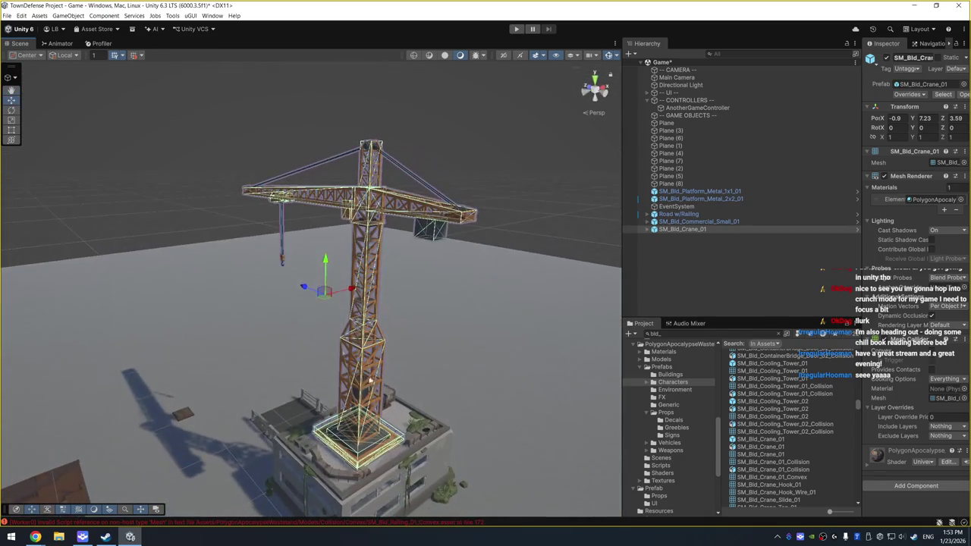
key("e")
left_click_drag(357, 304, 379, 309)
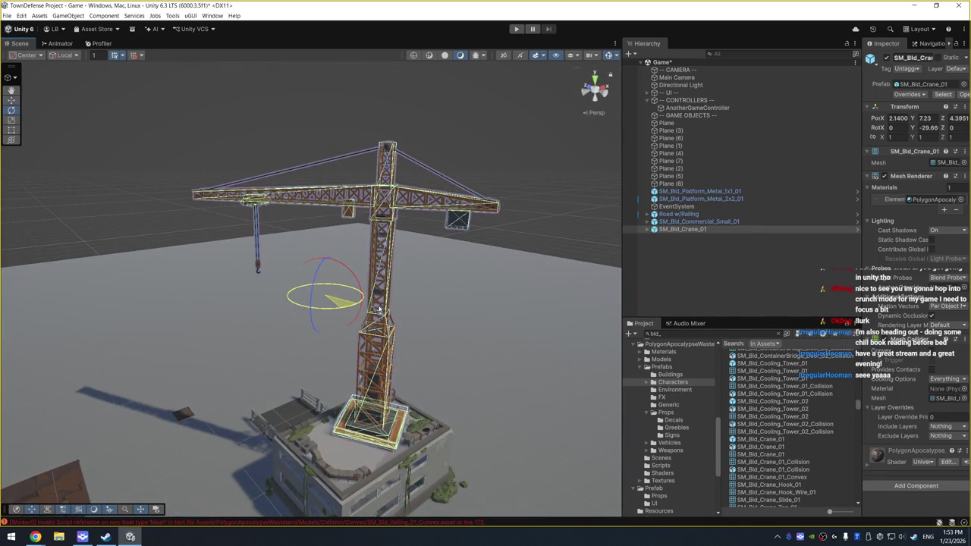
key("ctrl+z")
key("ctrl+z")
key("ctrl+z")
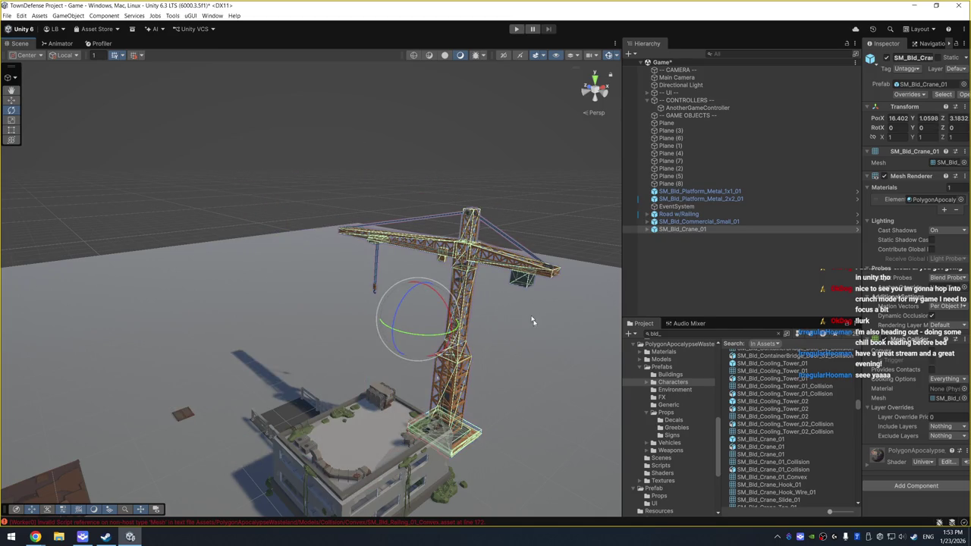
left_click(699, 231)
key("Delete")
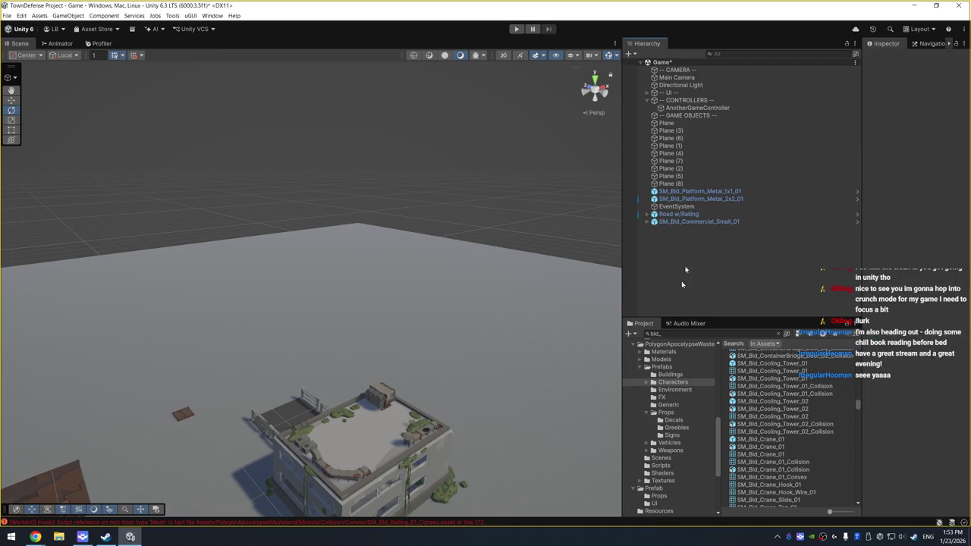
Preview the floating debris and the SM_Bld_Diner_01 building with its booth, doors, stools and table
scroll(792, 457, "down", 3)
left_click(803, 445)
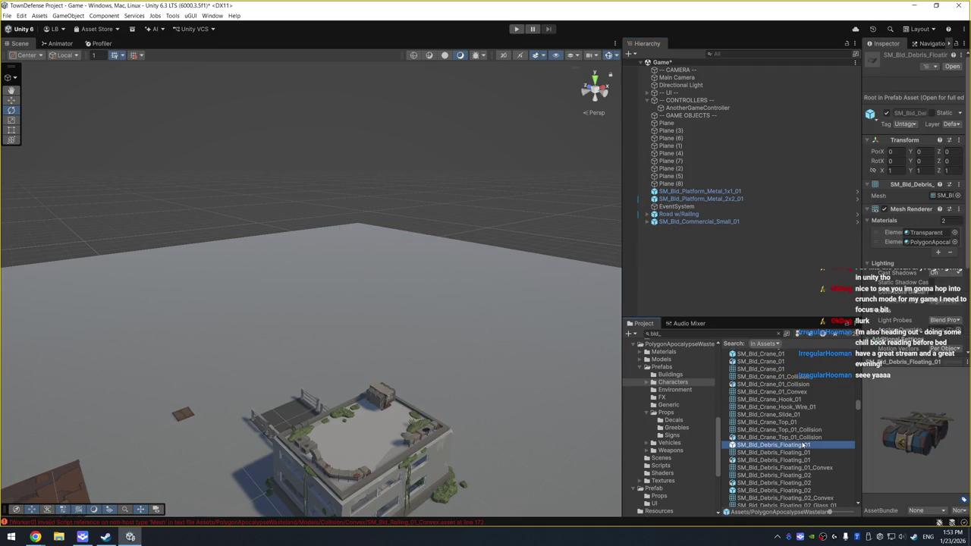
scroll(797, 436, "down", 5)
left_click(790, 430)
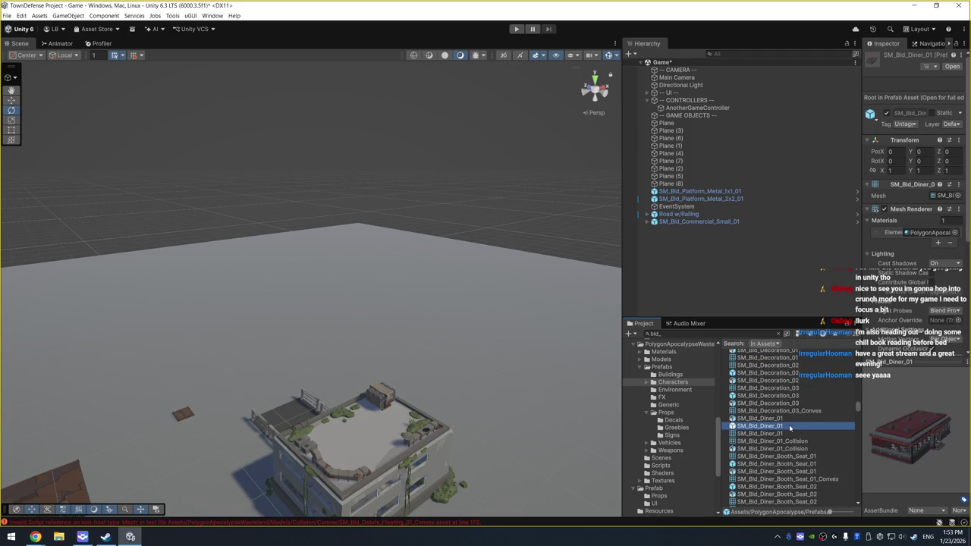
left_click_drag(905, 449, 792, 447)
left_click(773, 464)
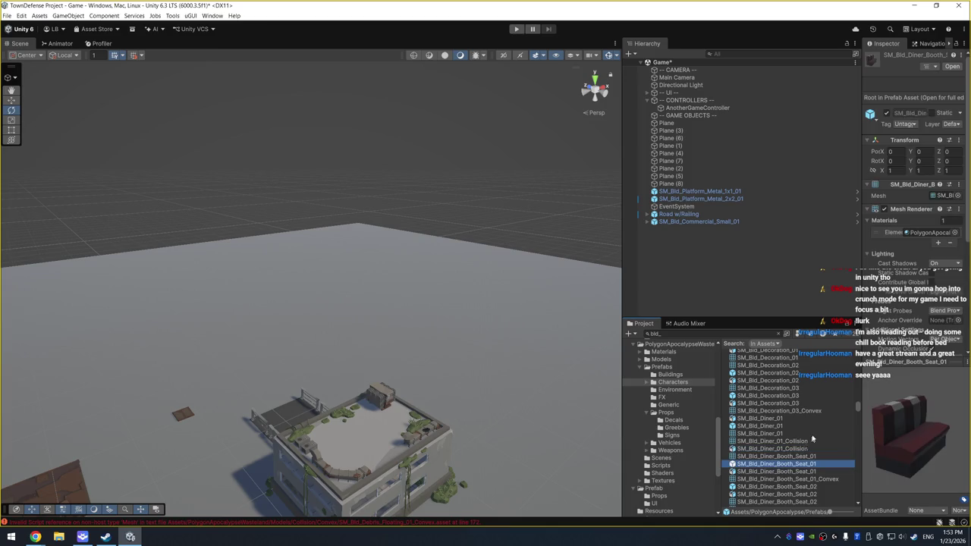
scroll(811, 438, "down", 3)
left_click(795, 432)
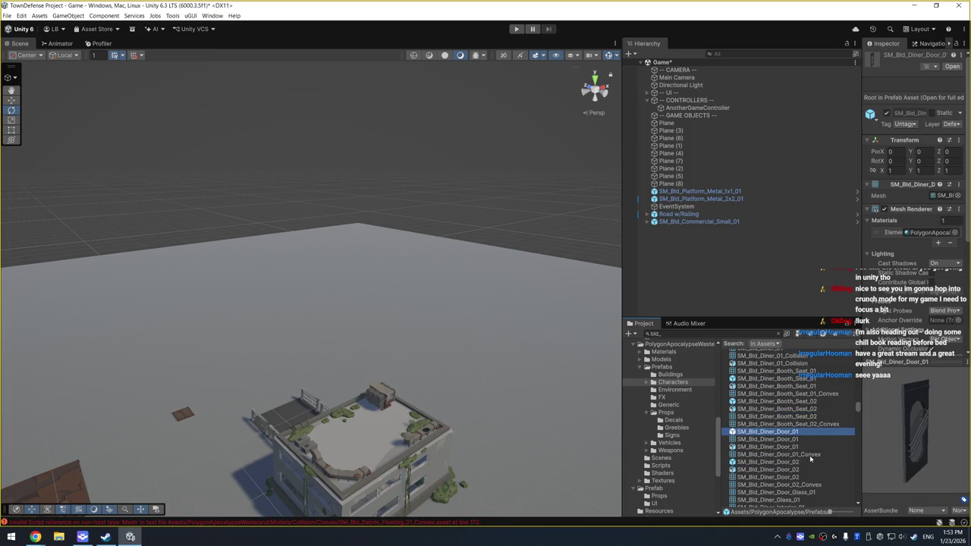
left_click(810, 461)
scroll(804, 448, "down", 3)
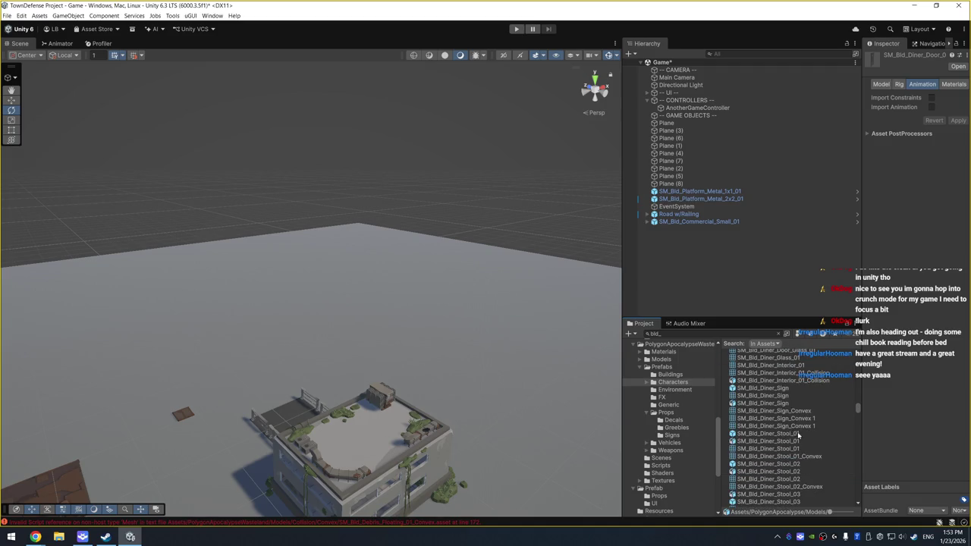
left_click(797, 434)
left_click(799, 442)
scroll(810, 460, "down", 5)
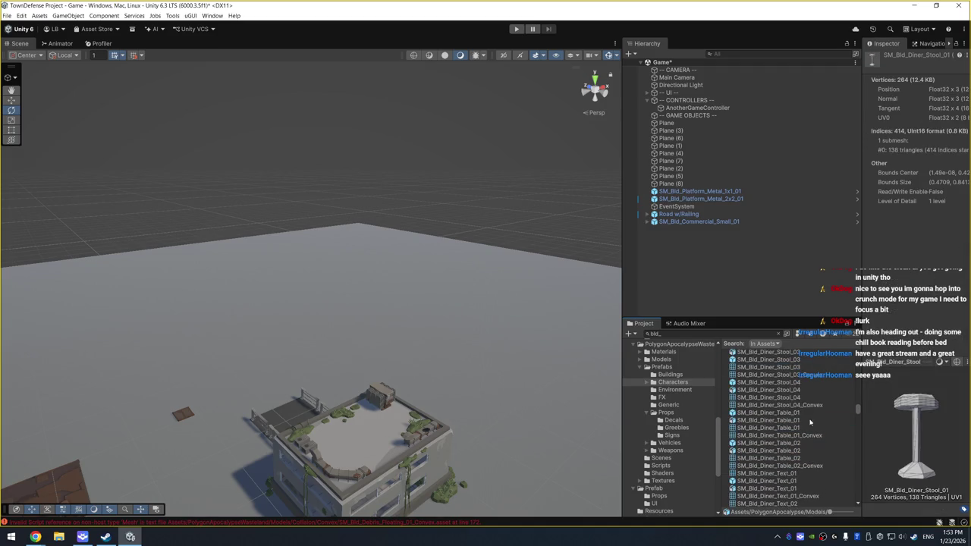
left_click(813, 413)
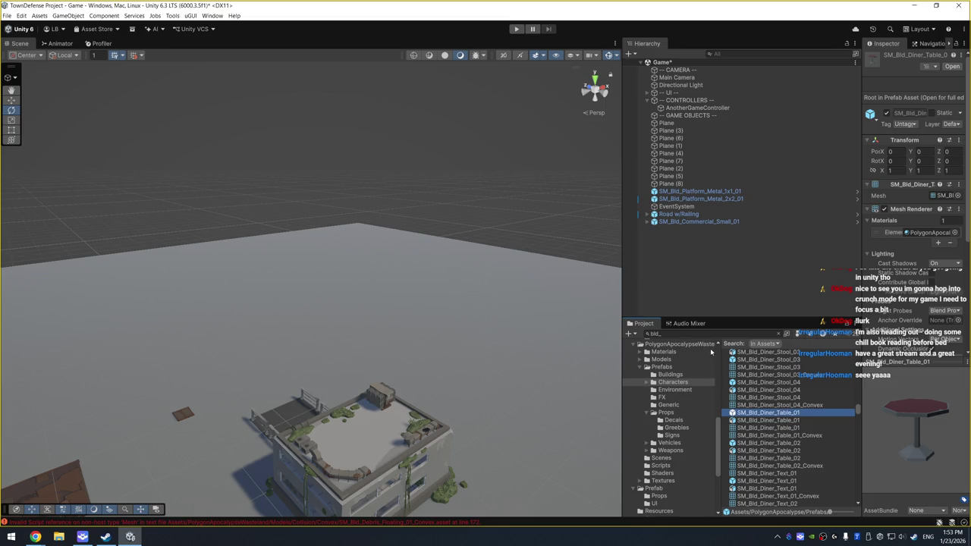
Browse the full Buildings folder and drag SM_Bld_Tower_06 onto the commercial building's rooftop
left_click(677, 375)
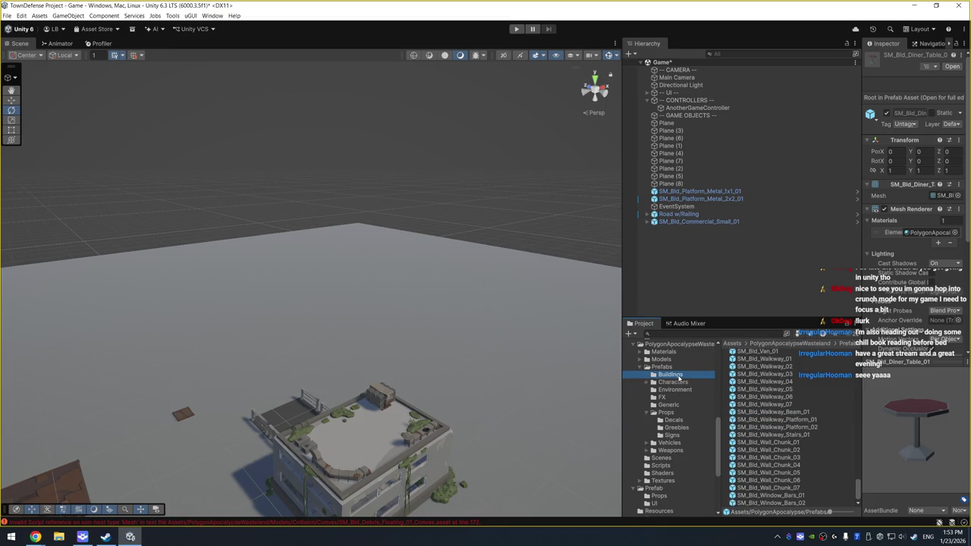
left_click(775, 396)
key("Down")
key("Up")
key("Up")
key("Up")
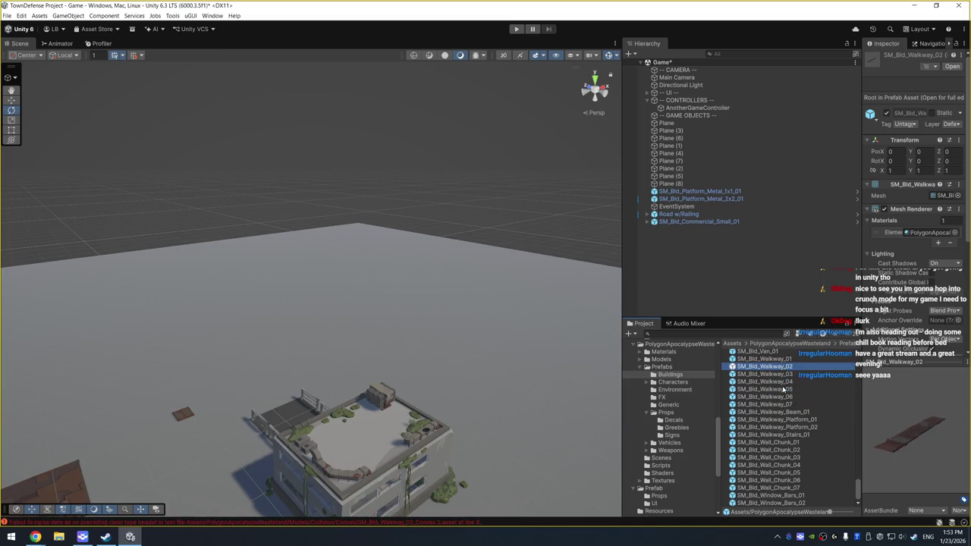
key("Up")
key("Up")
key("Down")
scroll(792, 407, "up", 3)
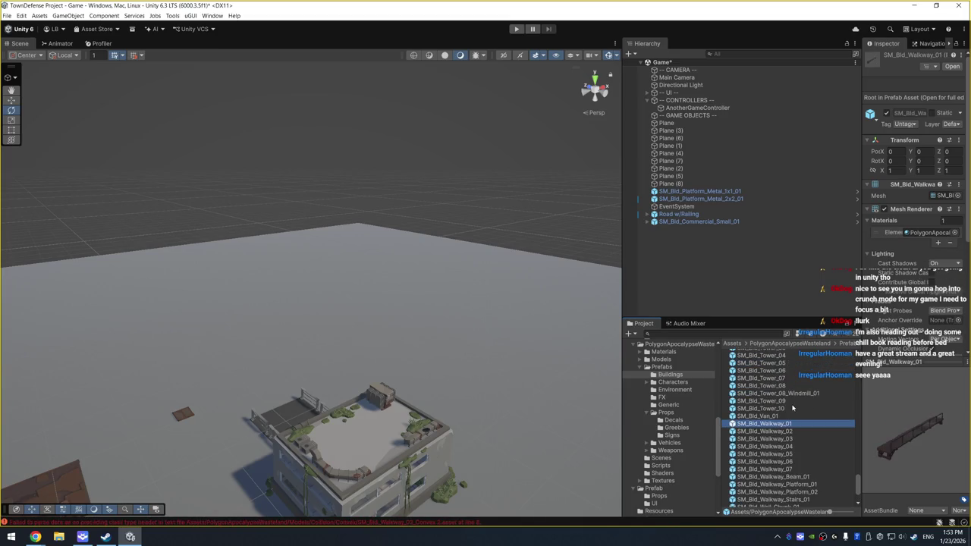
left_click(798, 389)
key("Up")
key("Up")
key("Up")
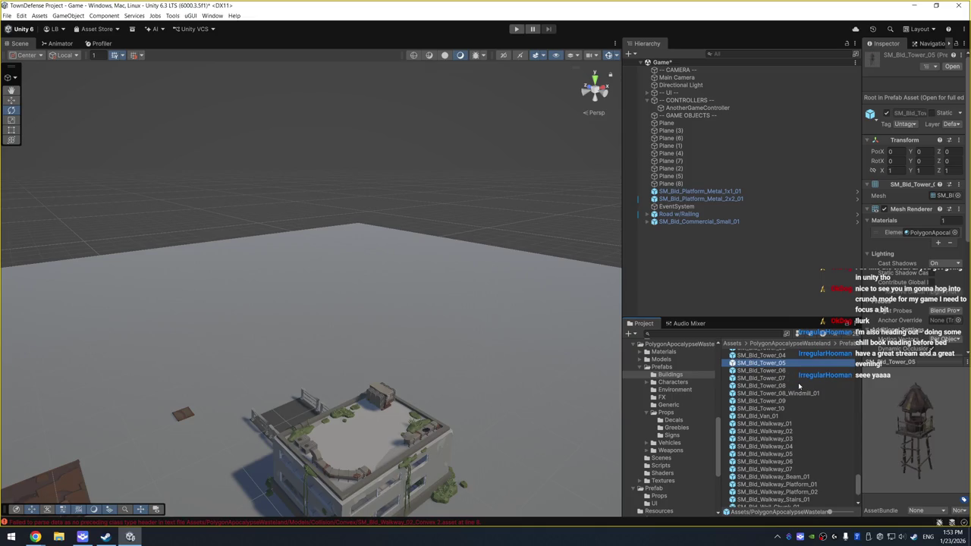
key("Down")
key("Up")
key("Down")
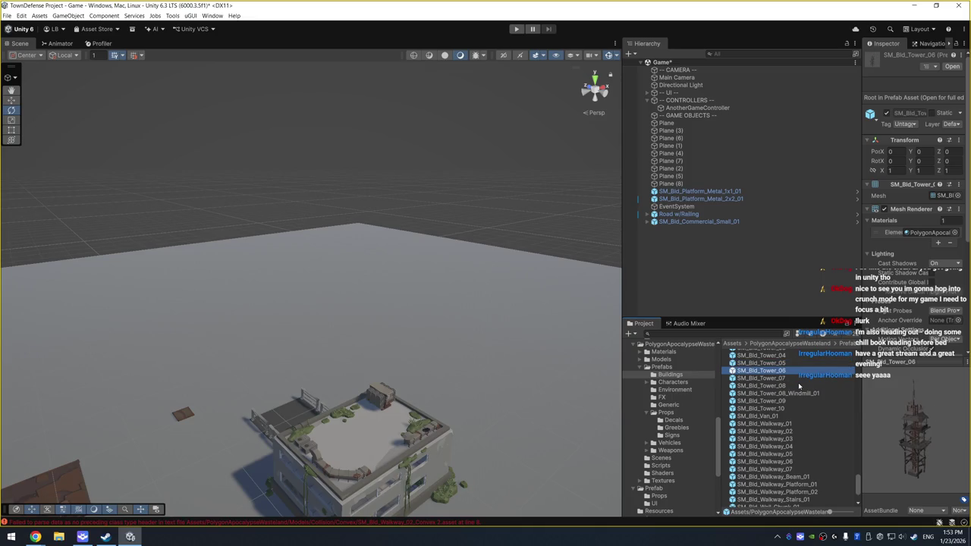
mouse_move(786, 374)
left_mouse_down()
mouse_move(428, 402)
mouse_move(410, 414)
mouse_move(418, 415)
mouse_move(415, 433)
mouse_move(434, 424)
mouse_move(385, 430)
left_mouse_up()
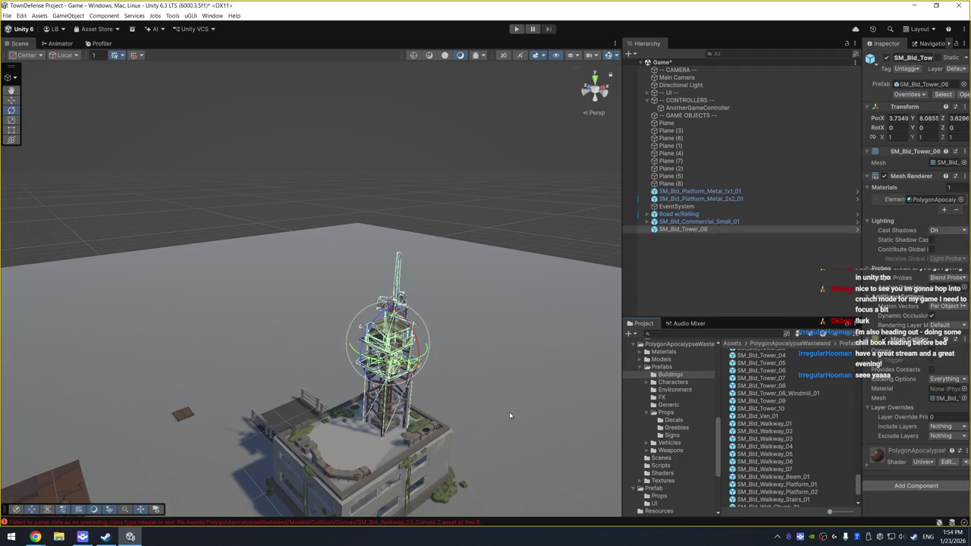
Set the Main Camera's X rotation to 60 and its Z position to -50
left_click(719, 80)
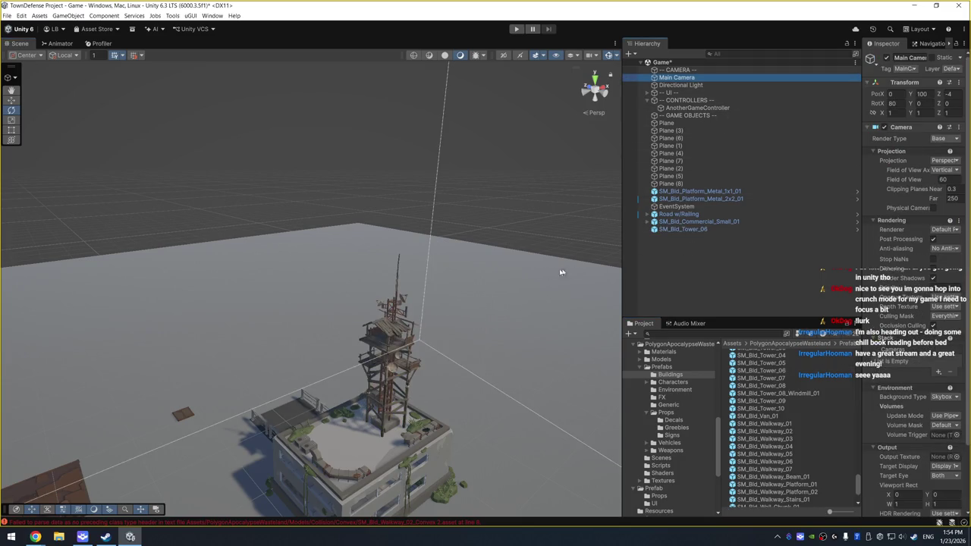
left_click_drag(390, 300, 447, 220)
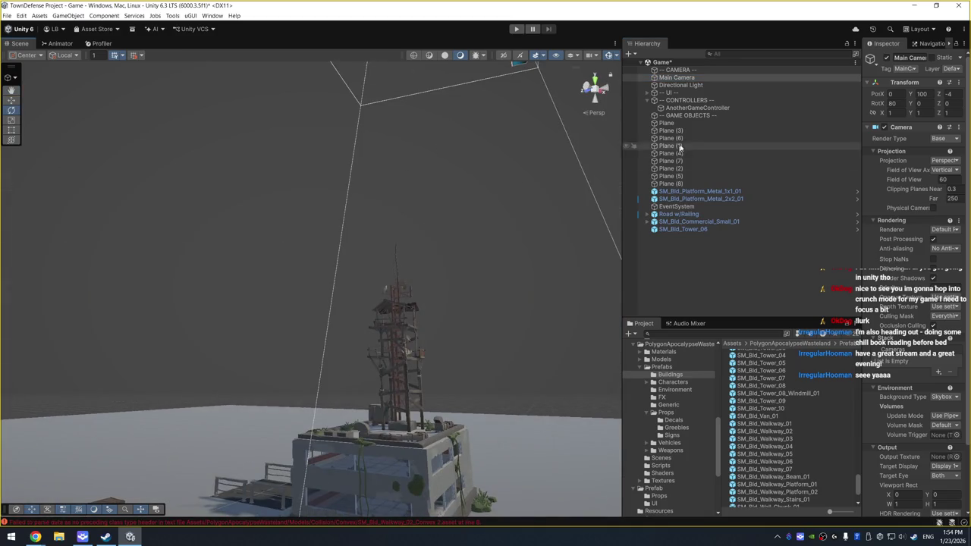
left_click(897, 103)
key("f")
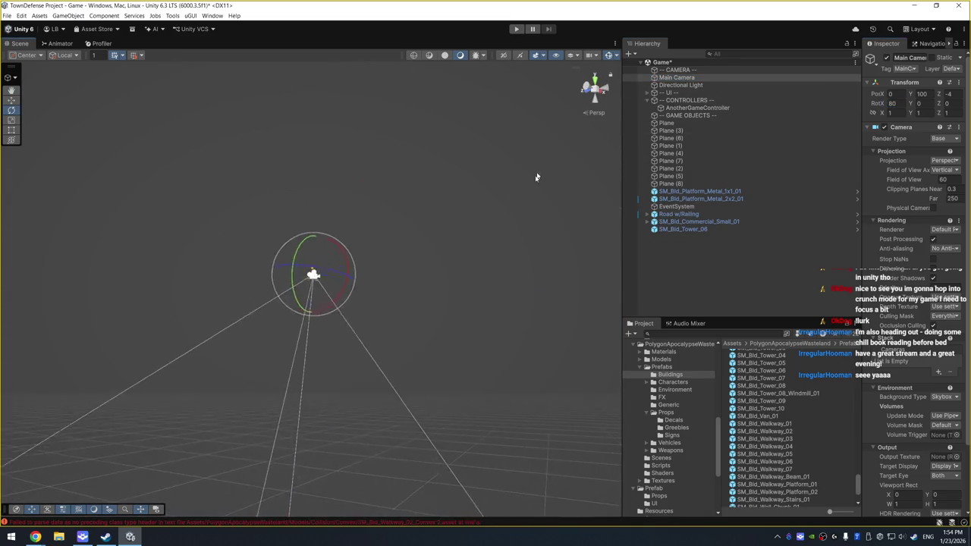
left_click(898, 104)
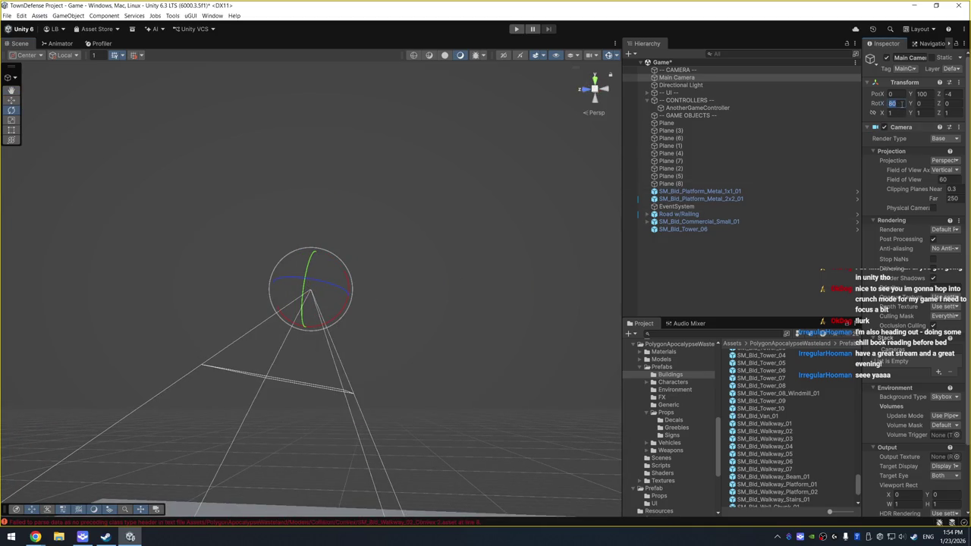
type("60")
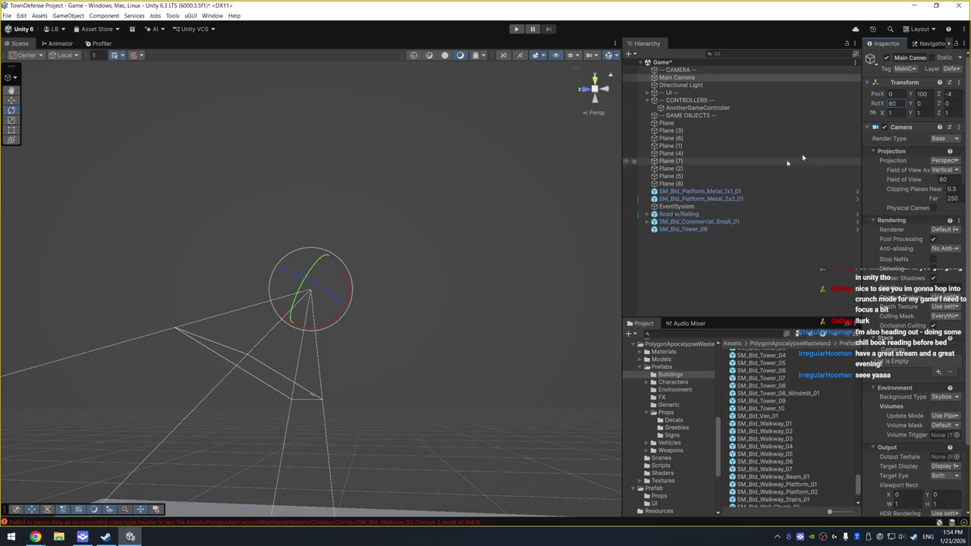
left_click(956, 93)
type("-15")
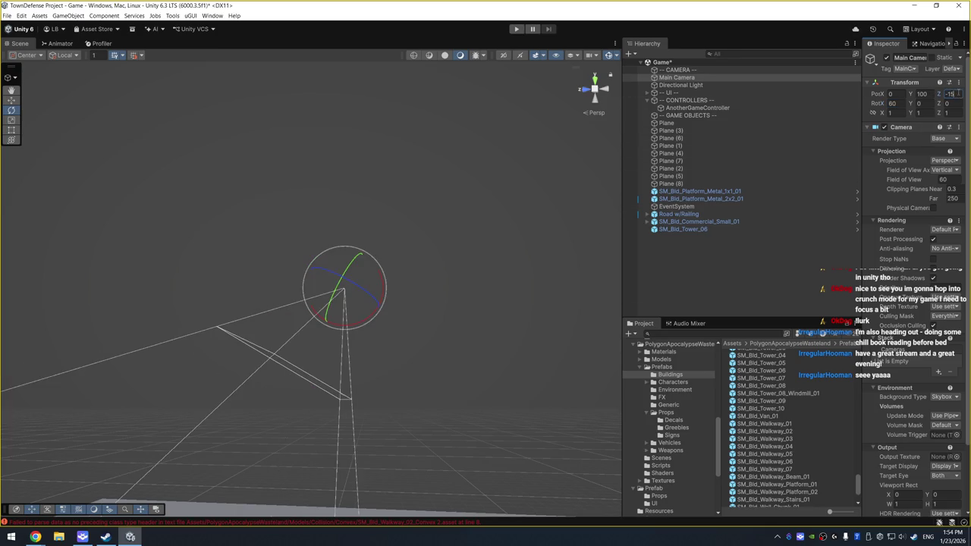
type("-")
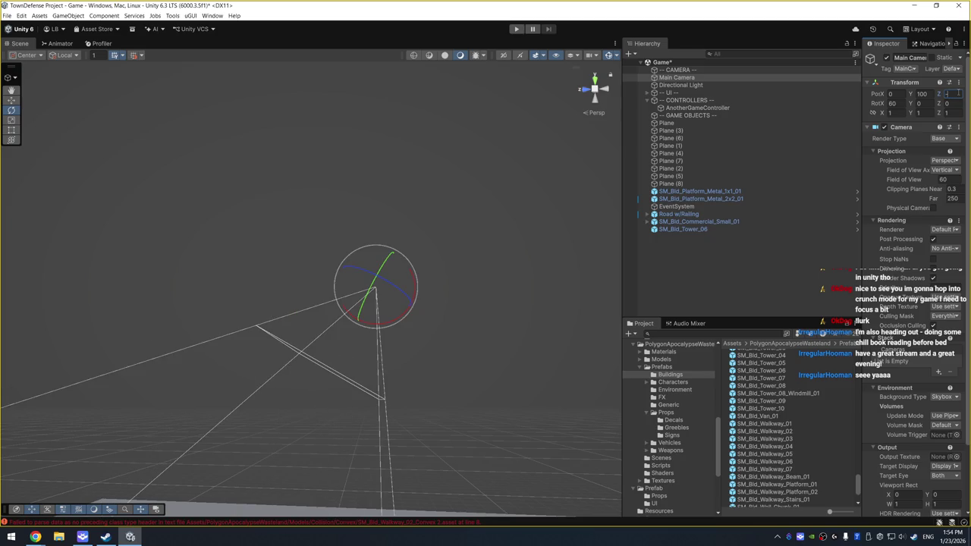
type("2540")
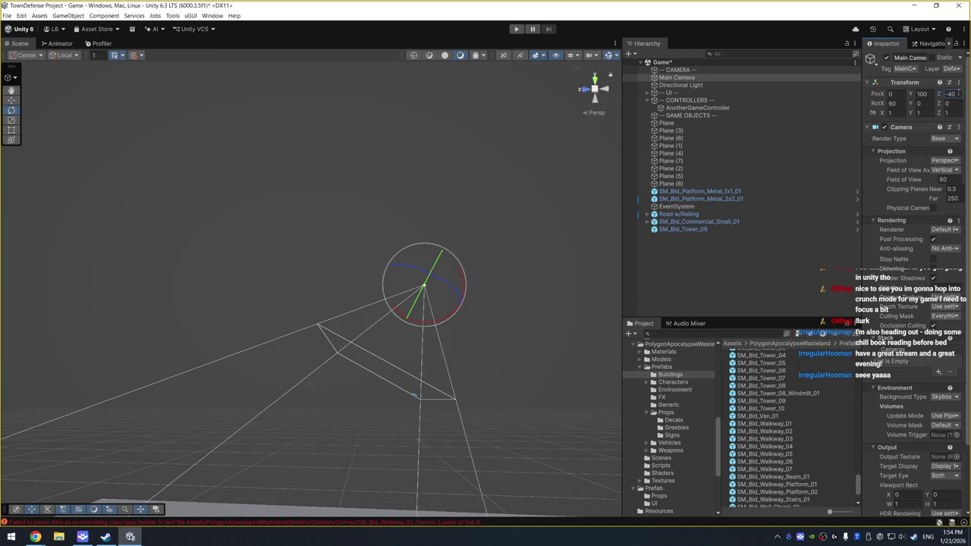
type("50")
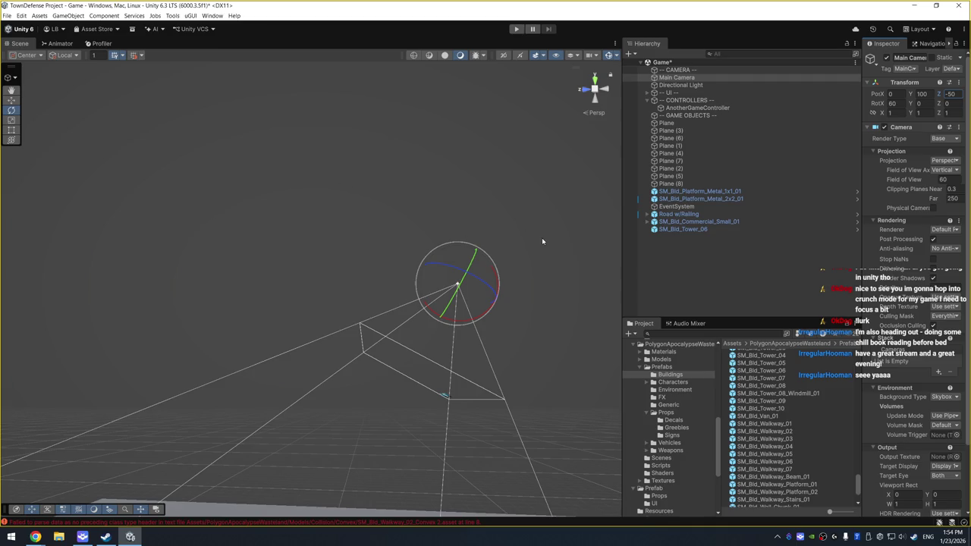
Move the SM_Bld_Tower_06 tower to X 12.81 and lower it to Y 0.52 onto the building
double_click(682, 229)
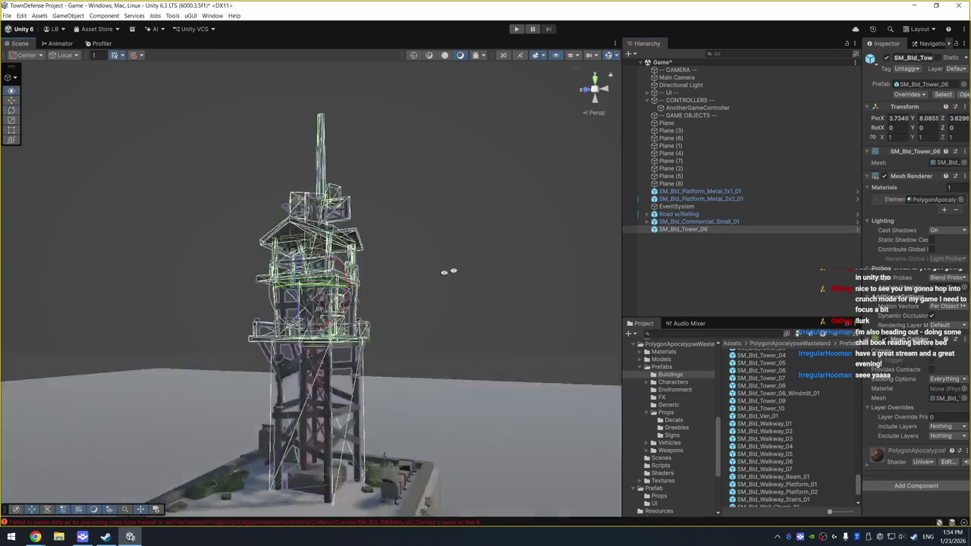
left_click_drag(448, 270, 320, 351)
left_click_drag(343, 286, 440, 282)
mouse_move(403, 248)
left_mouse_down()
mouse_move(399, 324)
mouse_move(517, 345)
left_mouse_up()
left_click_drag(434, 386, 445, 397)
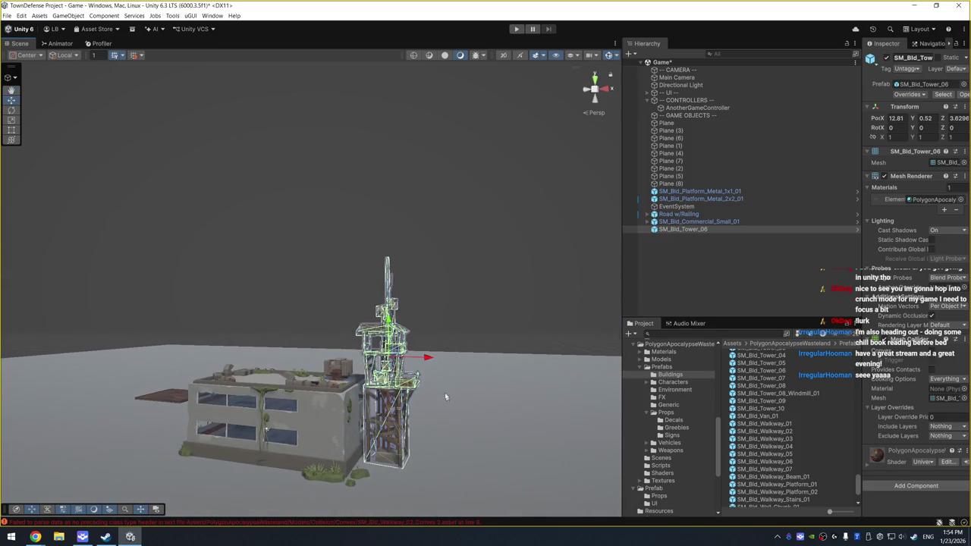
left_click_drag(476, 364, 491, 389)
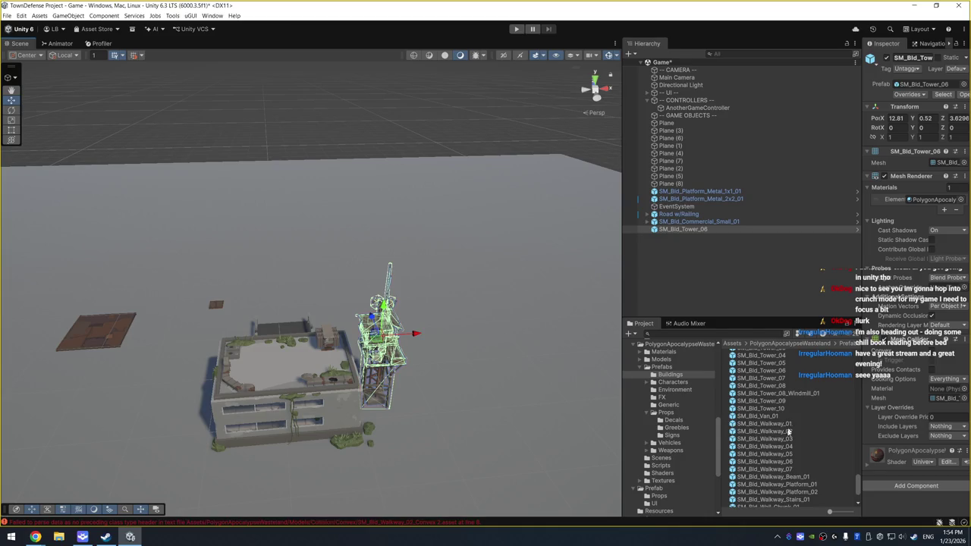
scroll(789, 430, "down", 3)
scroll(800, 428, "up", 5)
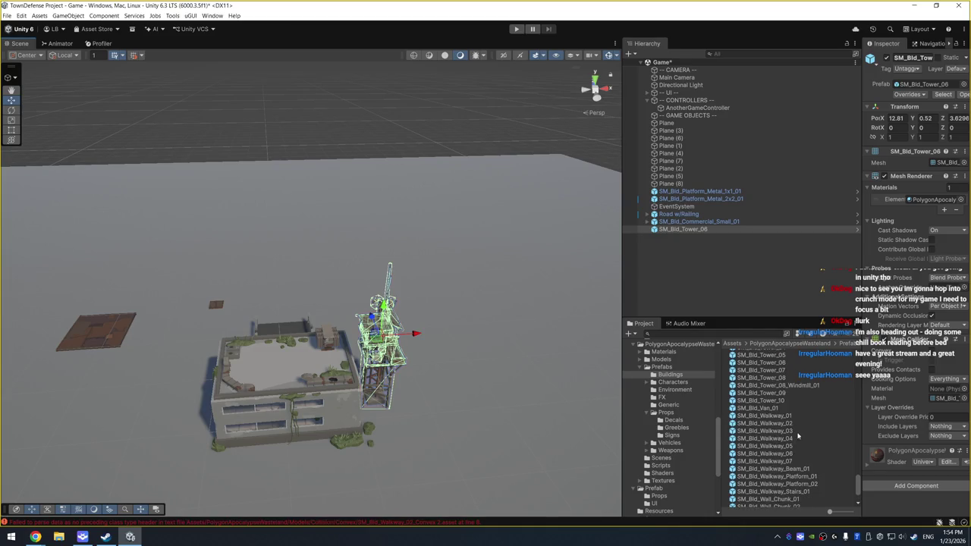
Preview the Van_01, Shack_01, Ramp_01, railing pole and wooden platform and plank assets
left_click(781, 466)
scroll(806, 409, "up", 8)
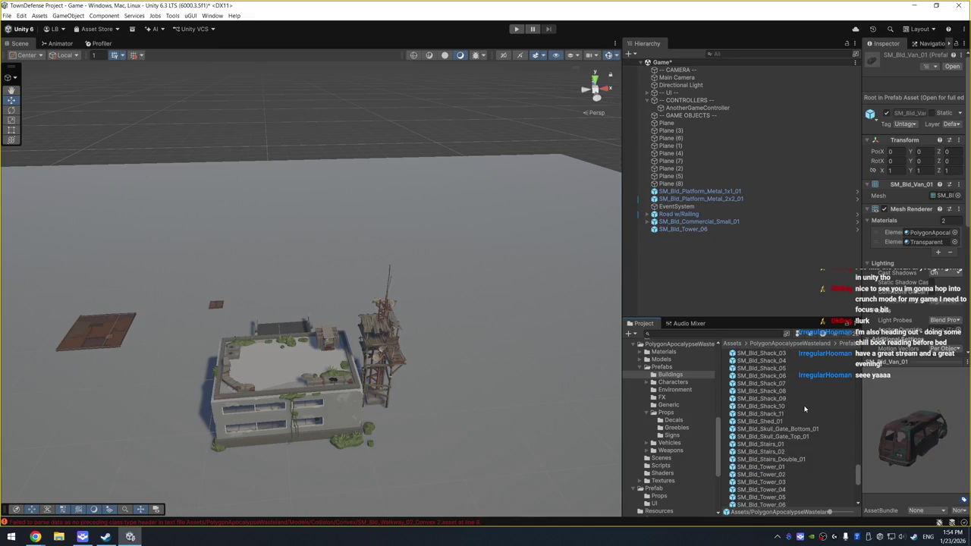
left_click(792, 425)
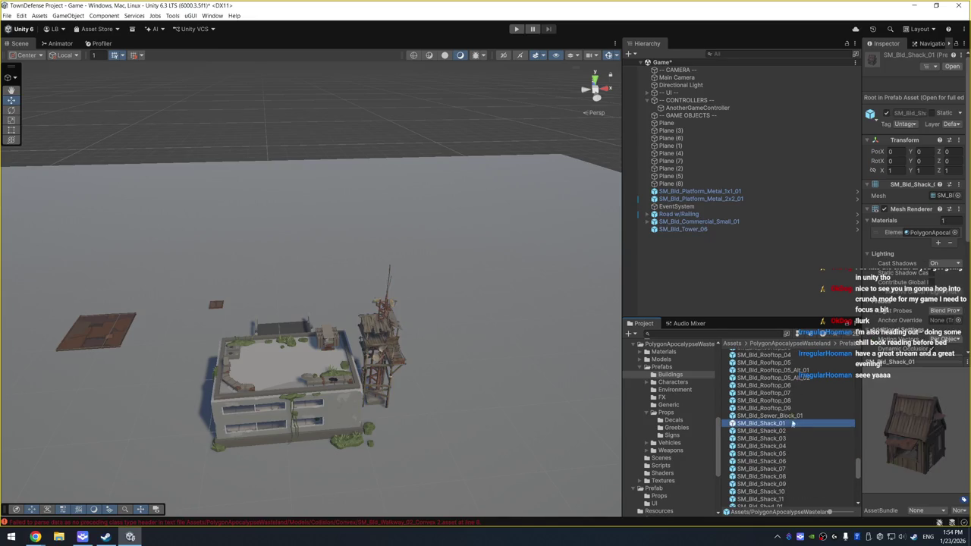
scroll(796, 427, "up", 6)
left_click(809, 451)
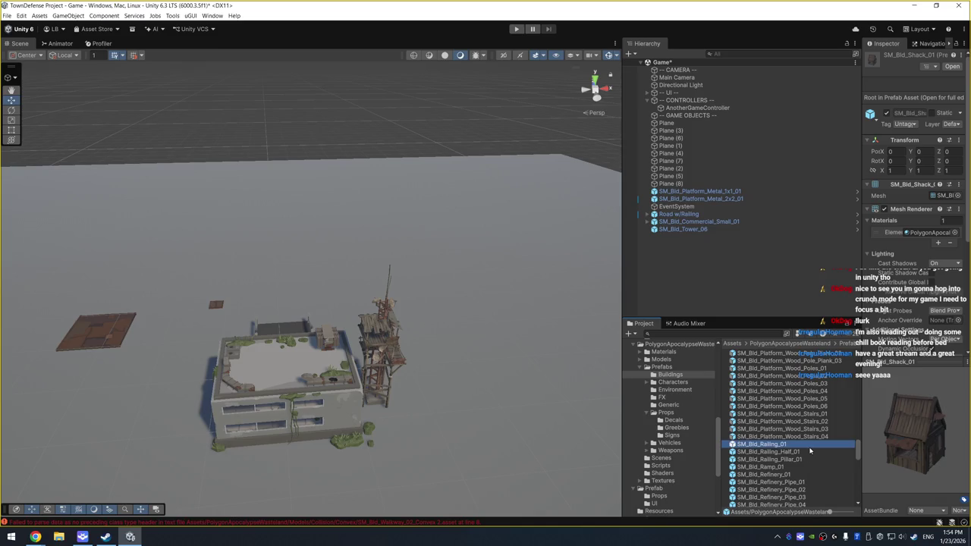
key("Down")
key("Down")
key("Up")
key("Up")
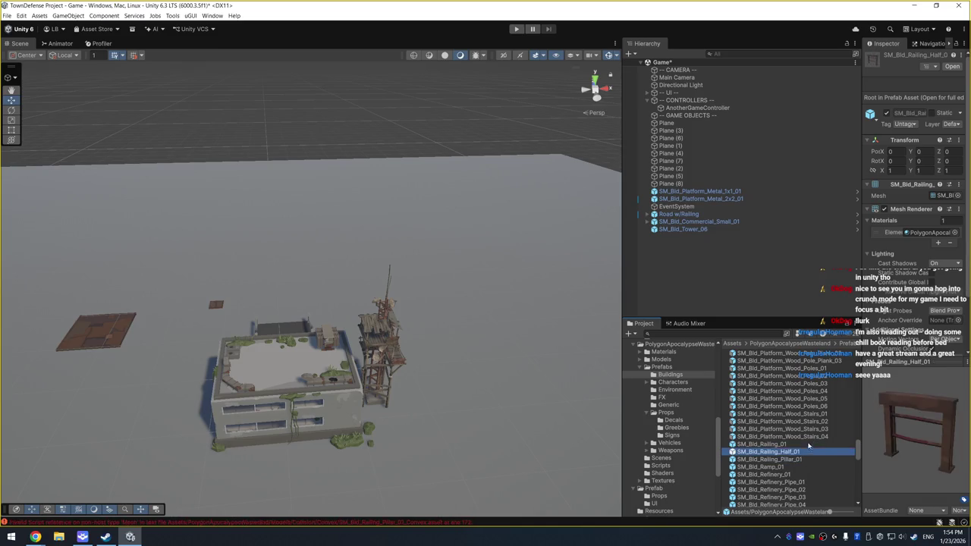
scroll(808, 424, "up", 5)
left_click(810, 394)
key("Down")
key("Down")
key("Down")
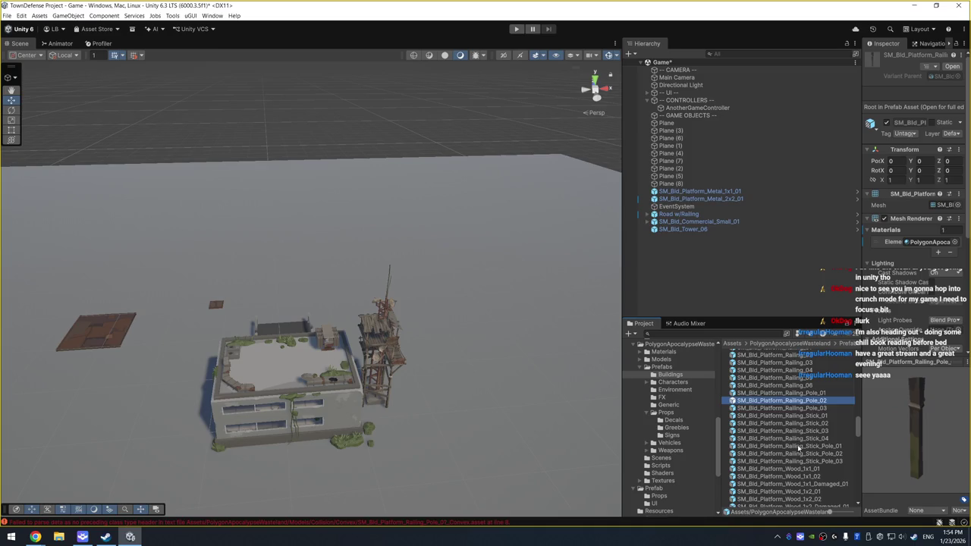
scroll(806, 436, "down", 5)
left_click(810, 402)
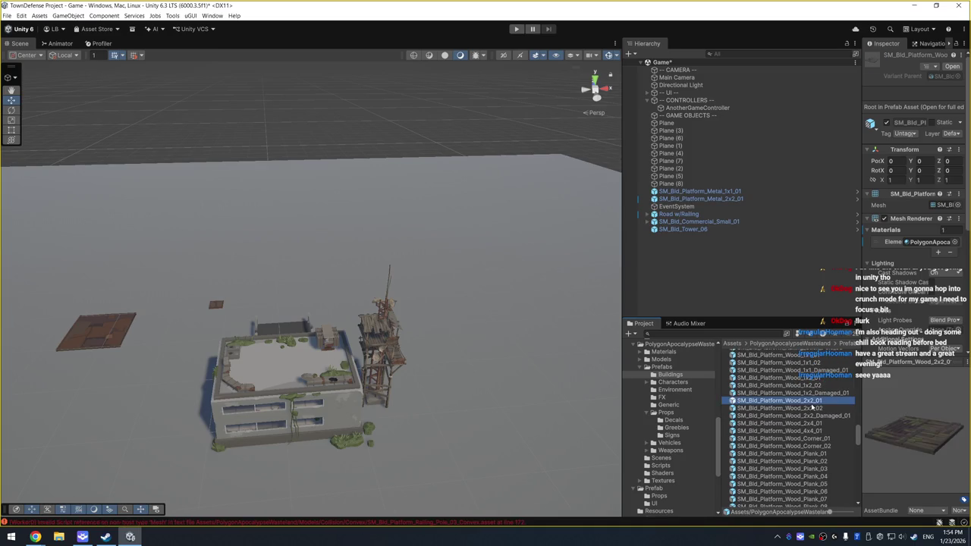
key("Down")
key("Down")
key("Down")
key("Down")
key("Down")
key("Down")
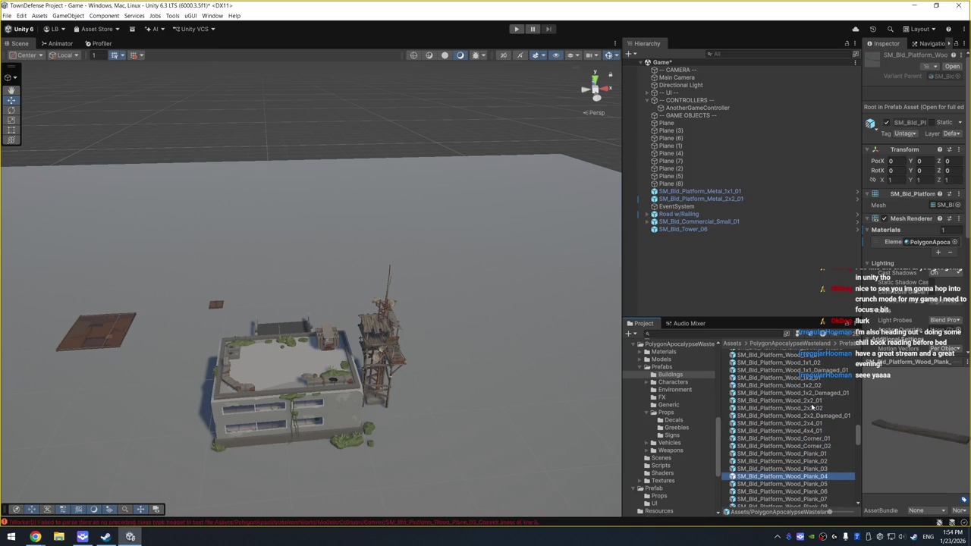
scroll(804, 413, "down", 4)
scroll(800, 415, "up", 2)
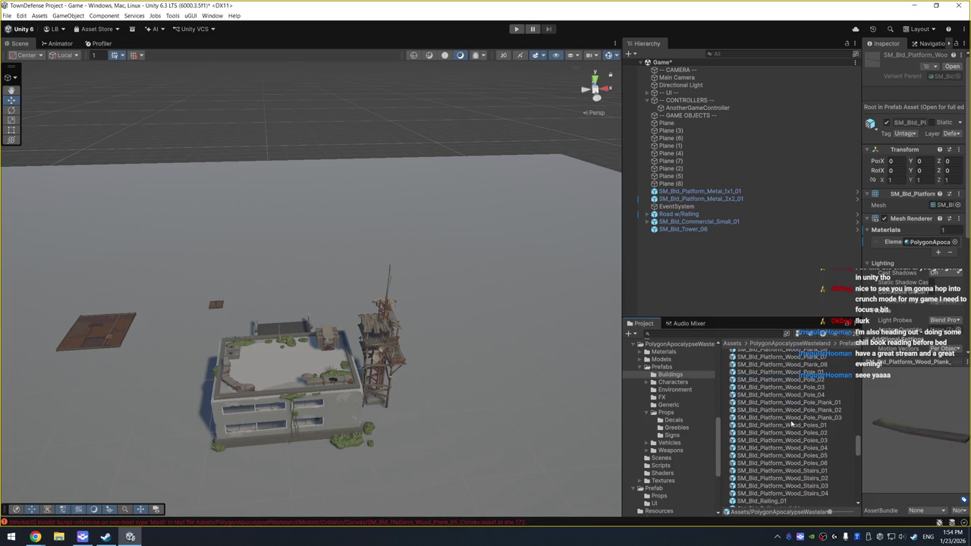
scroll(794, 424, "up", 10)
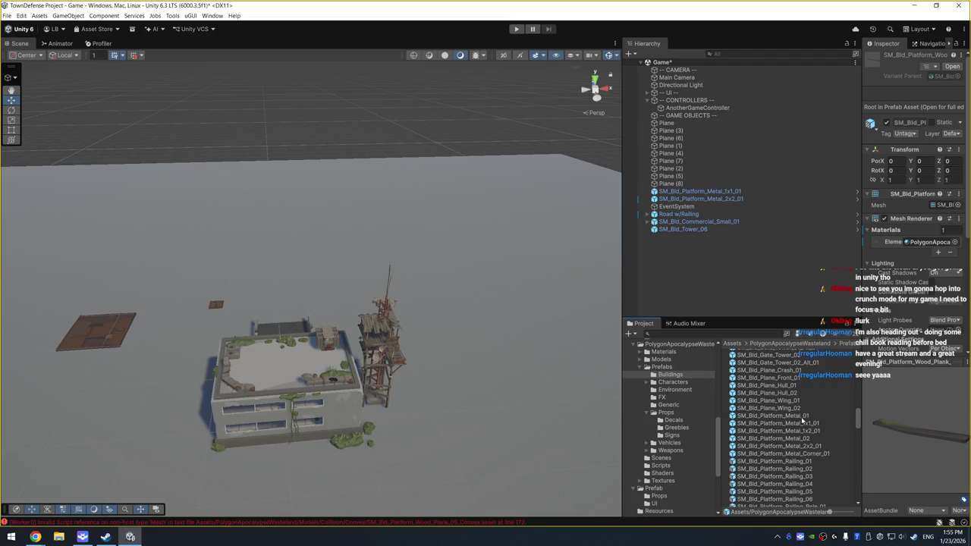
Preview the metal and corner platforms, Platform_Railing_01, and the Building_07, 11 and 12 assets
left_click(802, 415)
key("Down")
key("Down")
key("Down")
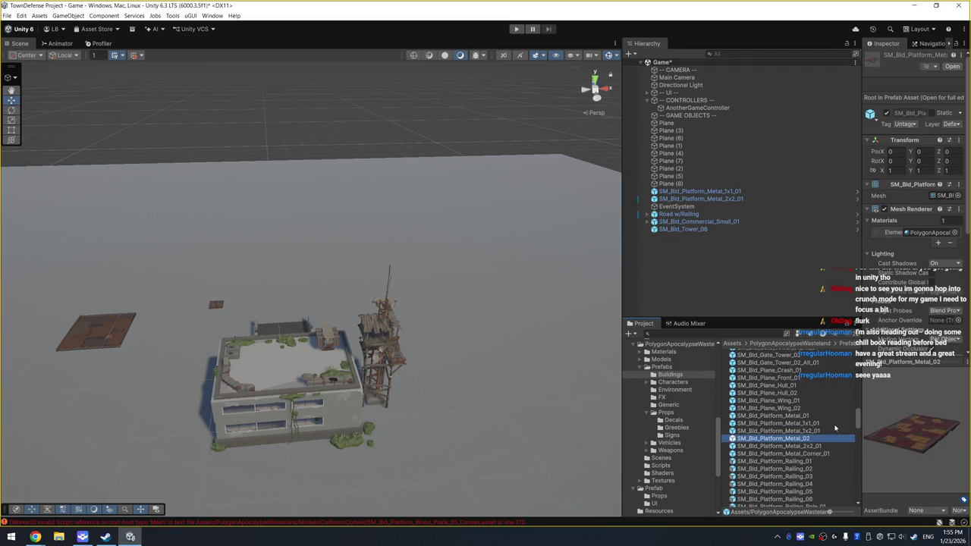
key("Down")
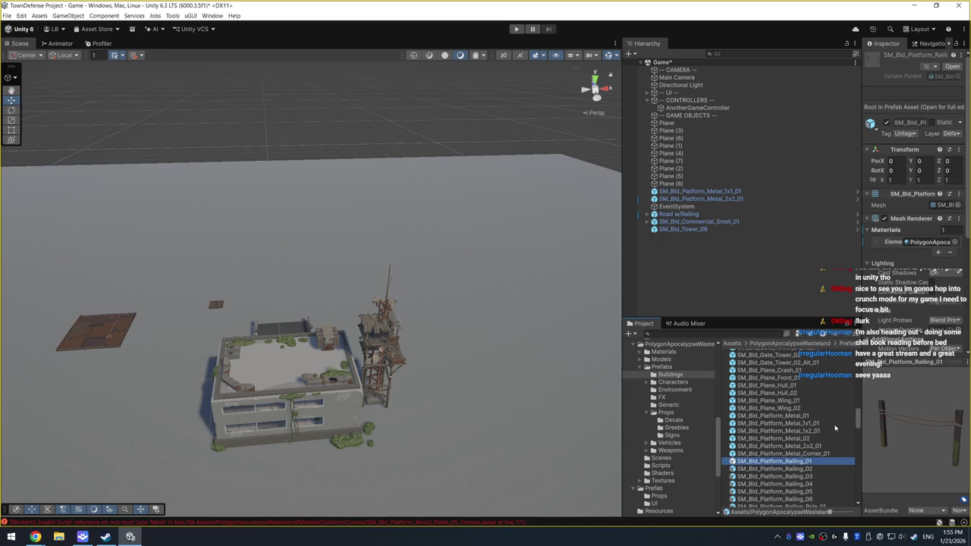
key("Up")
scroll(811, 421, "up", 5)
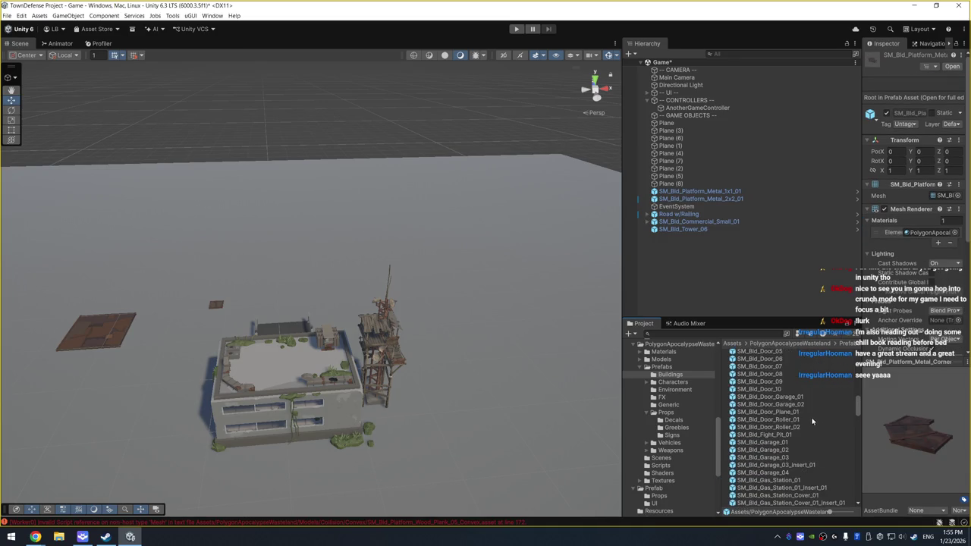
scroll(800, 412, "up", 10)
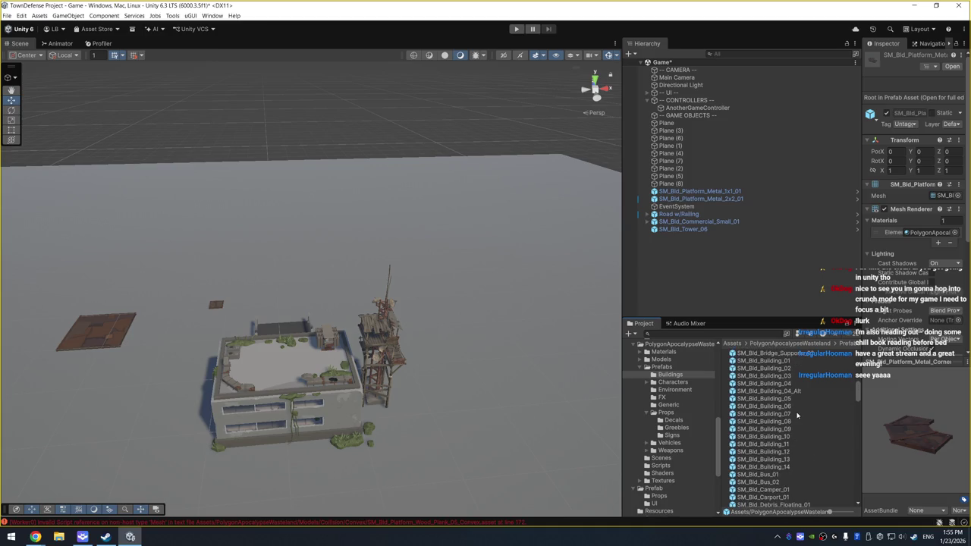
left_click(796, 414)
key("Down")
key("Down")
key("Down")
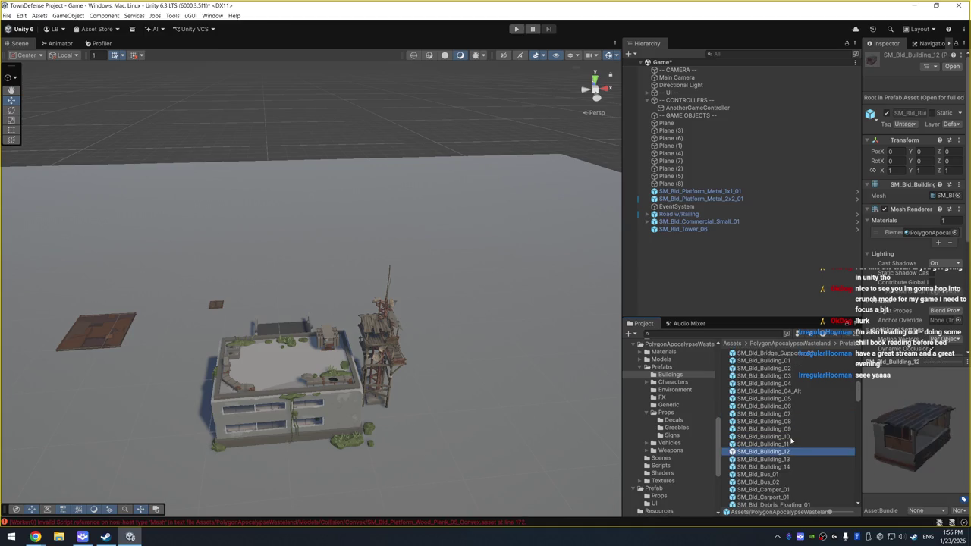
key("Up")
scroll(799, 417, "up", 8)
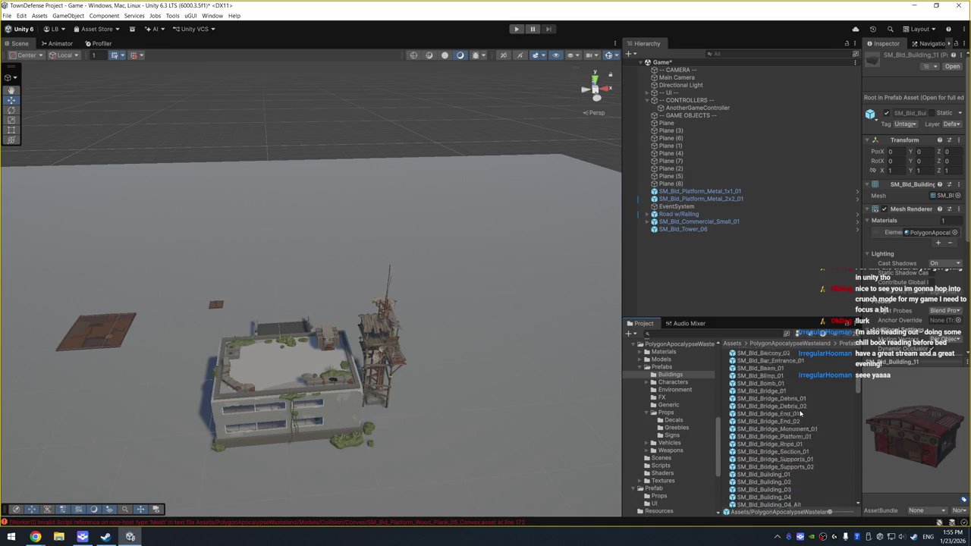
scroll(788, 418, "up", 5)
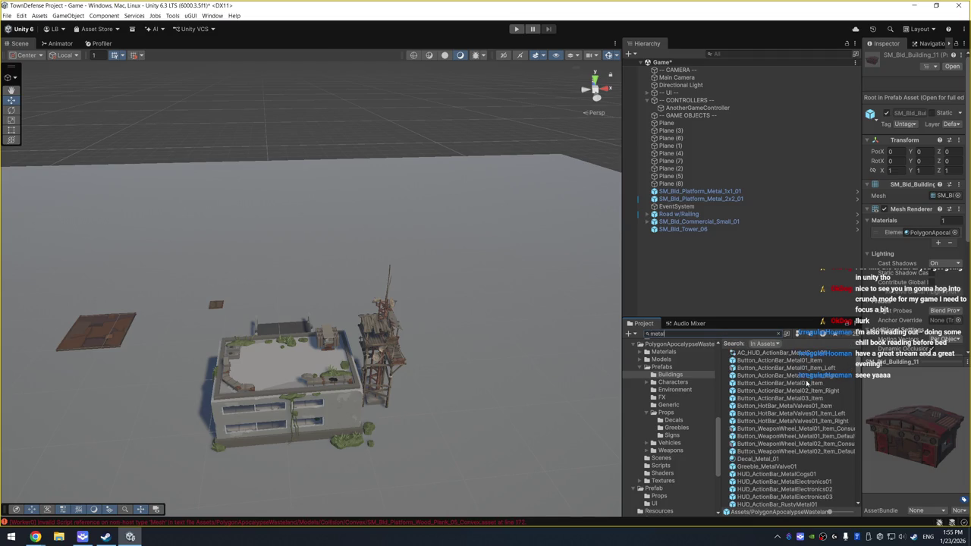
scroll(810, 414, "down", 7)
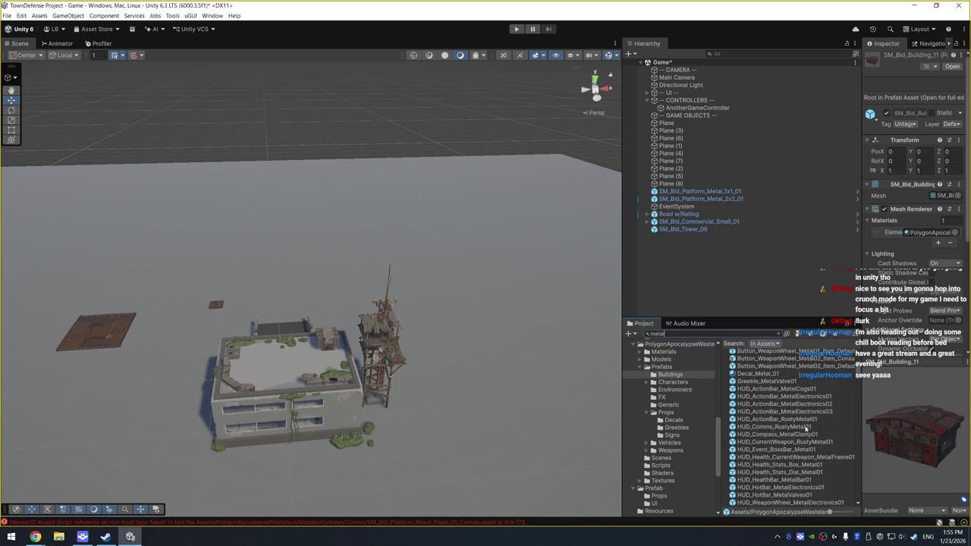
scroll(805, 429, "down", 5)
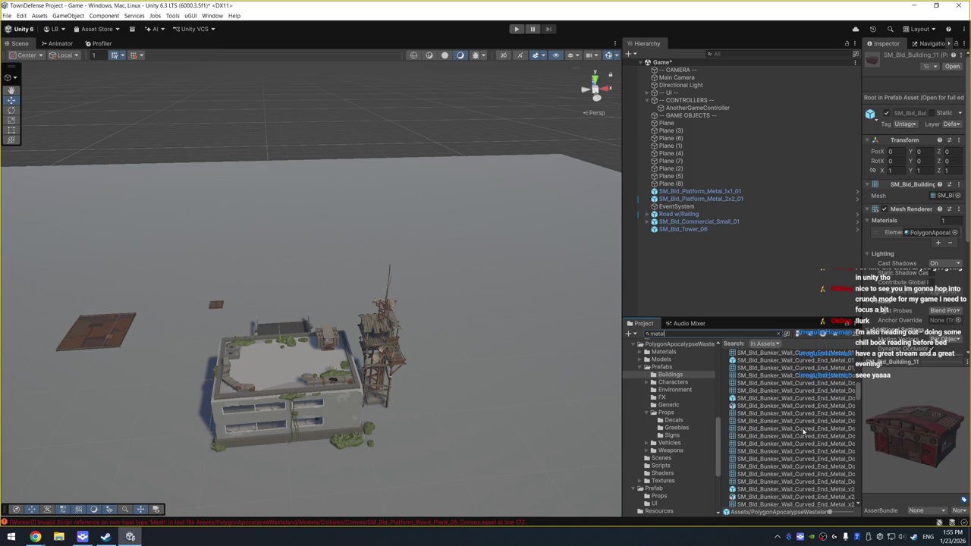
Preview the bunker walls and metal platforms, tilting the SM_Bld_Platform_Metal_2x2_01 preview to a top view
left_click(774, 398)
scroll(796, 413, "down", 5)
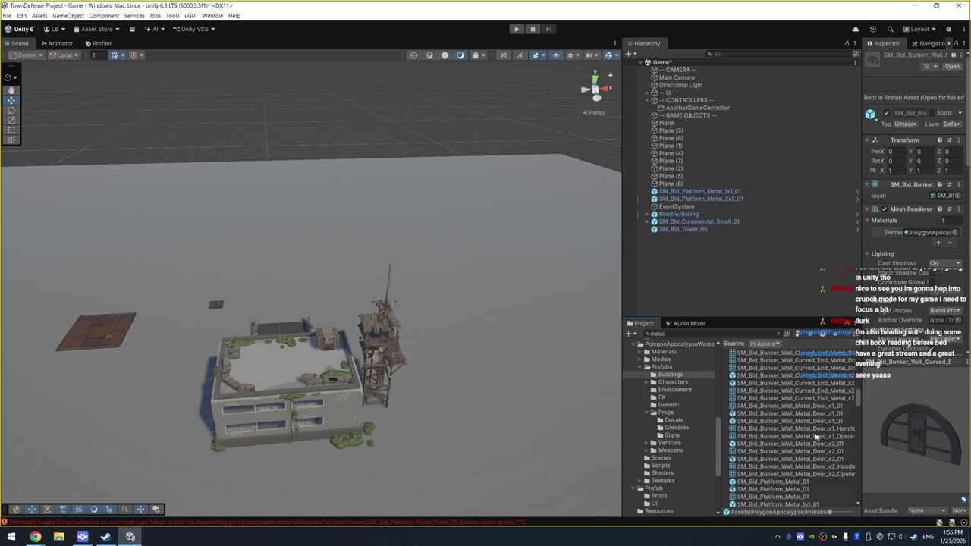
left_click(805, 421)
scroll(800, 426, "down", 3)
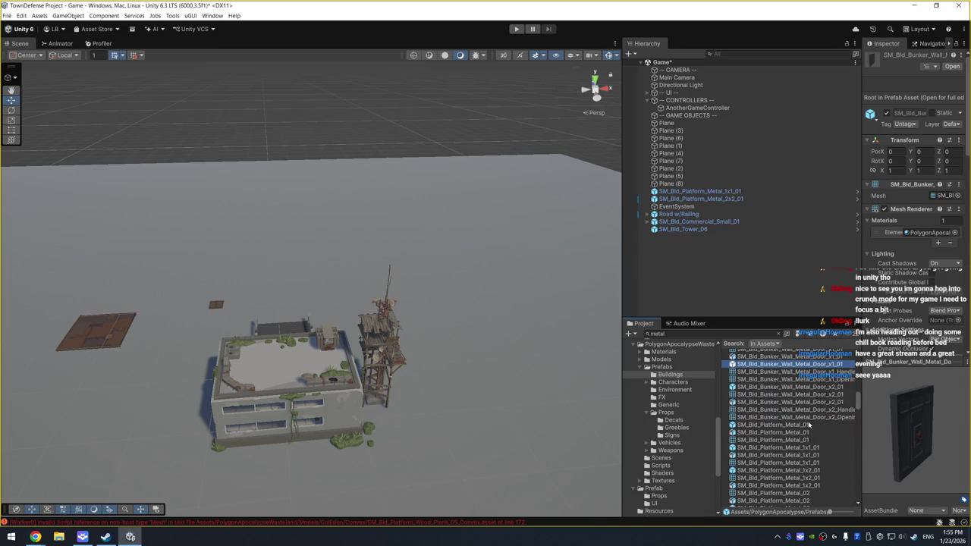
left_click(808, 425)
left_click(812, 433)
key("Down")
key("Down")
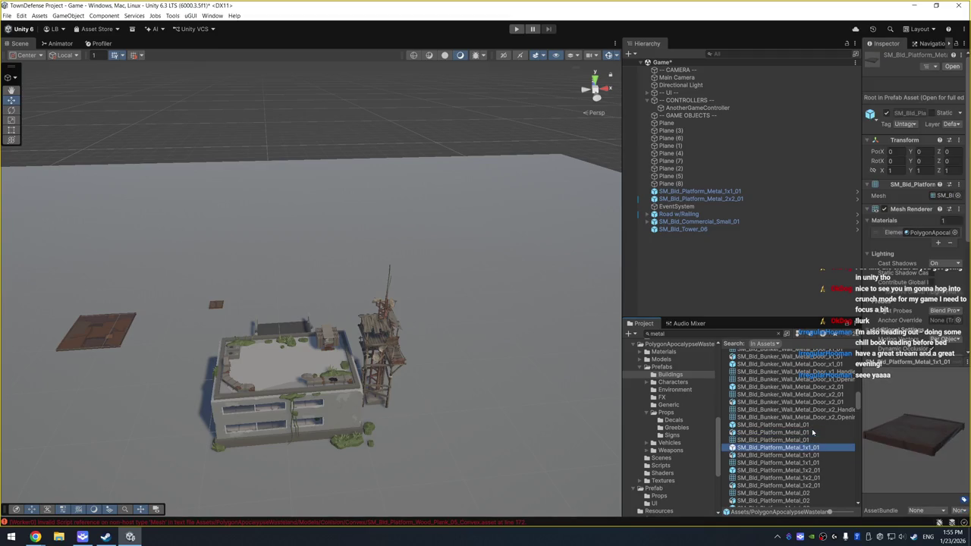
scroll(812, 432, "down", 5)
left_click(791, 423)
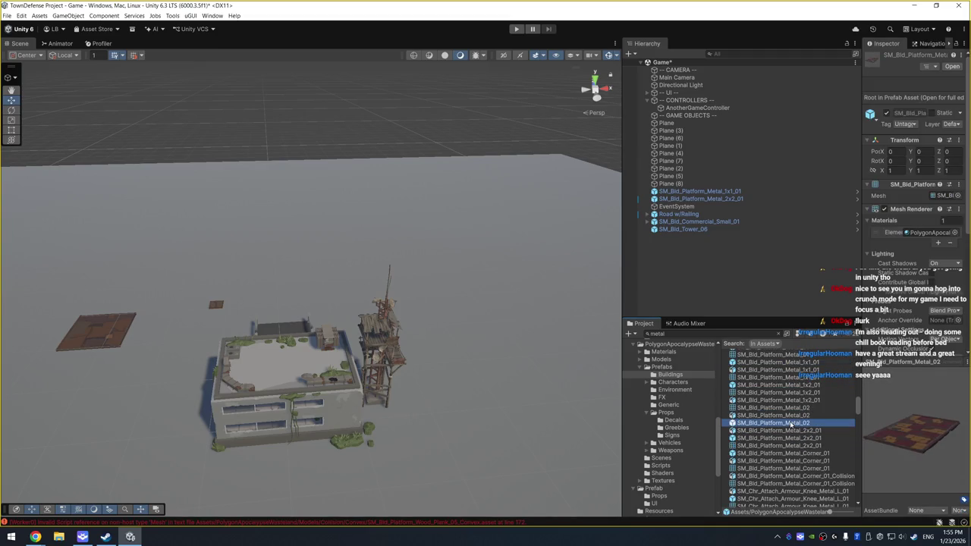
left_click(812, 439)
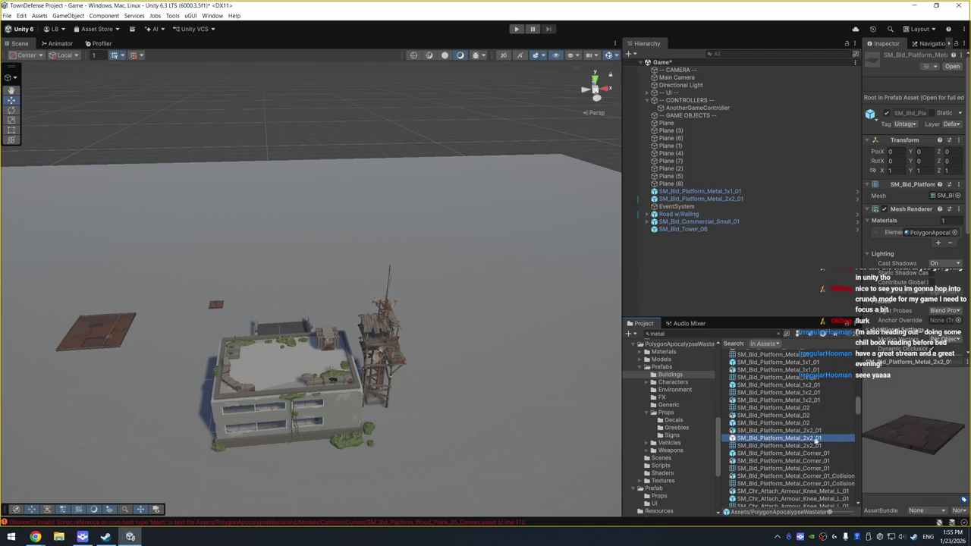
mouse_move(882, 433)
left_mouse_down()
mouse_move(910, 464)
mouse_move(922, 449)
mouse_move(914, 441)
left_mouse_up()
scroll(512, 372, "down", 2)
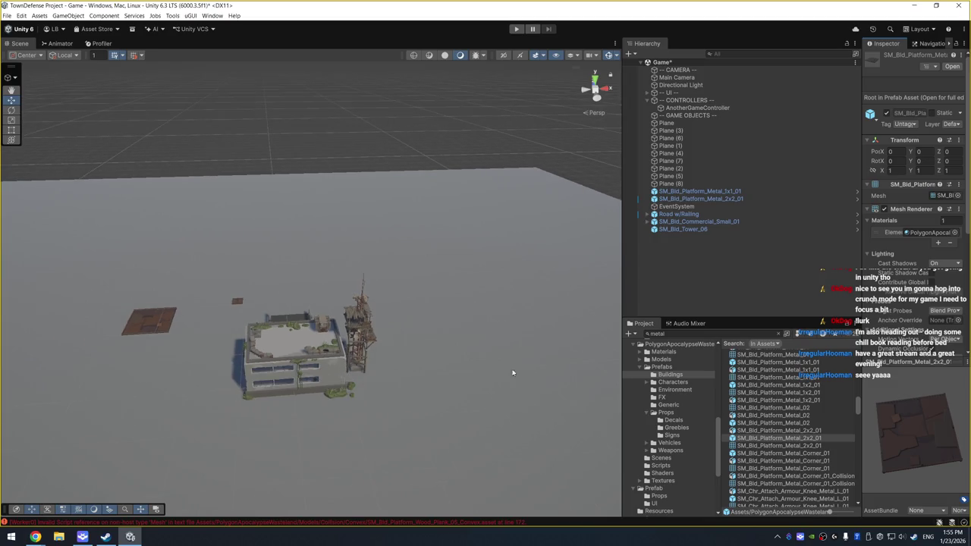
Scale the 2x2 metal platform to 2 on X, Y and Z
left_click_drag(412, 266, 375, 318)
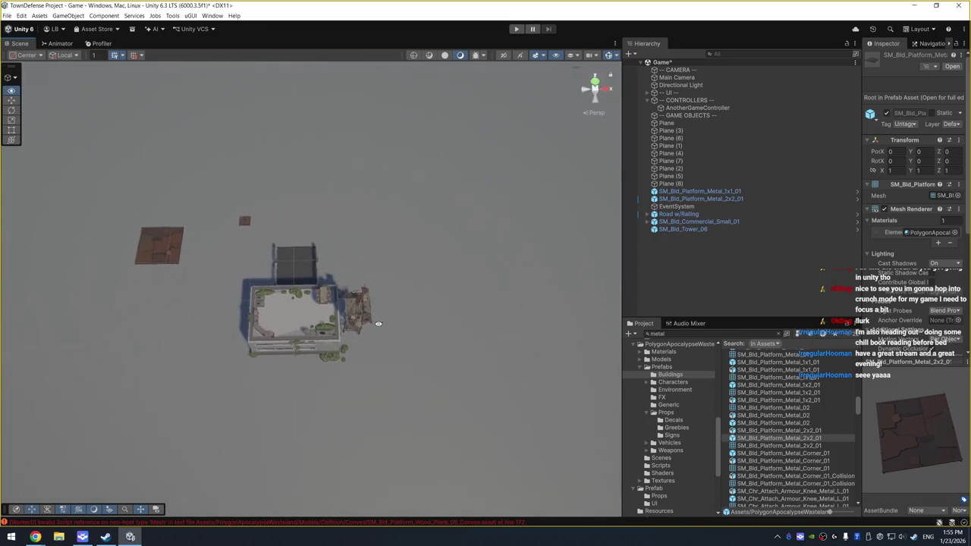
left_click_drag(383, 167, 475, 251)
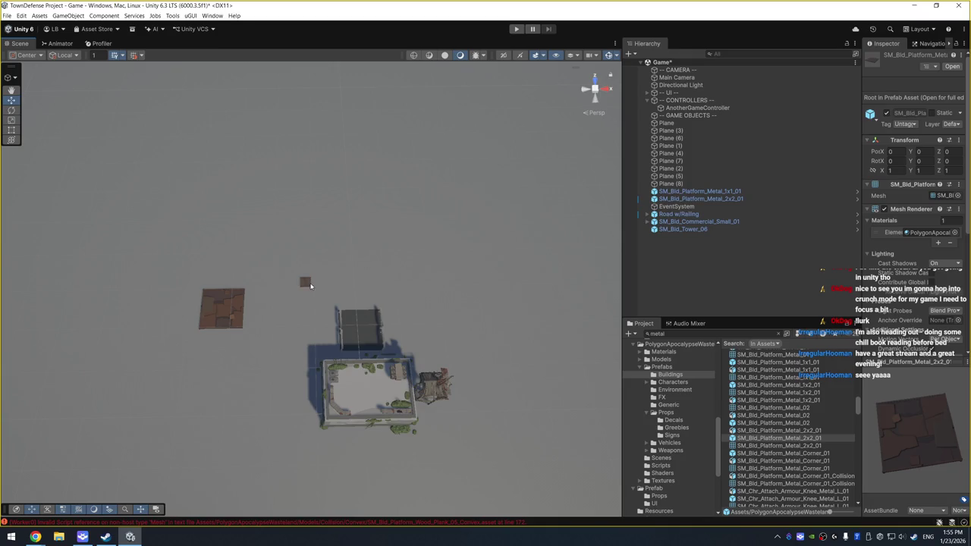
left_click(307, 284)
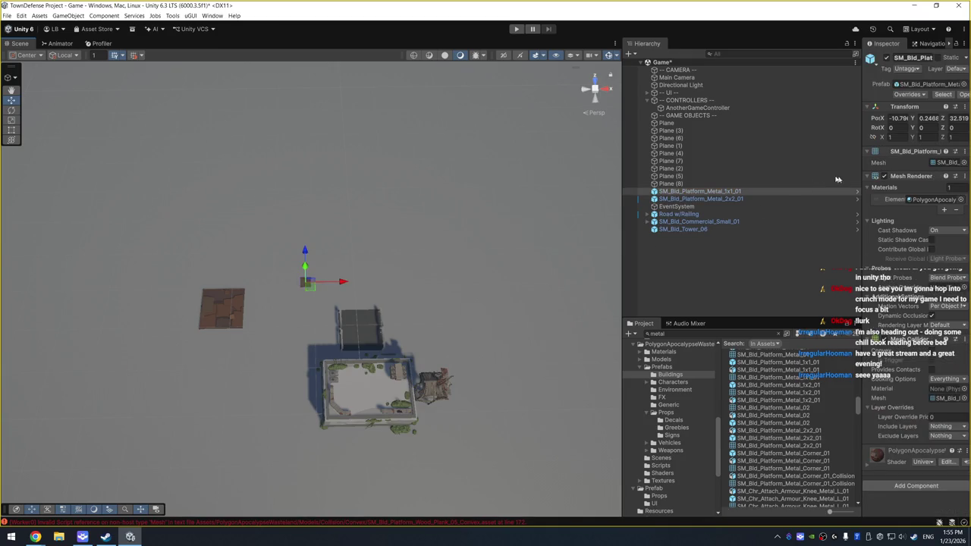
left_click(237, 304)
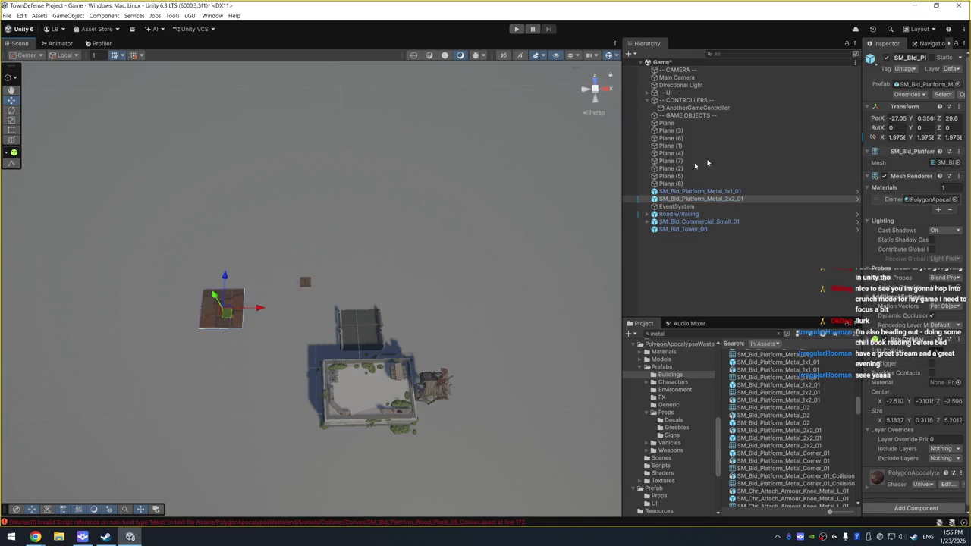
double_click(897, 138)
type("2")
key("Tab")
type("2")
key("Tab")
type("2")
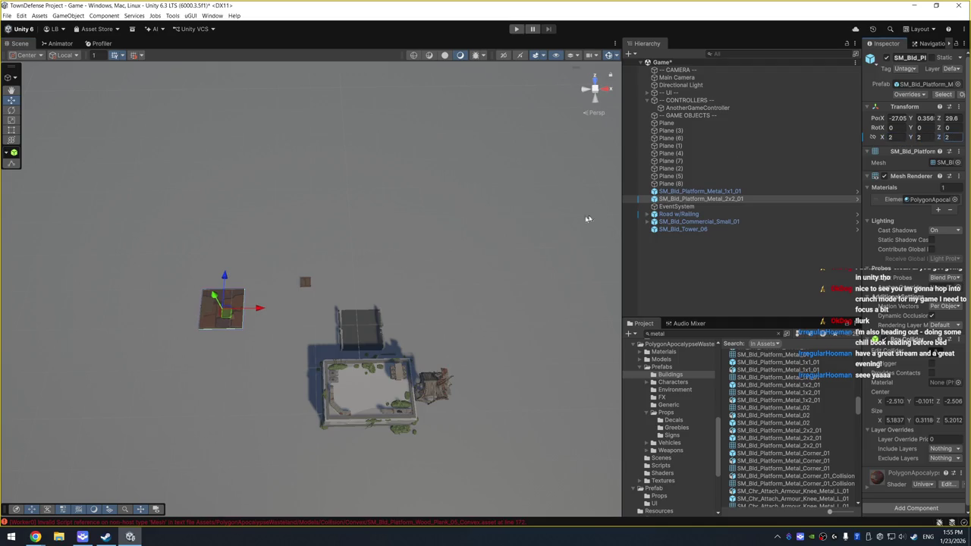
Scale the 1x1 metal platform SM_Bld_Platform_Metal_1x1_01 to 2 on X, Y and Z
left_click_drag(587, 219, 371, 251)
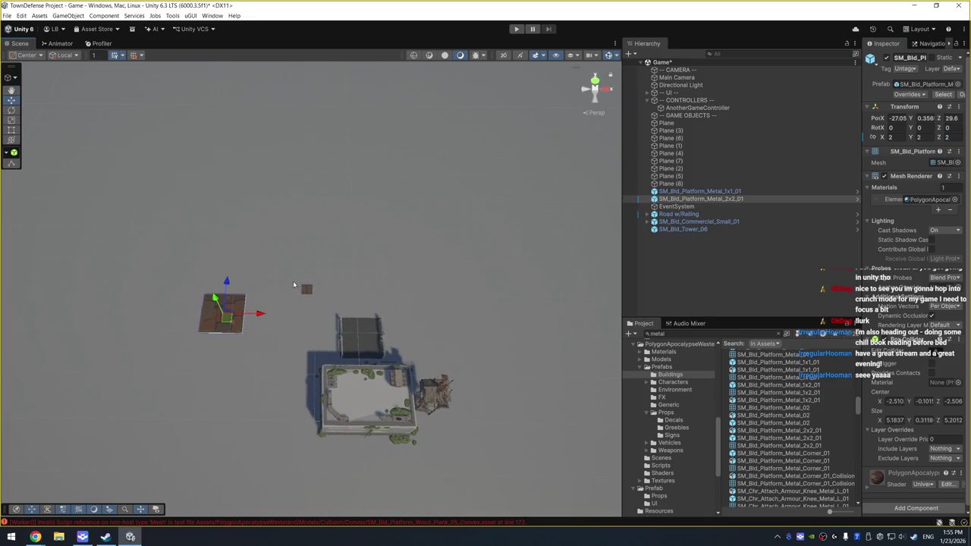
left_click(306, 291)
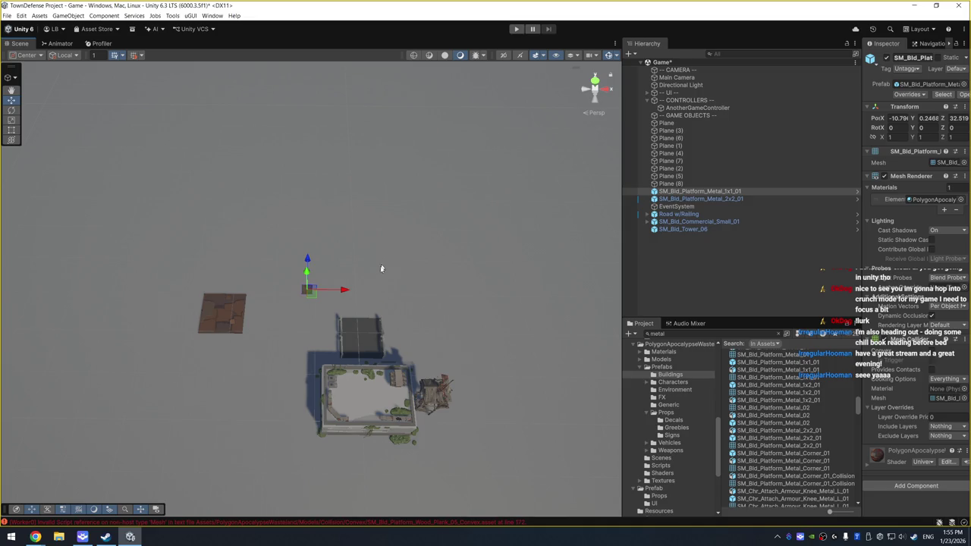
left_click(895, 138)
type("2")
key("Tab")
type("2")
key("Tab")
type("2")
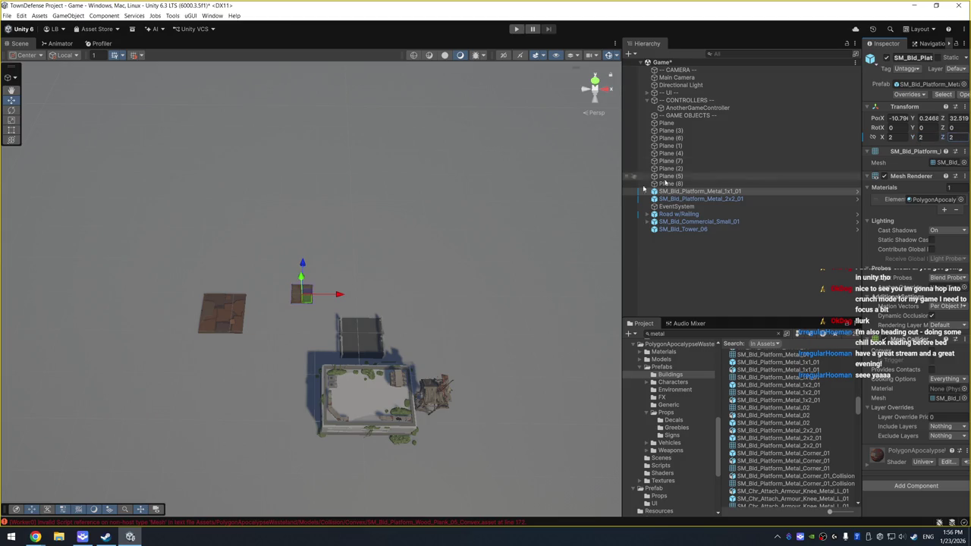
Search the project assets for 'tower'
left_click_drag(603, 348, 599, 313)
double_click(734, 332)
type("tower")
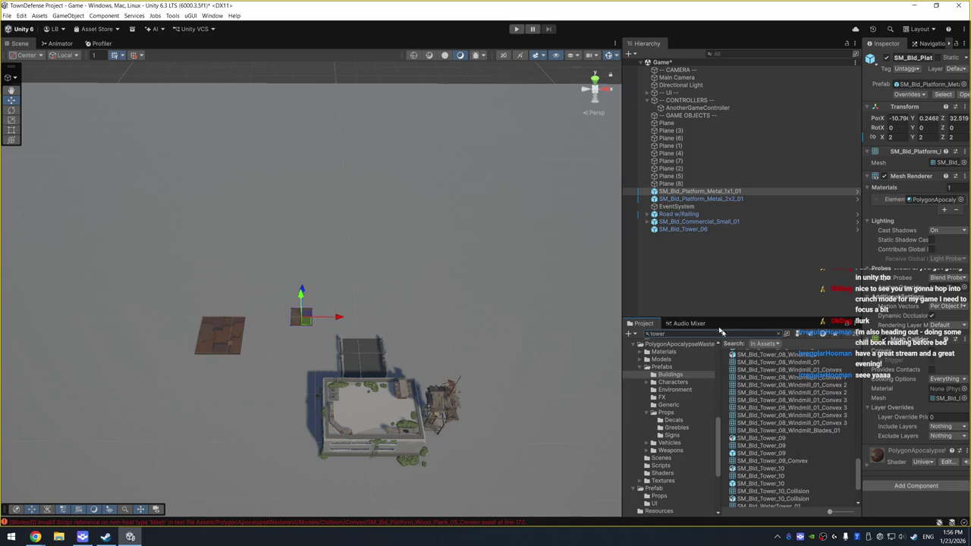
Preview SM_Bld_Tower_09 and SM_Bld_Tower_10, then place SM_Bld_Tower_10 on the small platform and frame it
left_click(783, 455)
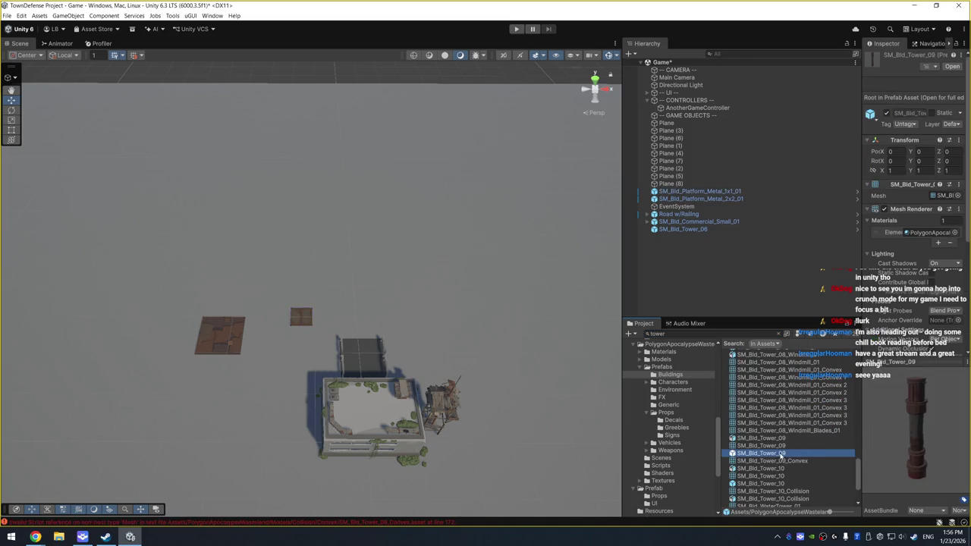
left_click(768, 484)
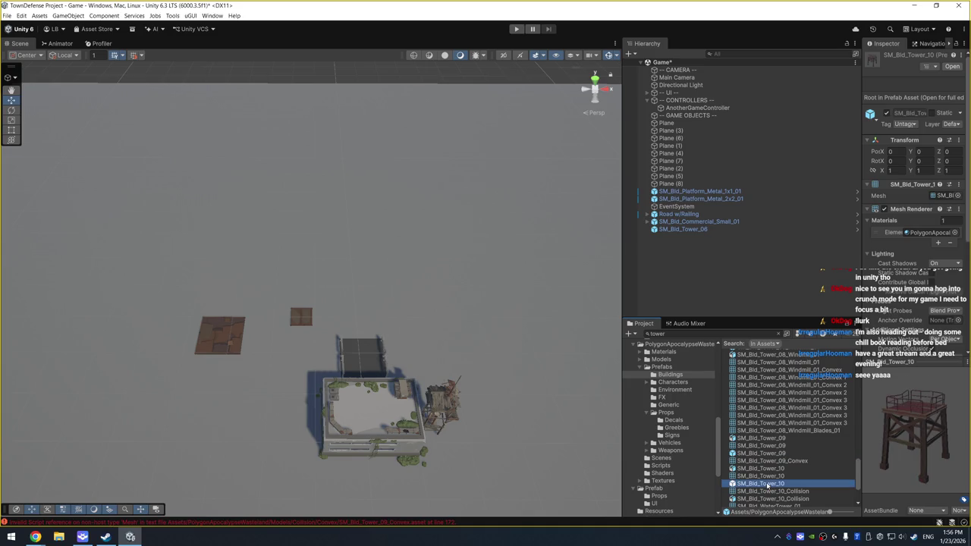
mouse_move(768, 484)
left_mouse_down()
mouse_move(379, 322)
mouse_move(302, 320)
mouse_move(315, 280)
left_mouse_up()
key("f")
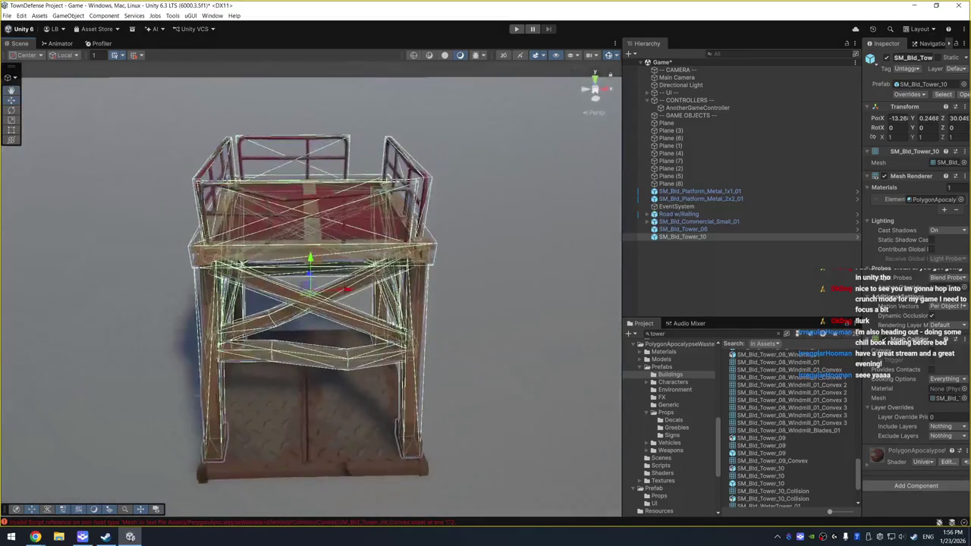
Look down on the placed tower, then delete it from the scene
scroll(430, 276, "down", 5)
left_click_drag(431, 276, 427, 311)
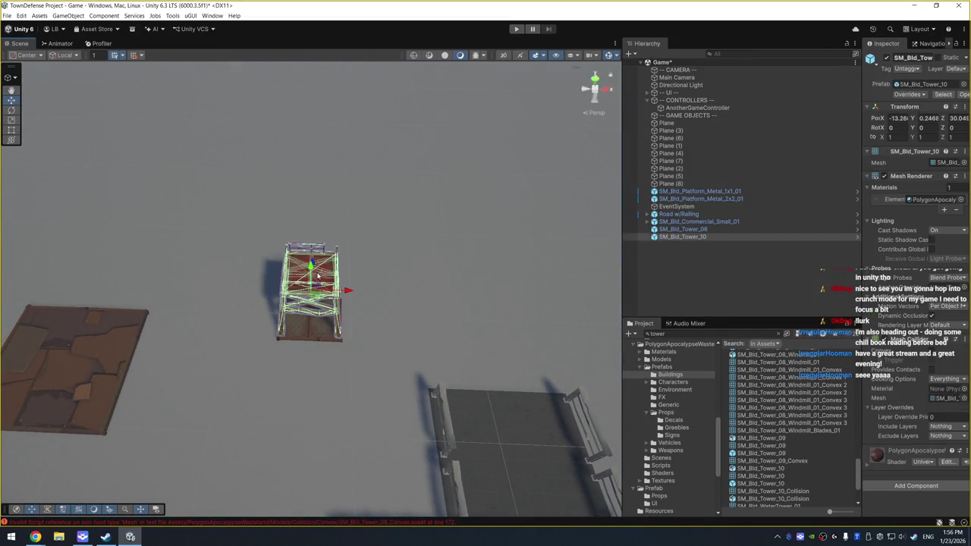
key("Delete")
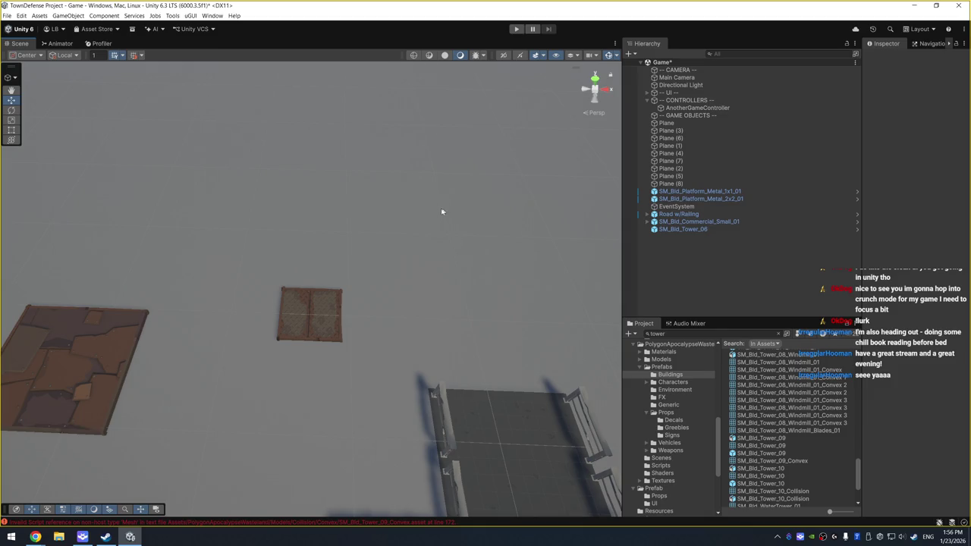
scroll(441, 212, "down", 5)
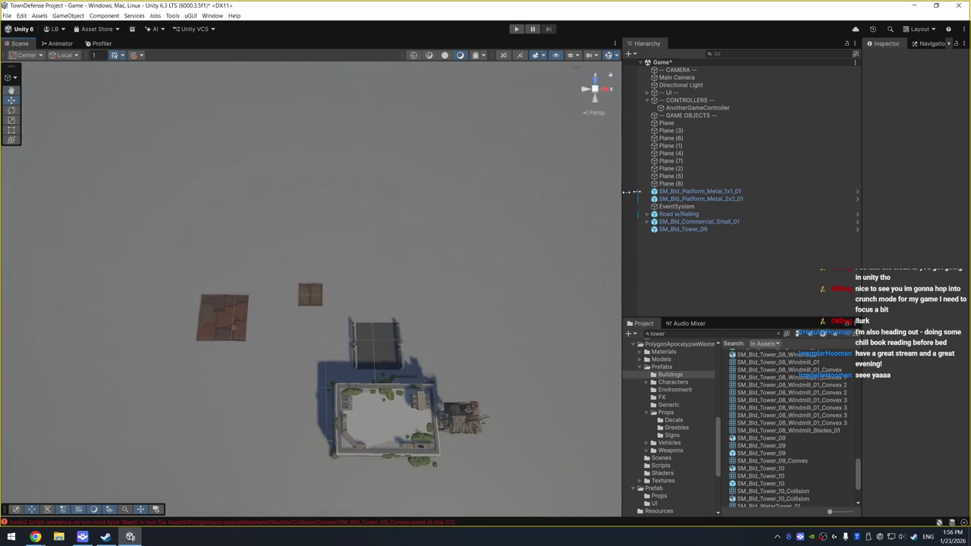
Create an empty GameObject named '1x1 Platform'
right_click(680, 251)
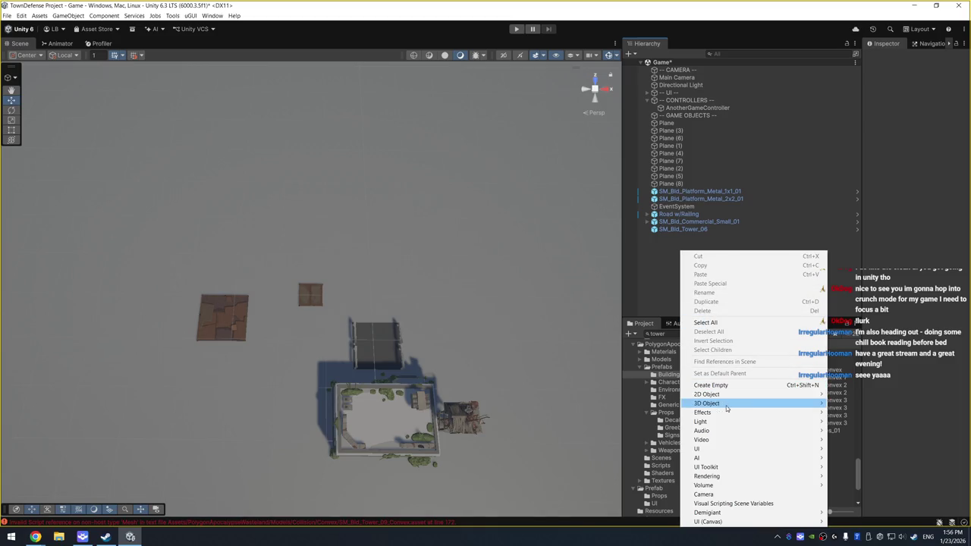
left_click(731, 385)
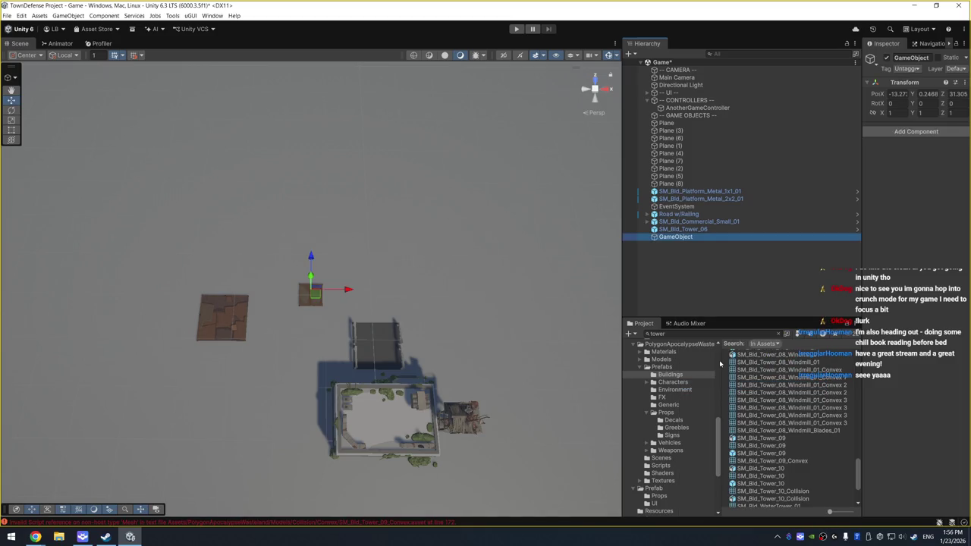
key("x")
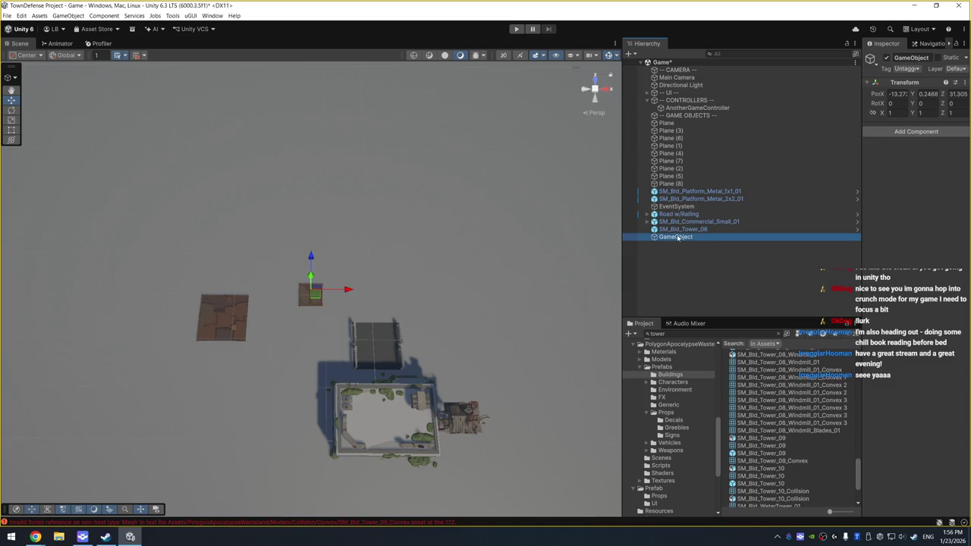
type("1x1 P")
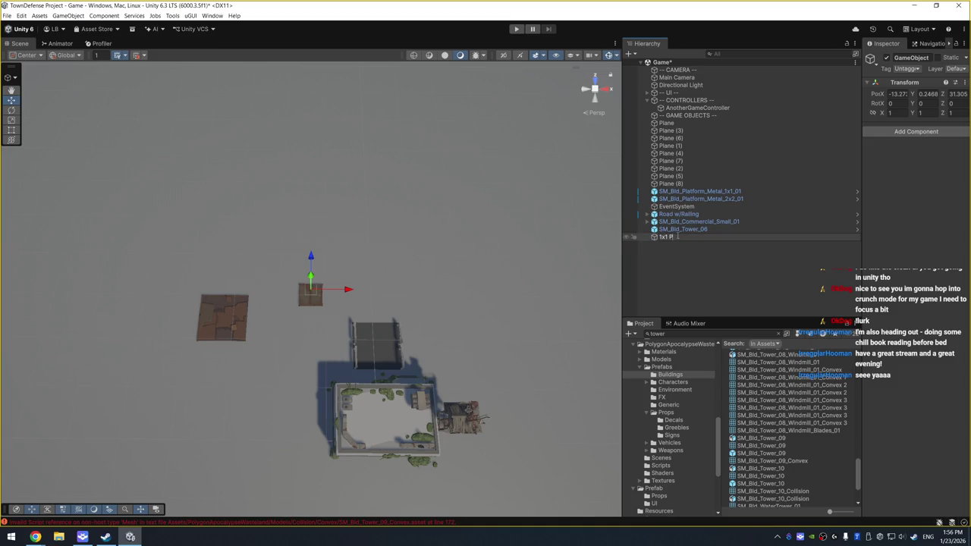
type("latform")
key("Return")
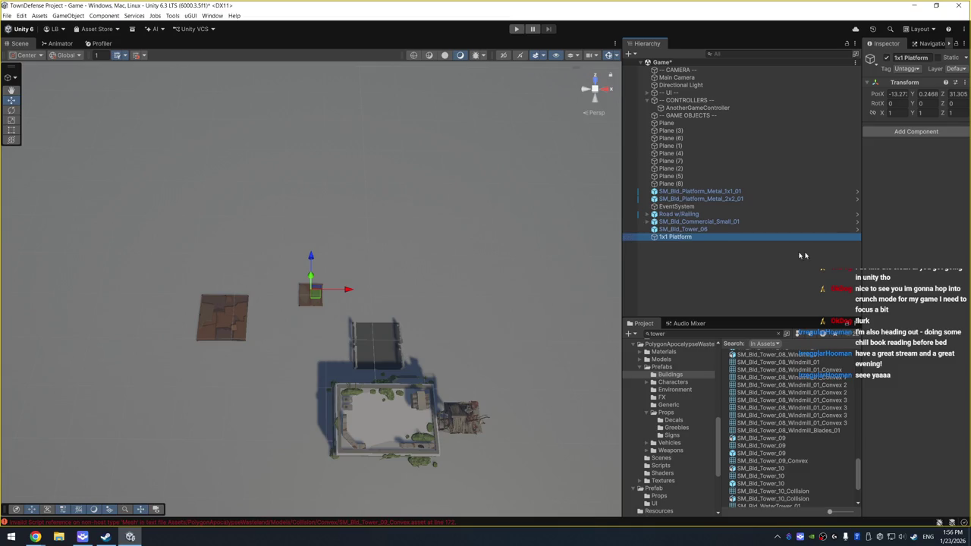
Nest the 1x1 metal platform under 1x1 Platform, zero the group's X and Y, and move it along Z
left_click(698, 191)
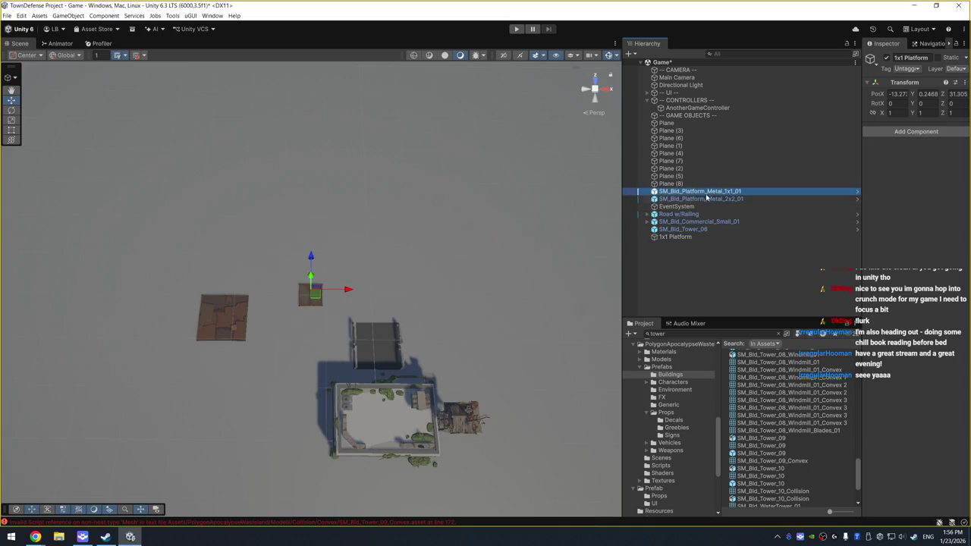
key("Delete")
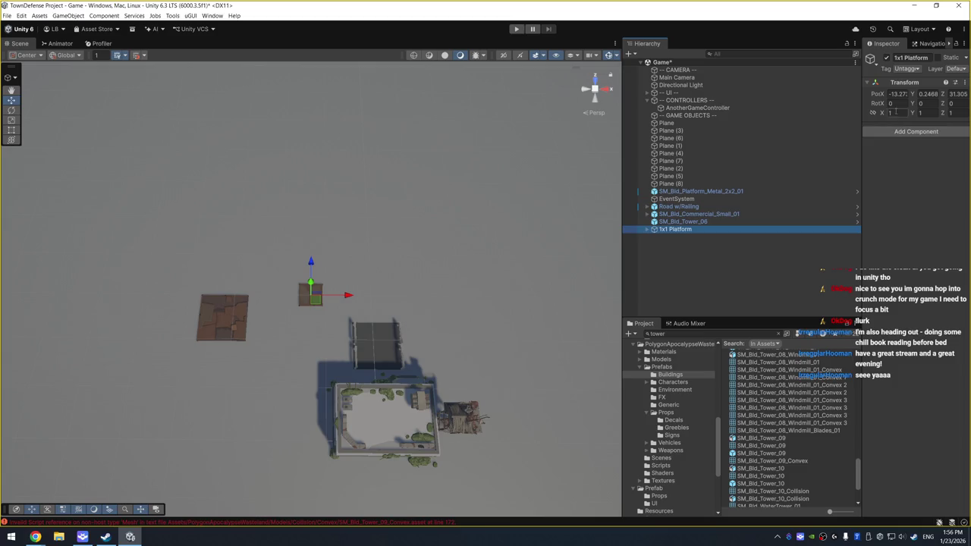
left_click(898, 94)
type("0")
key("Tab")
type("0")
key("Tab")
type("0")
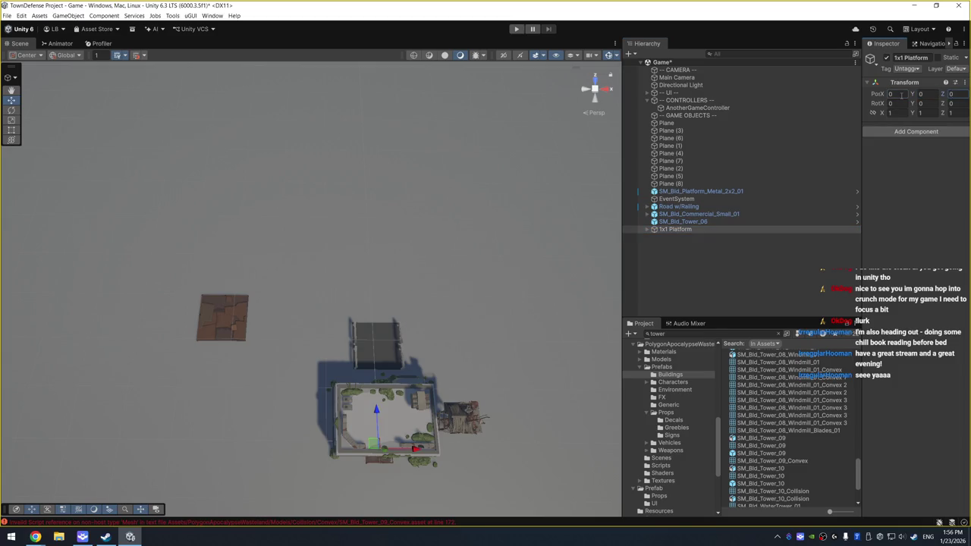
left_click_drag(375, 409, 373, 252)
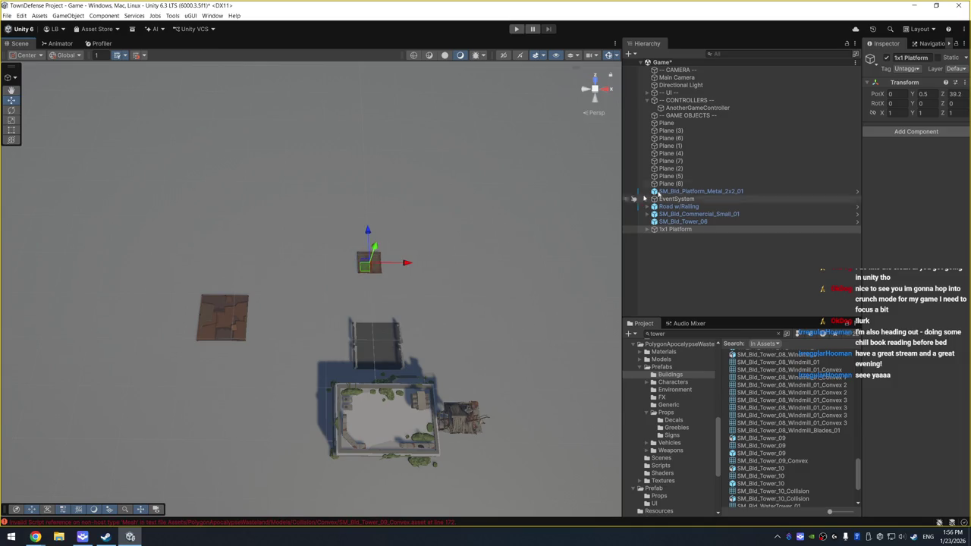
Set the child metal platform's local position to 0, 0.5, 0
key("Right")
left_click(705, 236)
left_click(899, 119)
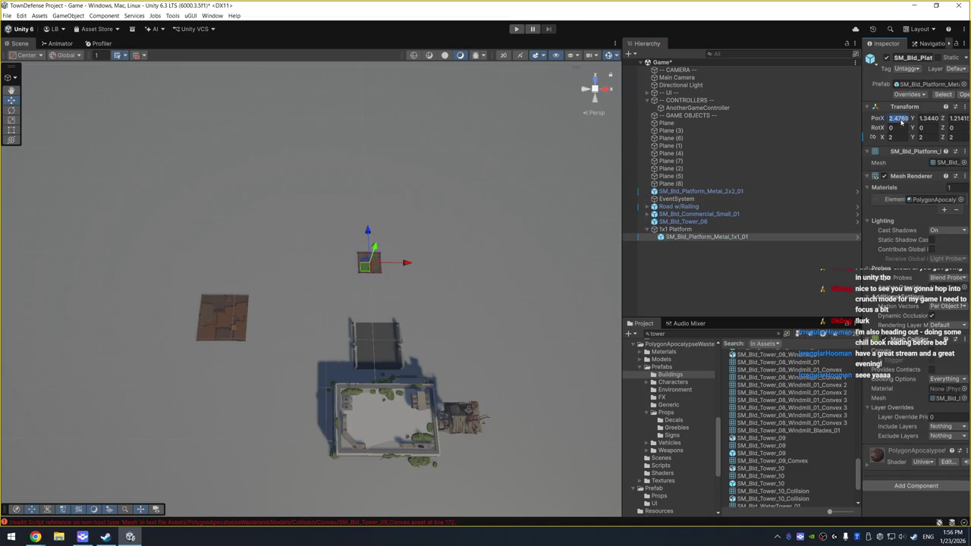
type("0")
key("Tab")
type("0.5")
key("Tab")
type("0")
Reset the 1x1 Platform group's Y position to 0
left_click(675, 229)
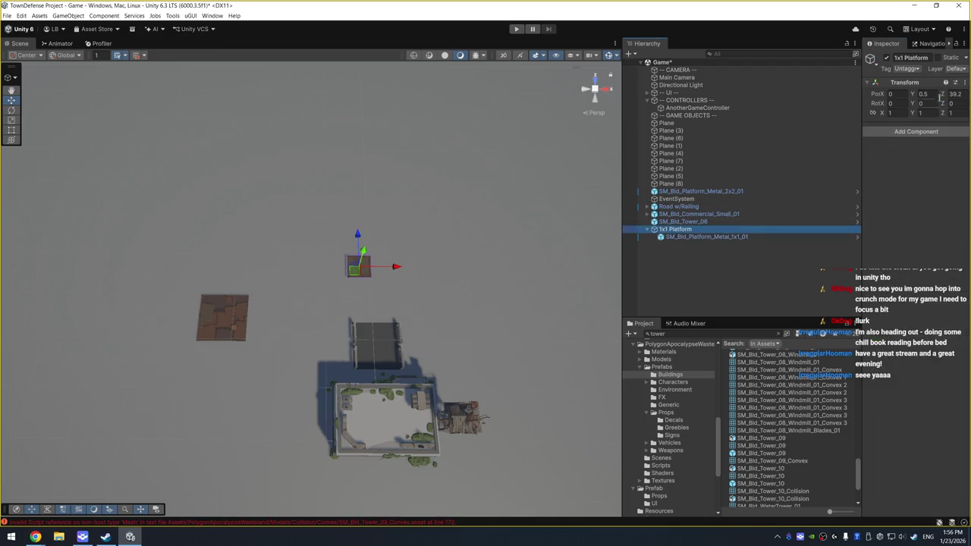
left_click(923, 93)
type("0")
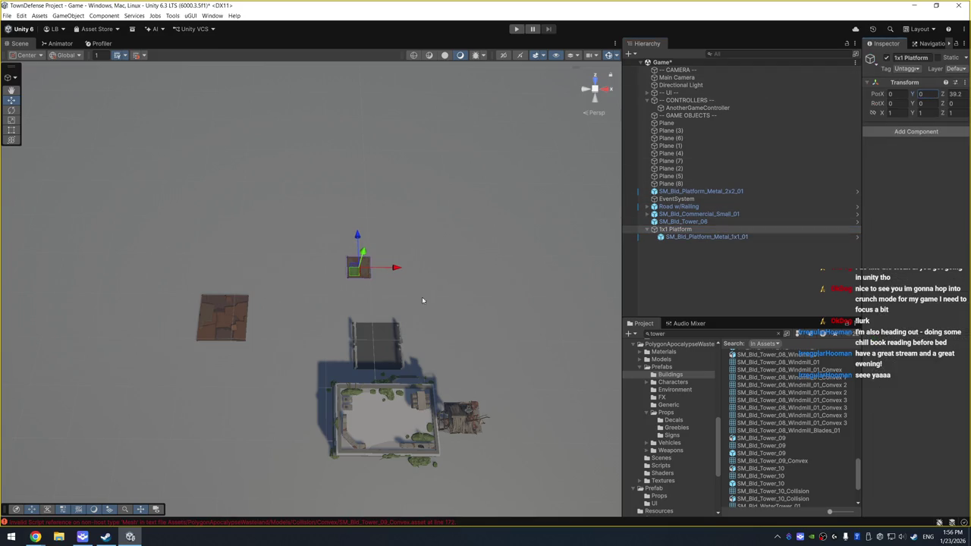
type("f")
mouse_move(422, 297)
left_mouse_down()
mouse_move(473, 221)
mouse_move(498, 202)
mouse_move(492, 179)
mouse_move(441, 185)
left_mouse_up()
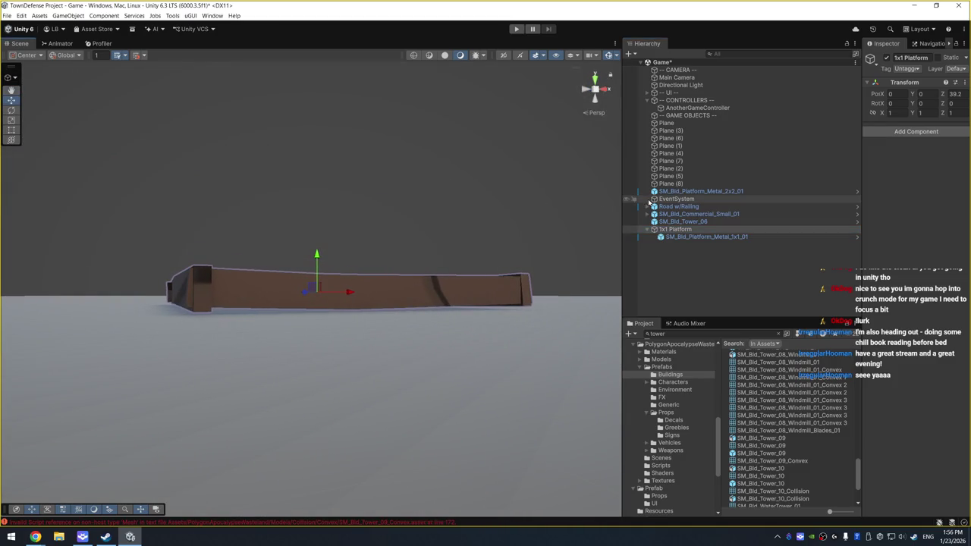
Lower the child metal platform to a Y position of 0.4
left_click(701, 238)
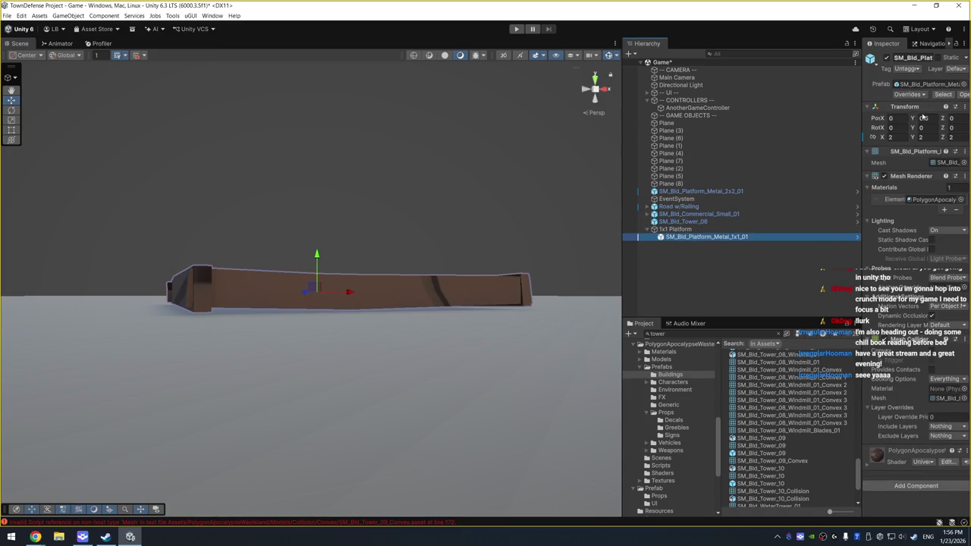
left_click(924, 118)
type(".5")
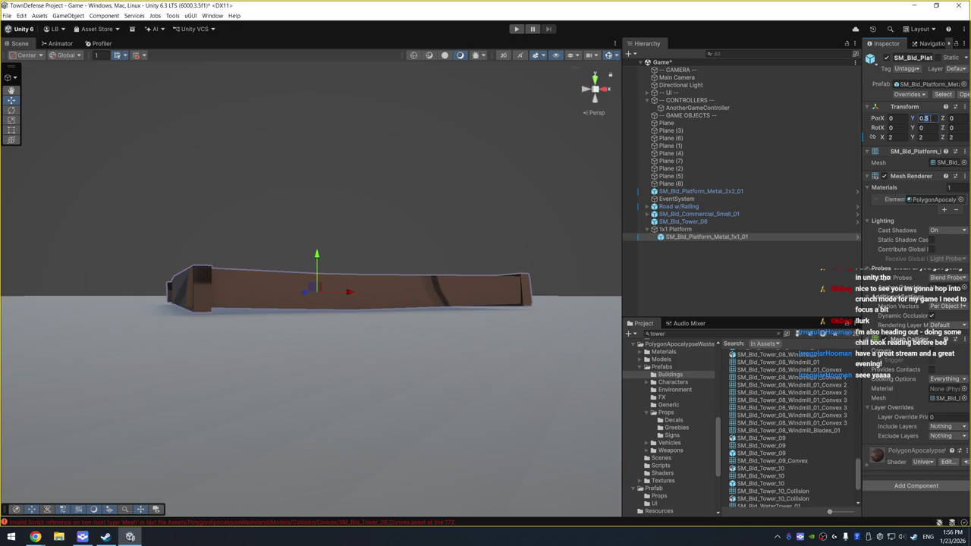
type("0.4")
key("Return")
mouse_move(572, 156)
left_mouse_down()
mouse_move(507, 273)
mouse_move(517, 245)
left_mouse_up()
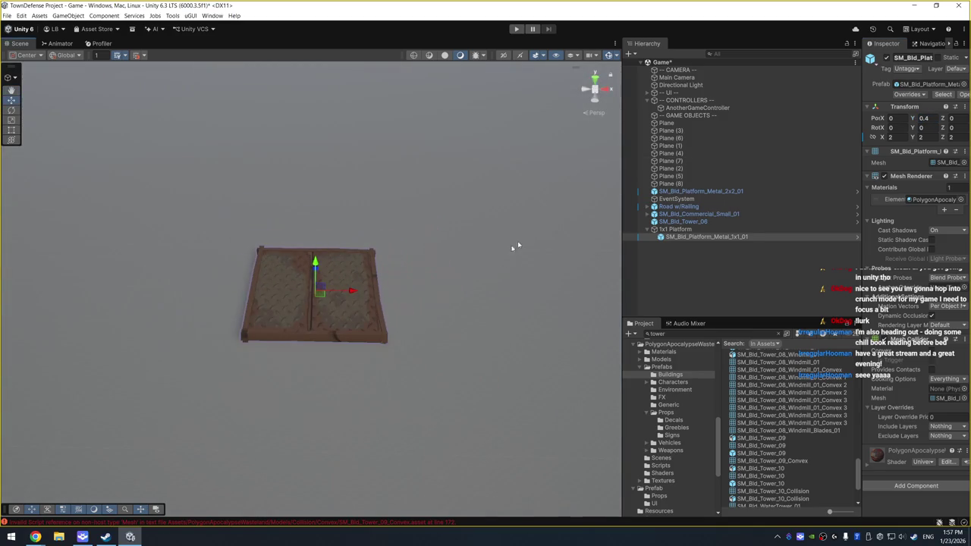
left_click(696, 229)
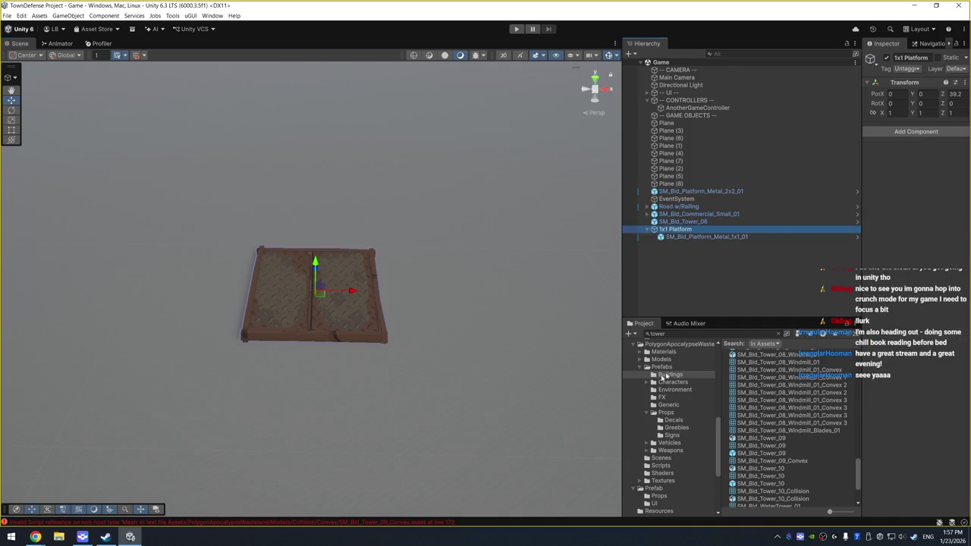
Drag 1x1 Platform into Assets/Prefab/Props to save it as a prefab
scroll(668, 412, "down", 5)
left_click(665, 383)
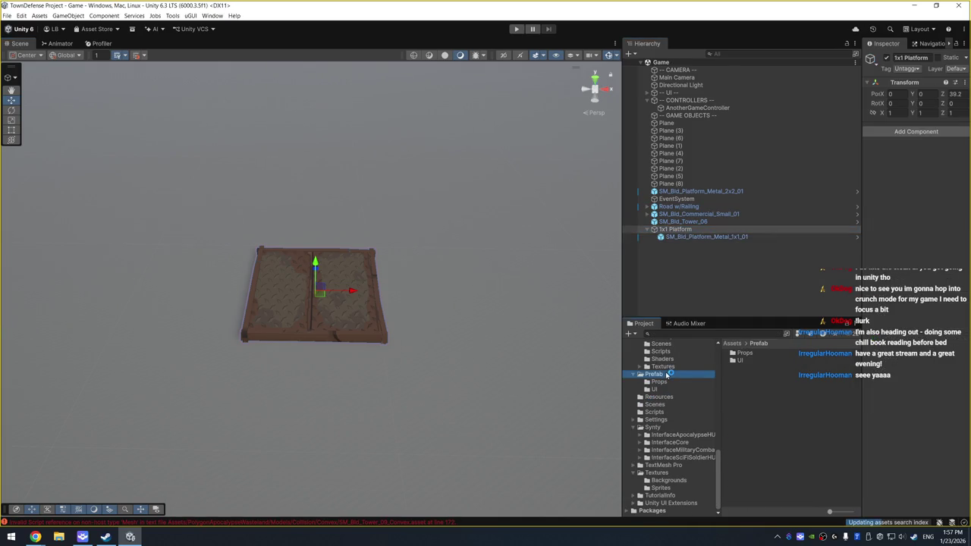
mouse_move(687, 230)
left_mouse_down()
mouse_move(775, 409)
mouse_move(773, 389)
left_mouse_up()
mouse_move(334, 195)
left_mouse_down()
mouse_move(351, 210)
mouse_move(440, 202)
mouse_move(360, 277)
mouse_move(273, 269)
left_mouse_up()
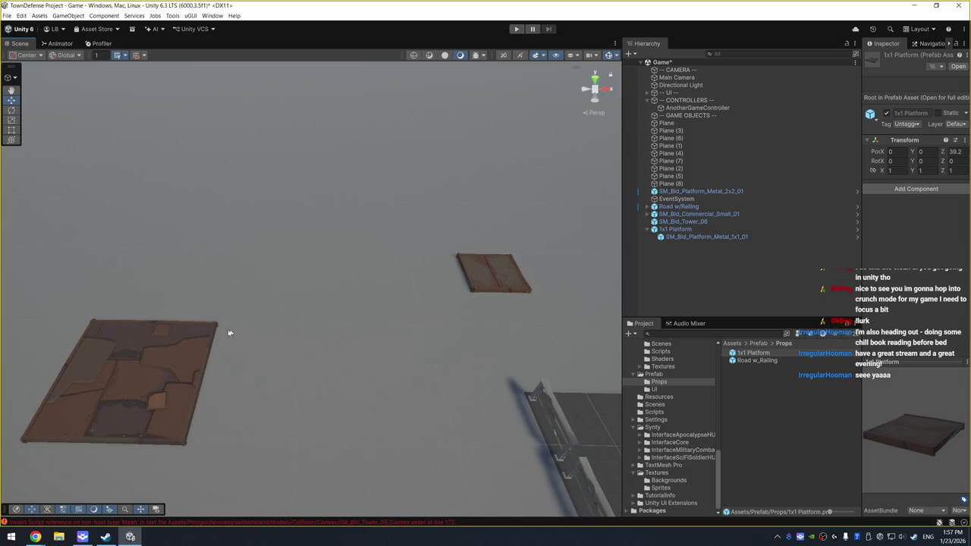
left_click(202, 343)
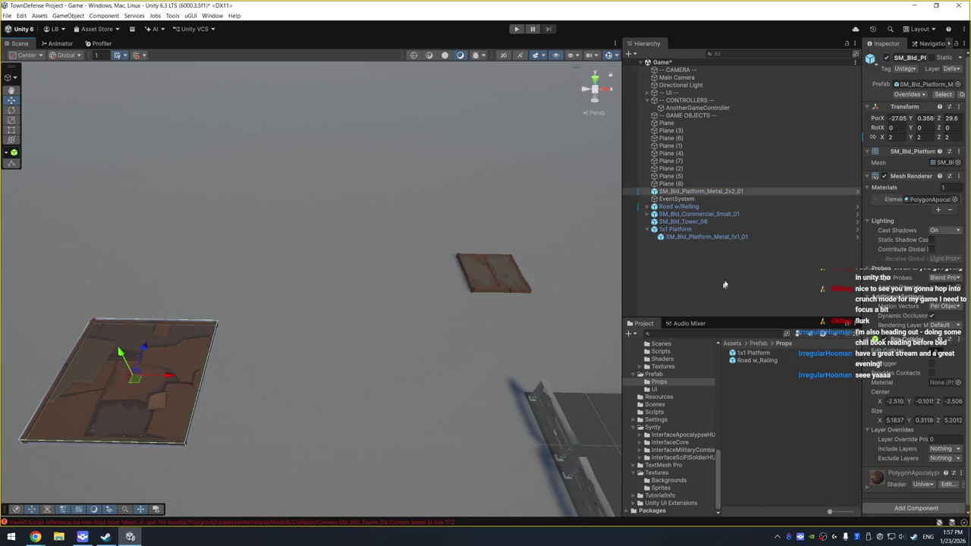
Try several materials on the 2x2 platform, keep PolygonApocalypseWasteland_01_A, and widen the Inspector
left_click(954, 199)
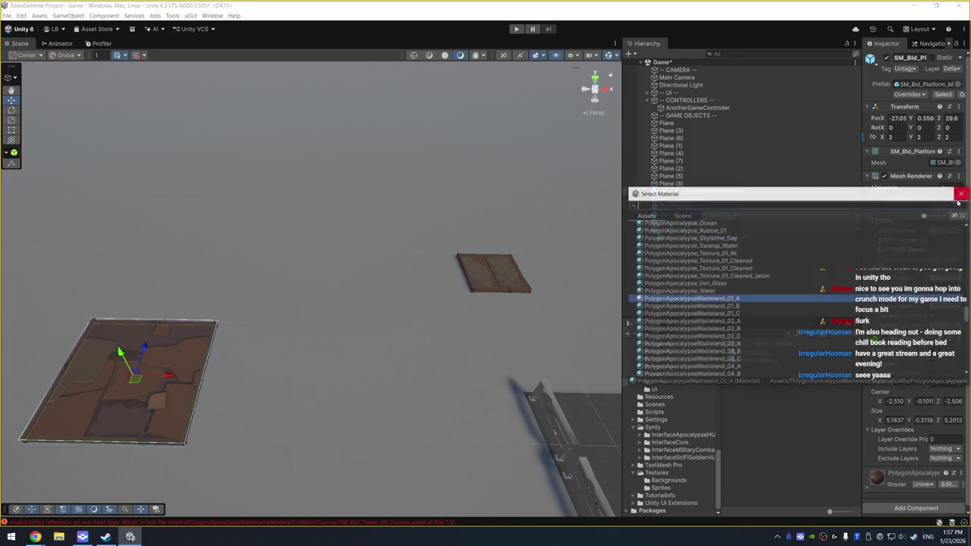
key("Down")
key("Down")
key("Down")
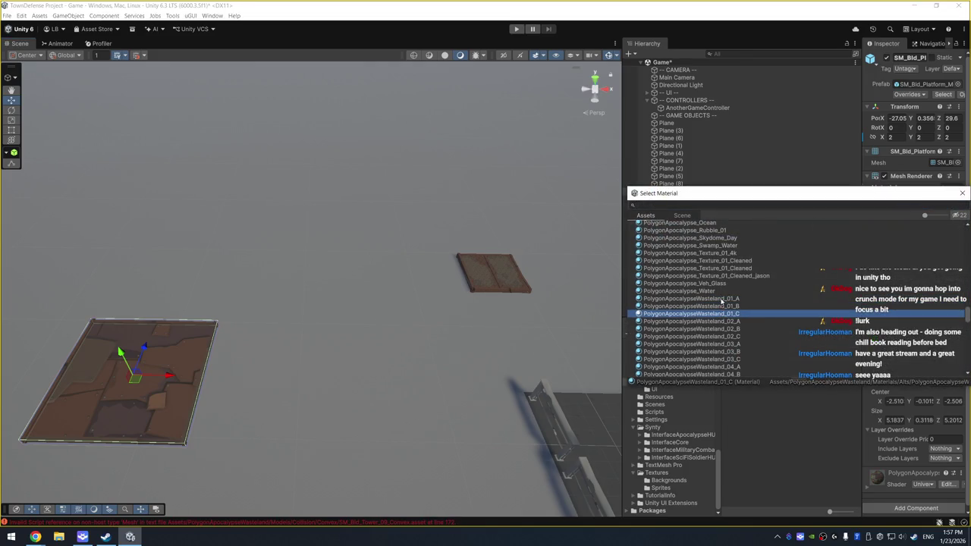
key("Down")
key("Down")
key("Down")
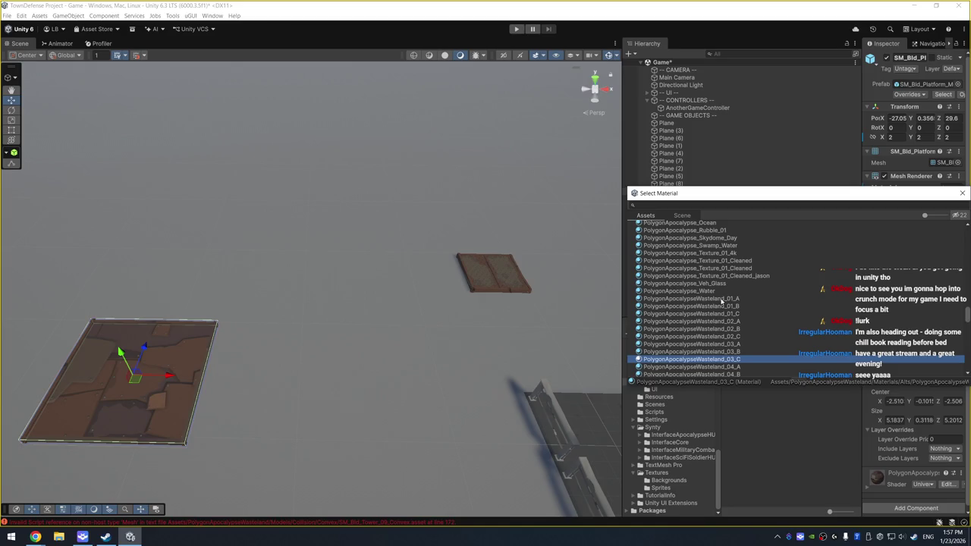
key("Down")
key("Down")
key("Down")
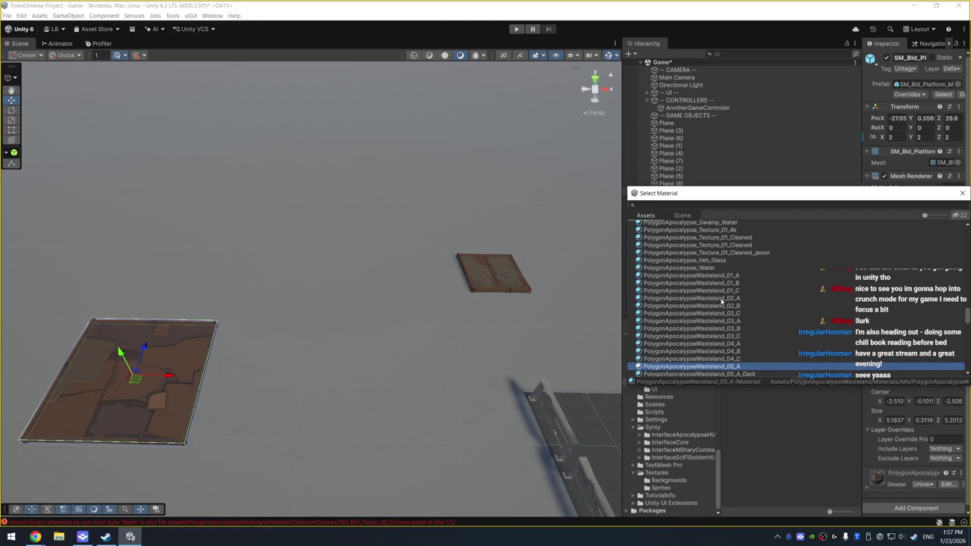
key("Down")
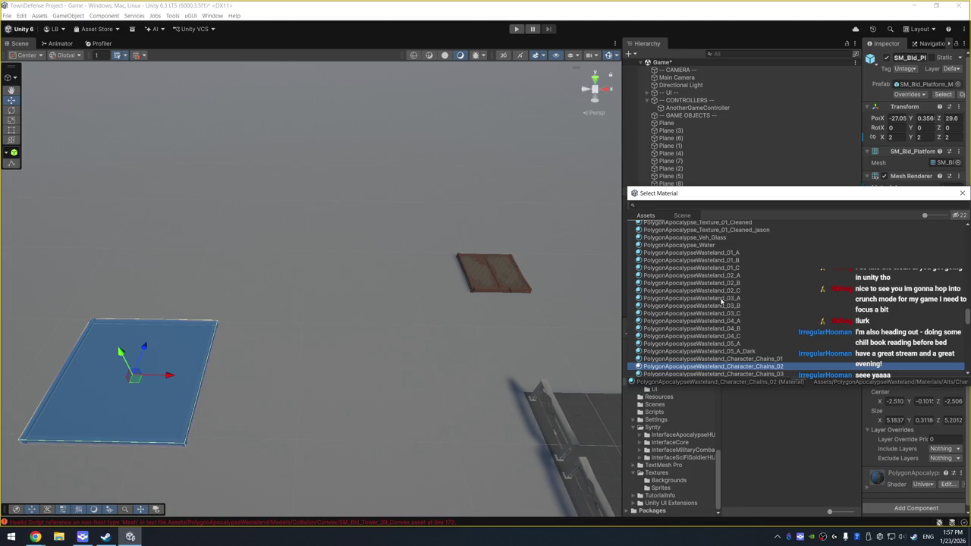
key("Down")
key("Down")
key("Down")
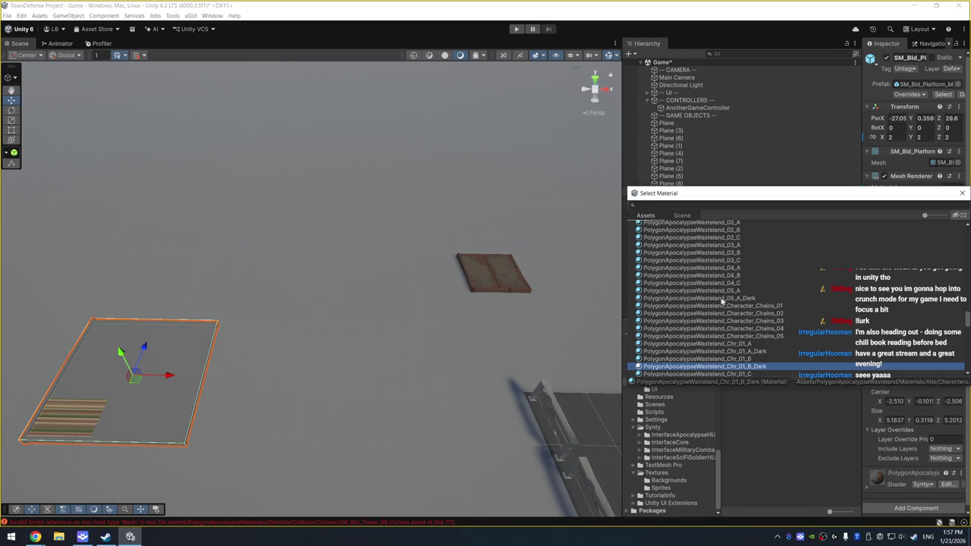
scroll(782, 293, "up", 5)
left_click(751, 269)
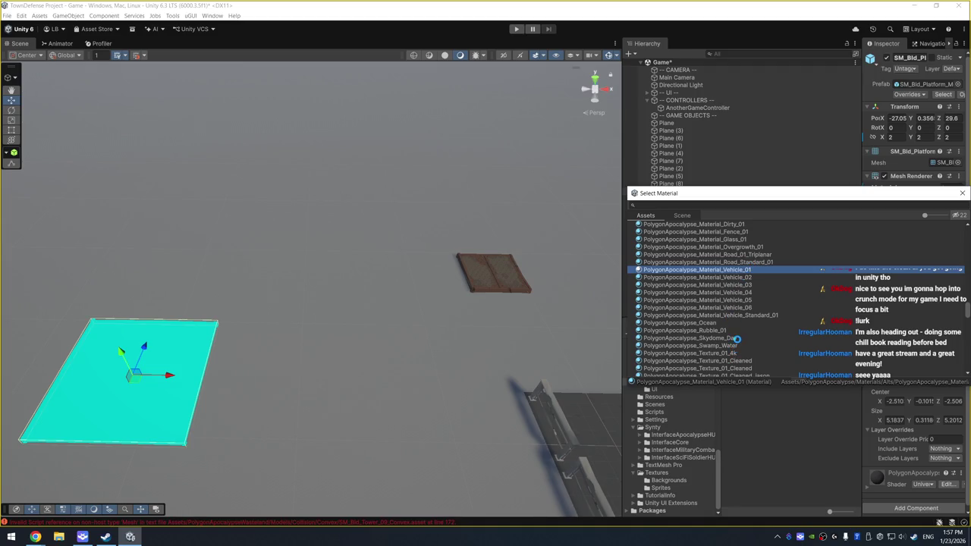
scroll(736, 339, "down", 4)
left_click(734, 313)
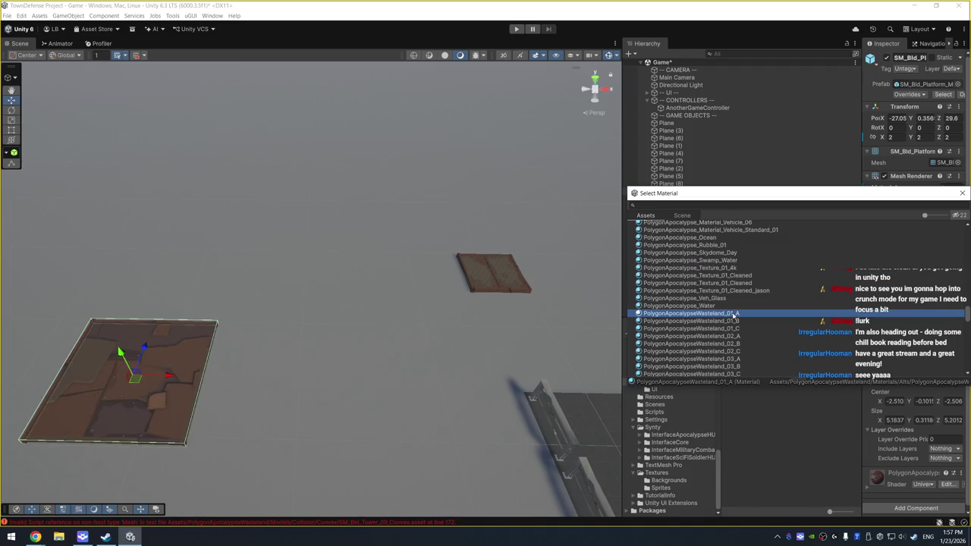
double_click(734, 314)
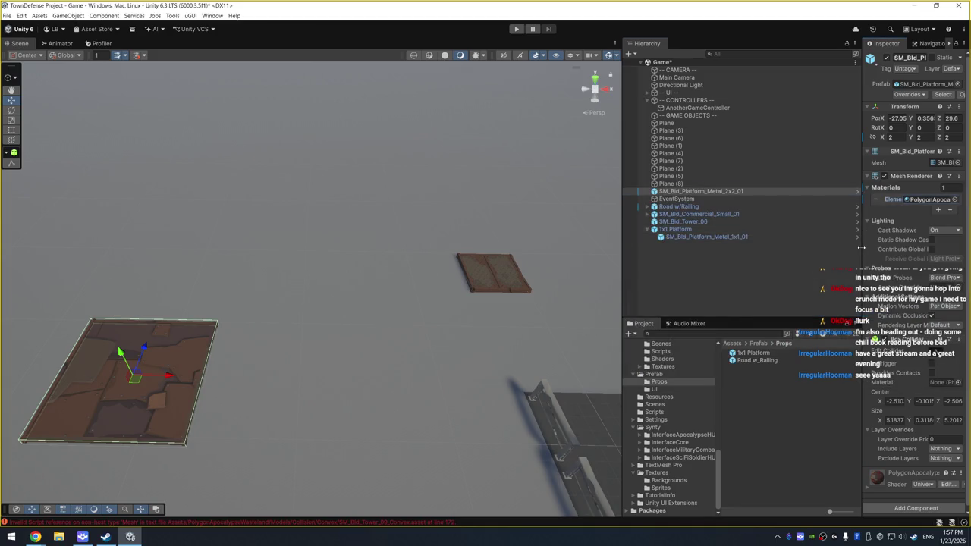
left_click_drag(860, 247, 827, 247)
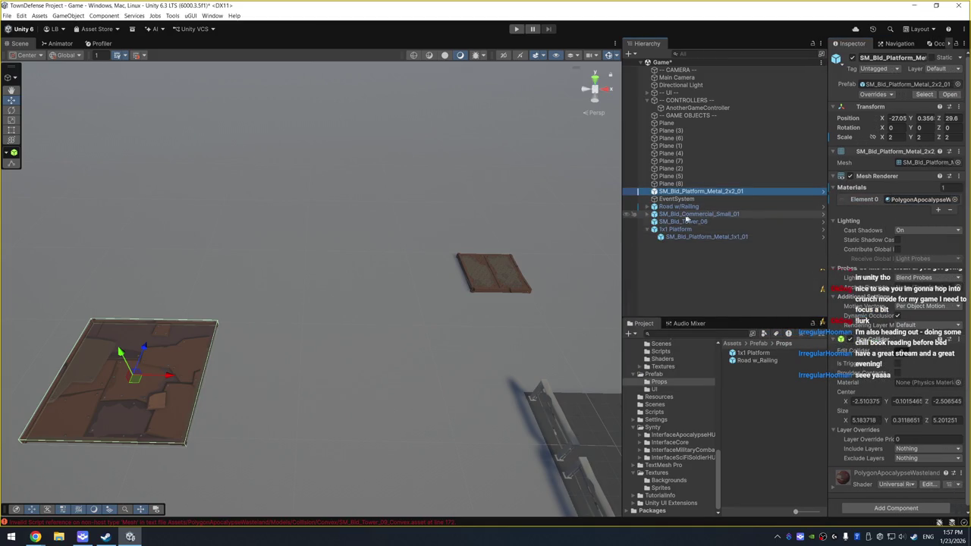
Create an empty '2x2 Platform' object and nest the 2x2 metal platform inside it
right_click(674, 270)
left_click(701, 386)
type("2")
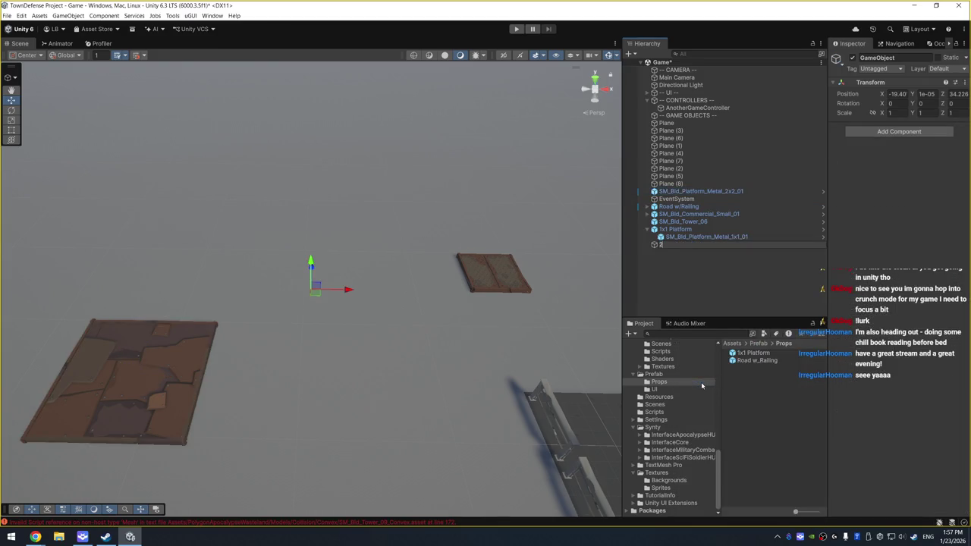
type("x2 Platform")
key("Return")
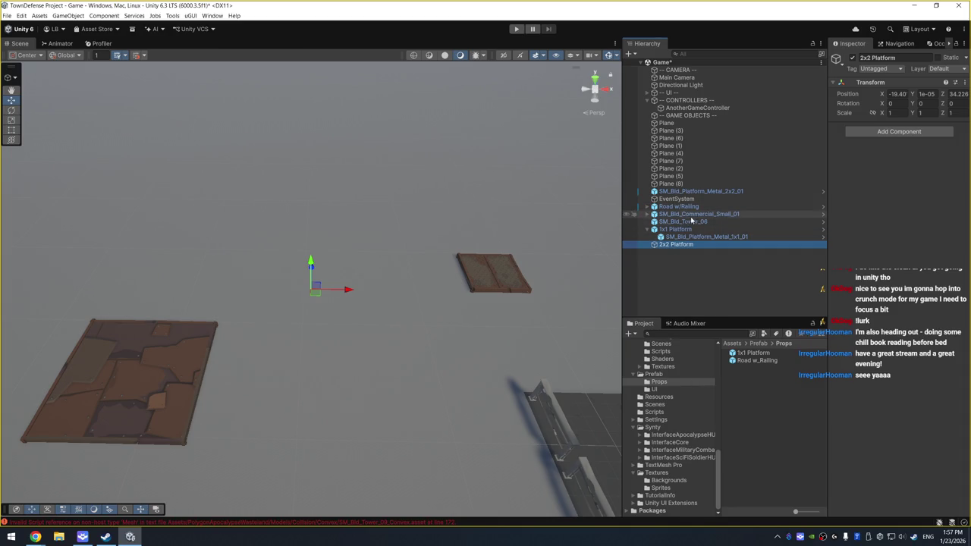
mouse_move(697, 191)
left_mouse_down()
mouse_move(713, 258)
mouse_move(683, 248)
left_mouse_up()
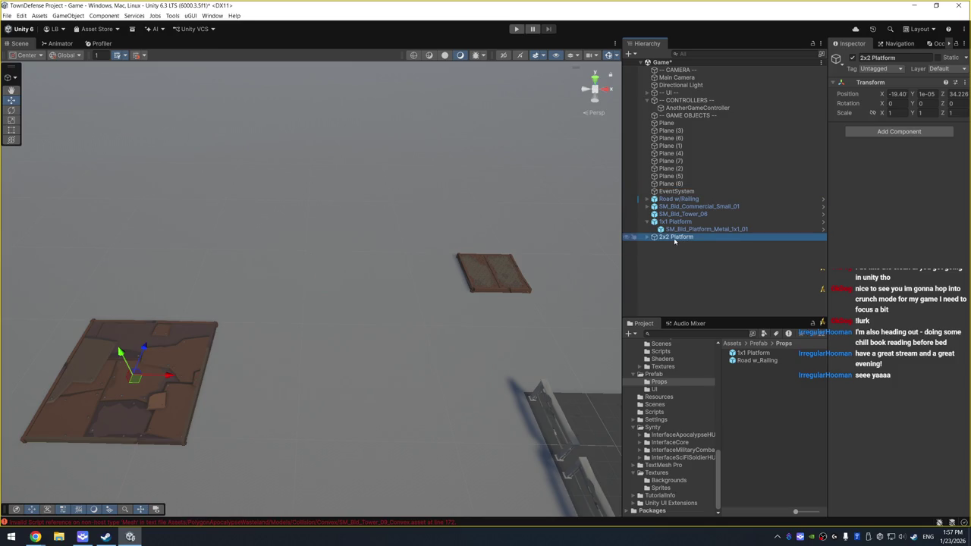
Reset the 2x2 Platform group's position to 0, 0, 0 and frame it
left_click(895, 93)
type("0")
key("Tab")
type("0")
key("Tab")
Zero the child 2x2 metal platform's local X, Y and Z position
type("0")
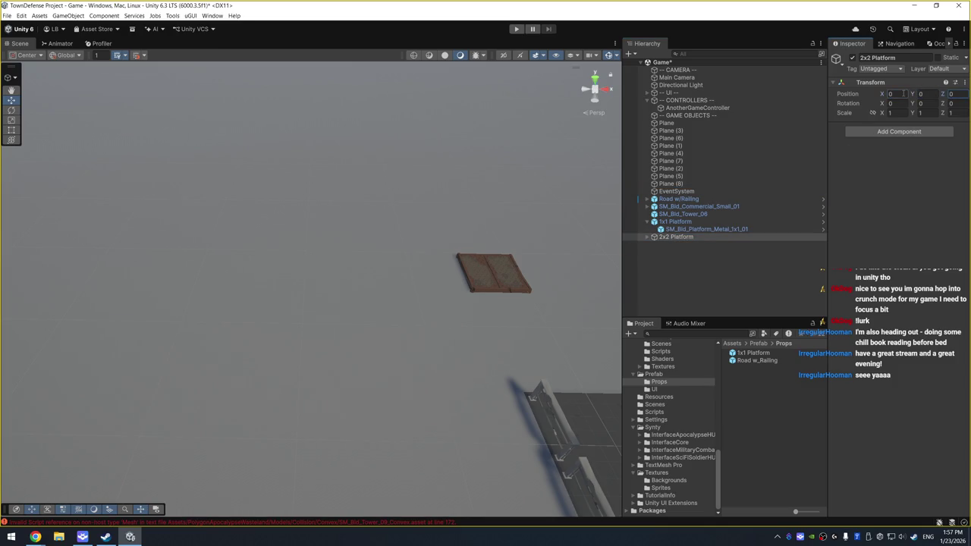
key("Return")
key("f")
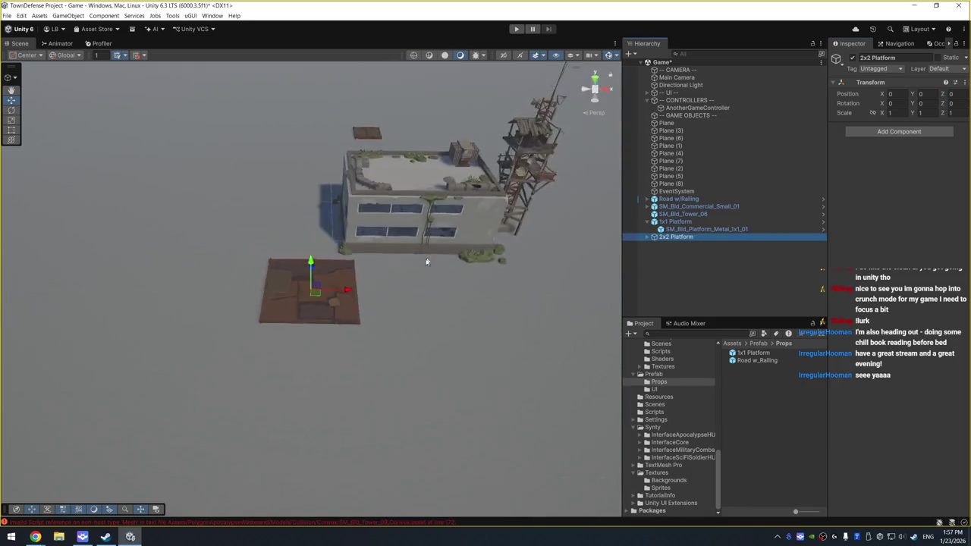
key("Right")
left_click(703, 244)
left_click(893, 119)
type("0")
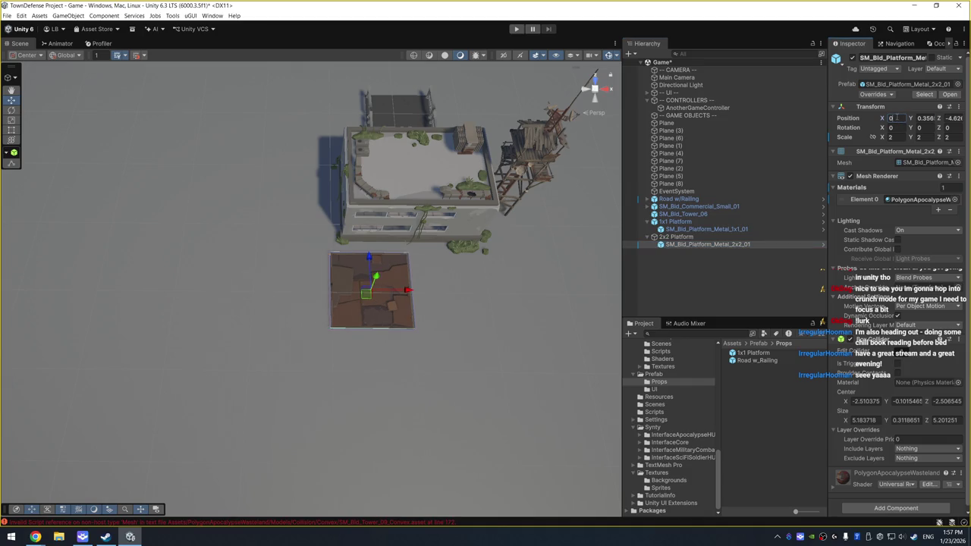
key("Tab")
key("Tab")
type("0")
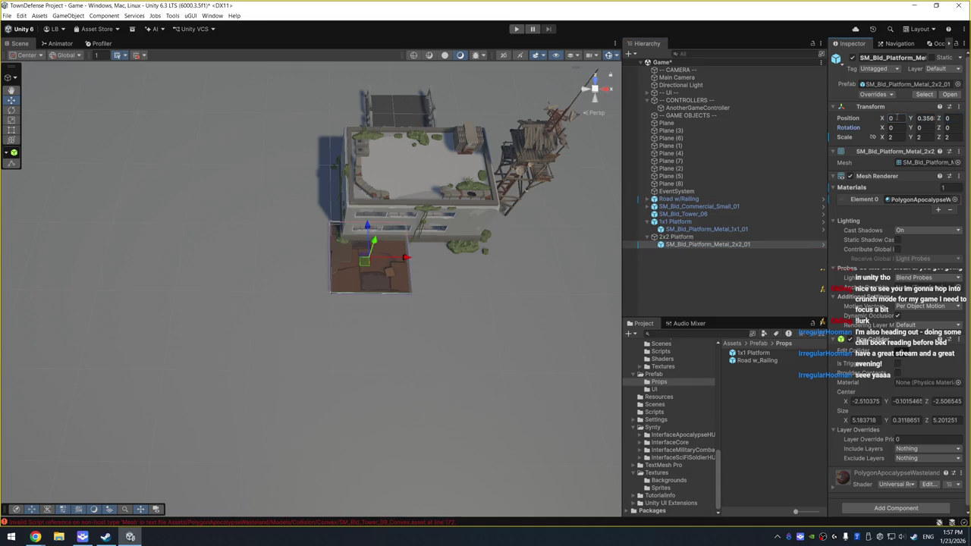
left_click(923, 118)
type("0")
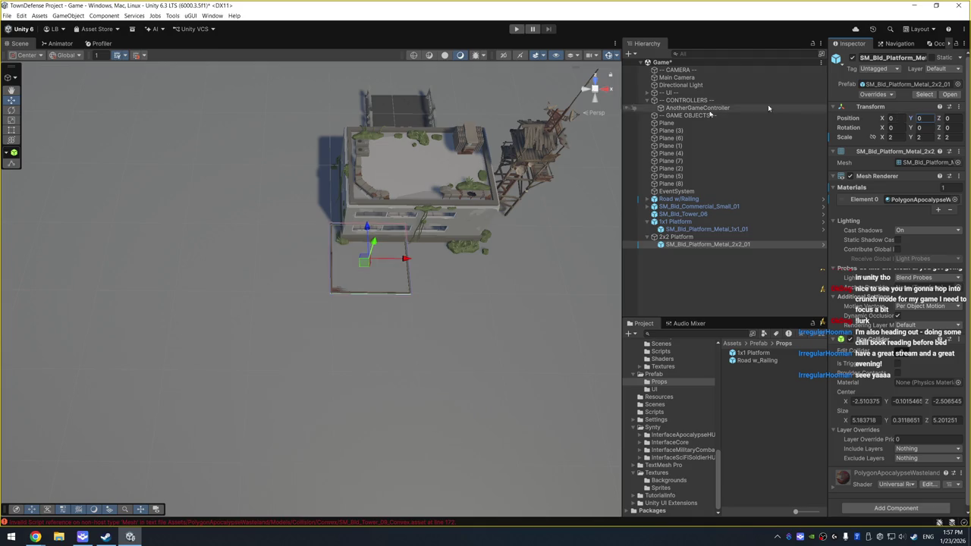
Move the 2x2 Platform group far along Z and frame it
left_click_drag(311, 162, 568, 158)
left_click(647, 240)
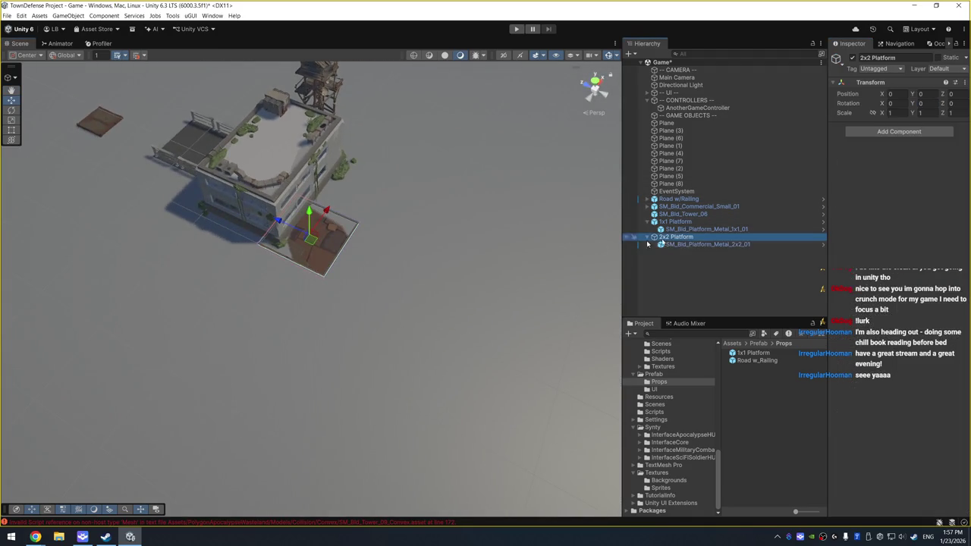
mouse_move(286, 233)
left_mouse_down()
mouse_move(113, 152)
mouse_move(43, 147)
mouse_move(30, 99)
left_mouse_up()
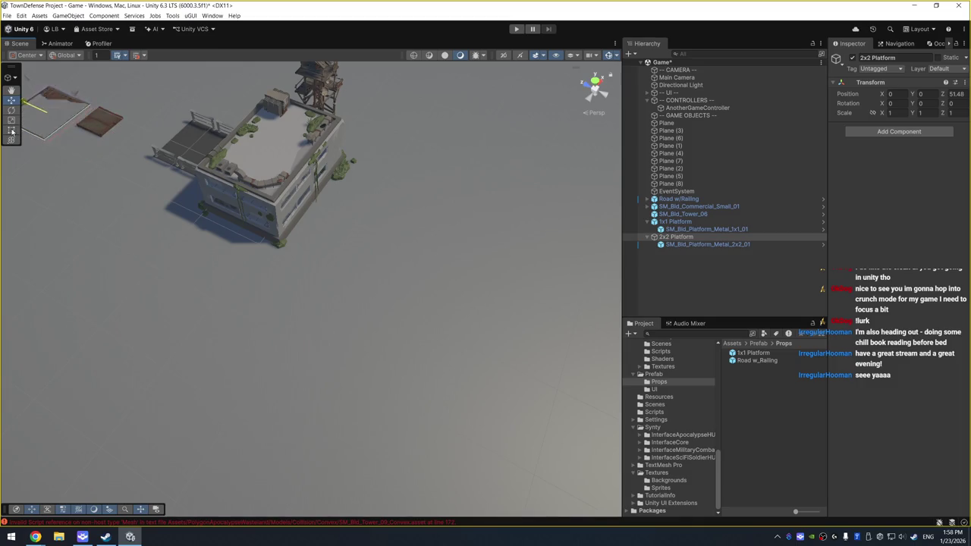
key("f")
mouse_move(247, 180)
left_mouse_down()
mouse_move(379, 134)
mouse_move(324, 151)
left_mouse_up()
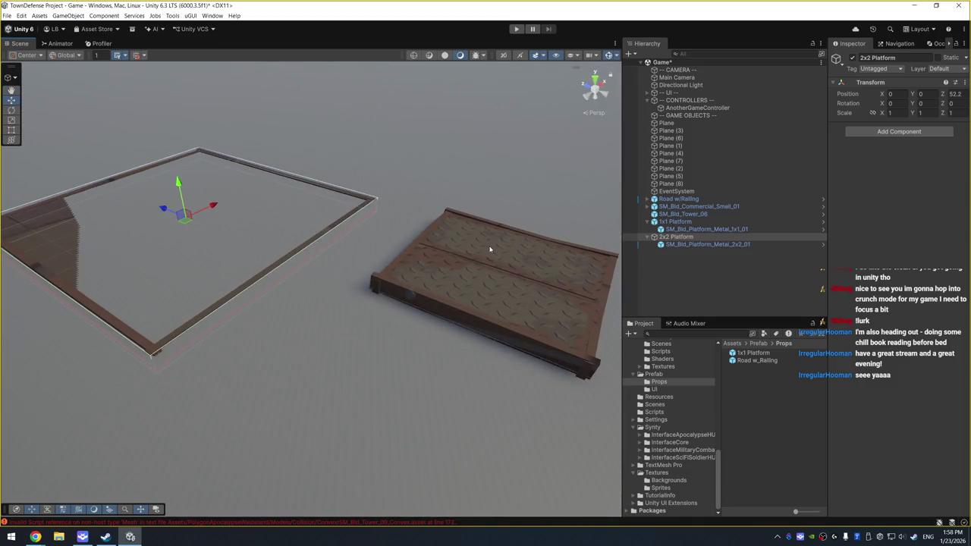
Raise the 2x2 metal platform mesh to a height of 0.4
left_click(489, 249)
left_click(493, 249)
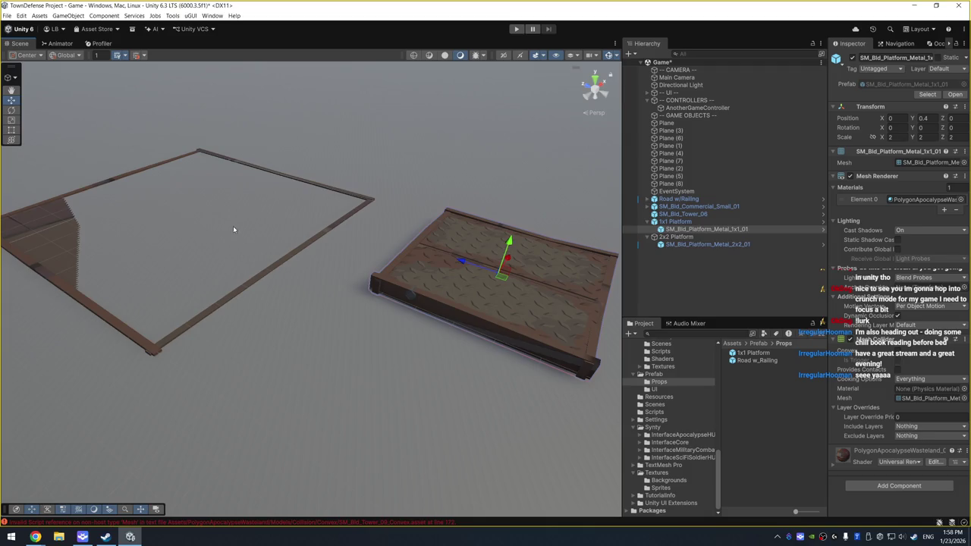
left_click(141, 234)
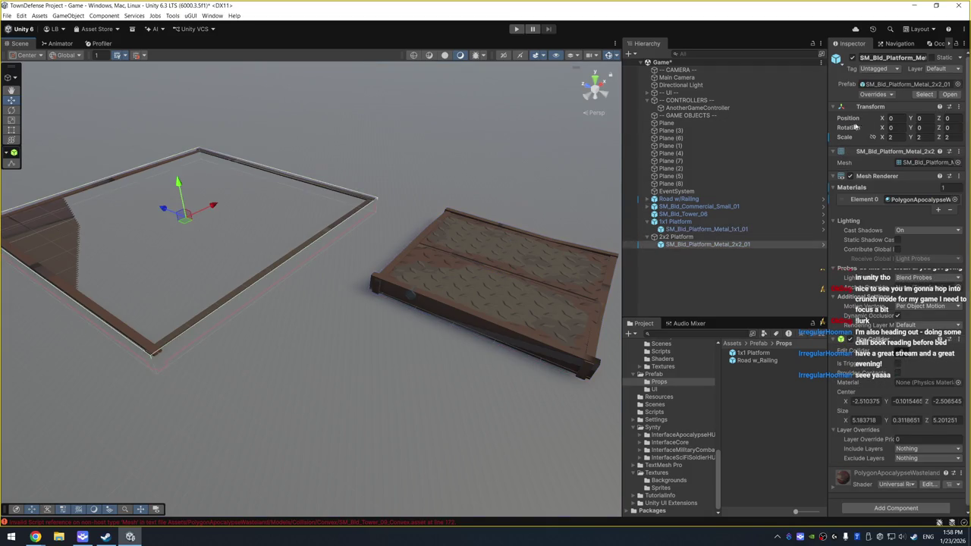
type("0.4")
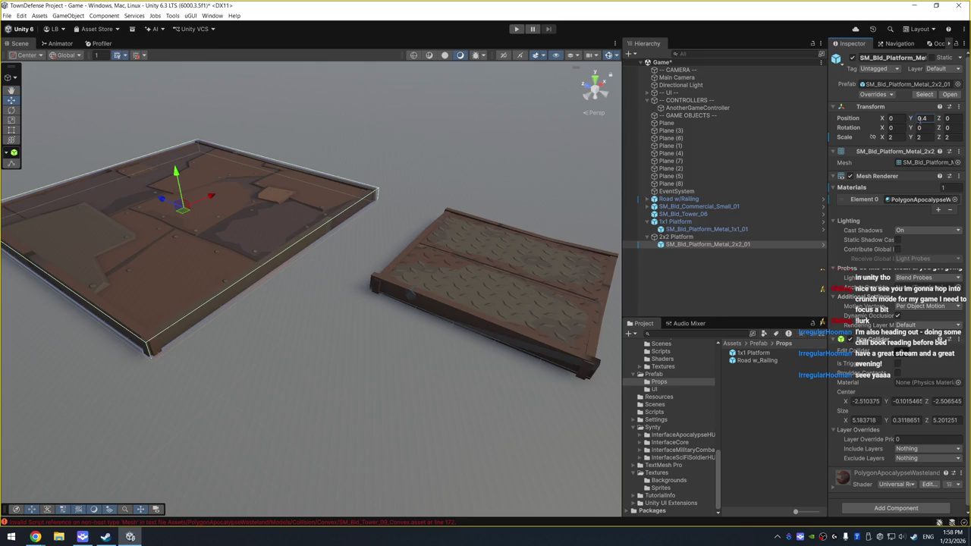
Set both platform groups' Z position to 0 and drag 1x1 Platform into the project as a prefab
left_click(721, 239)
left_click(683, 221, "ctrl")
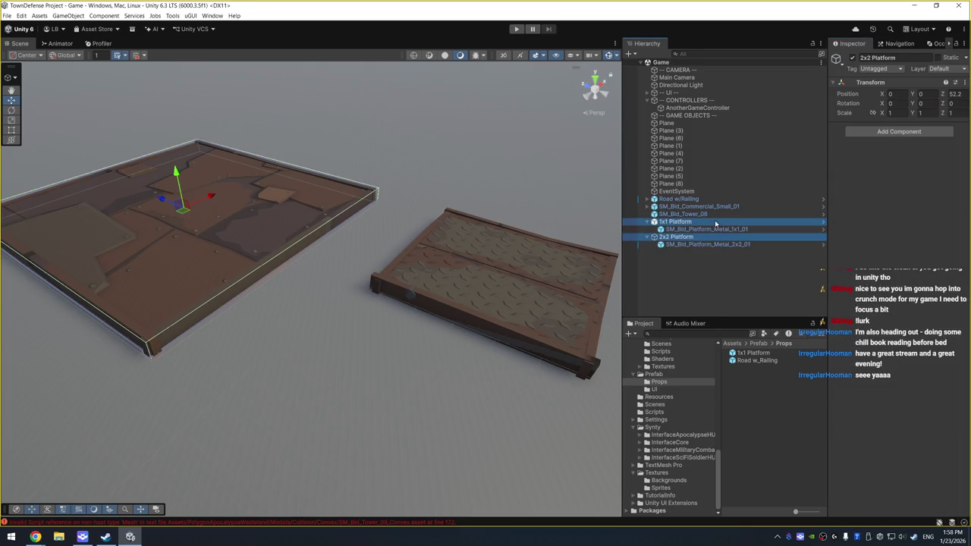
left_click(959, 94)
type("0")
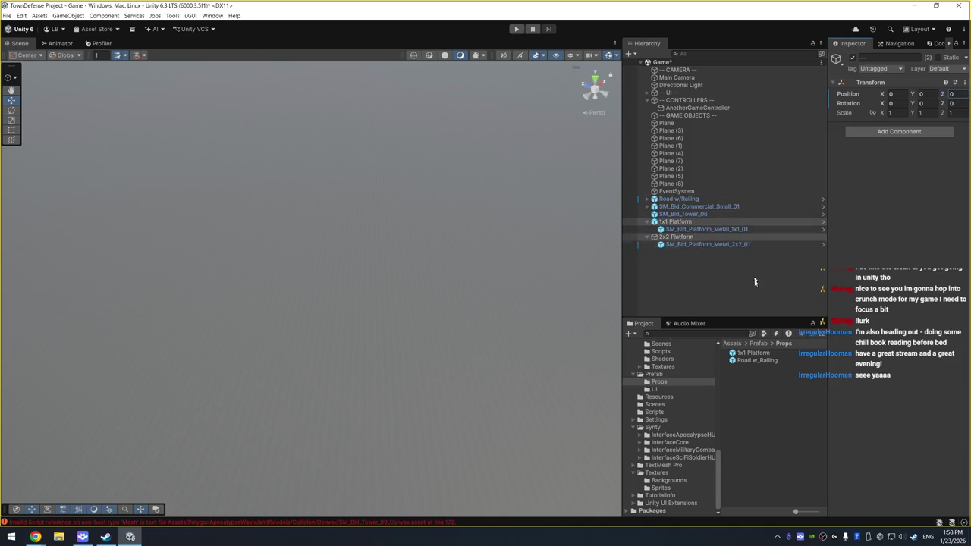
mouse_move(752, 353)
left_mouse_down()
mouse_move(695, 228)
mouse_move(728, 256)
mouse_move(767, 397)
left_mouse_up()
Save the 2x2 Platform group as a prefab in Prefab/Props
key("Return")
left_click(682, 223)
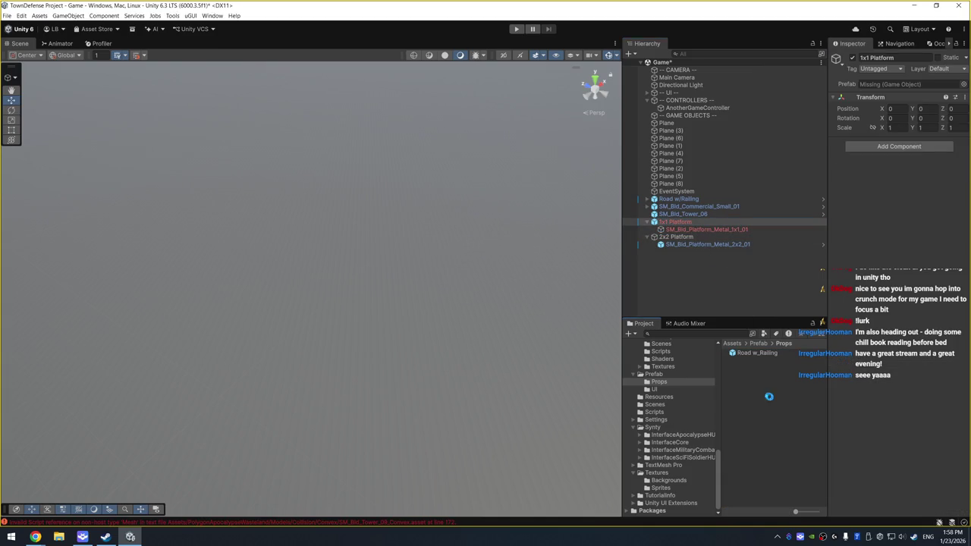
left_click(680, 237)
left_click_drag(681, 241, 766, 363)
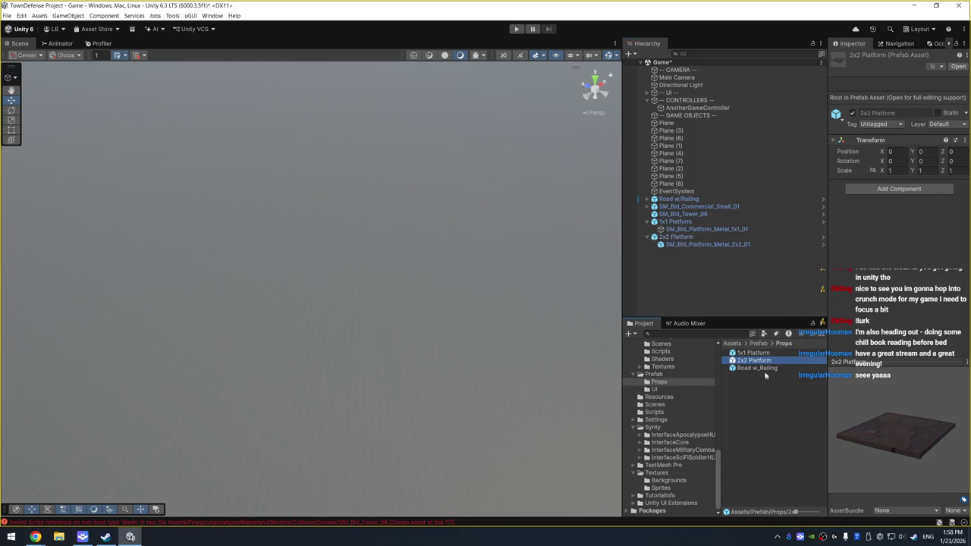
Delete the 1x1 Platform group from the scene
mouse_move(496, 255)
left_mouse_down()
mouse_move(384, 269)
mouse_move(407, 296)
mouse_move(466, 234)
mouse_move(438, 282)
mouse_move(399, 301)
mouse_move(415, 305)
mouse_move(481, 232)
mouse_move(548, 204)
mouse_move(553, 229)
left_mouse_up()
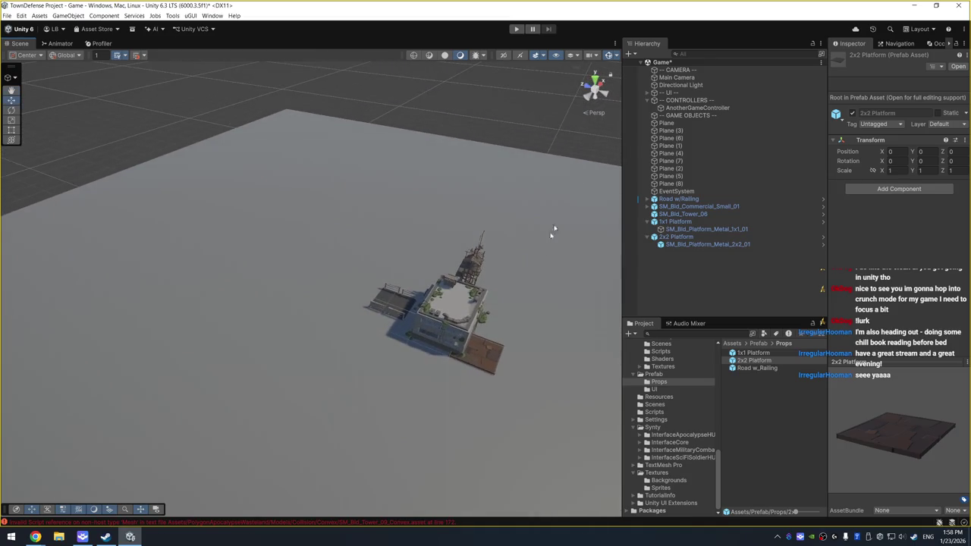
left_click(483, 367)
left_click(710, 219)
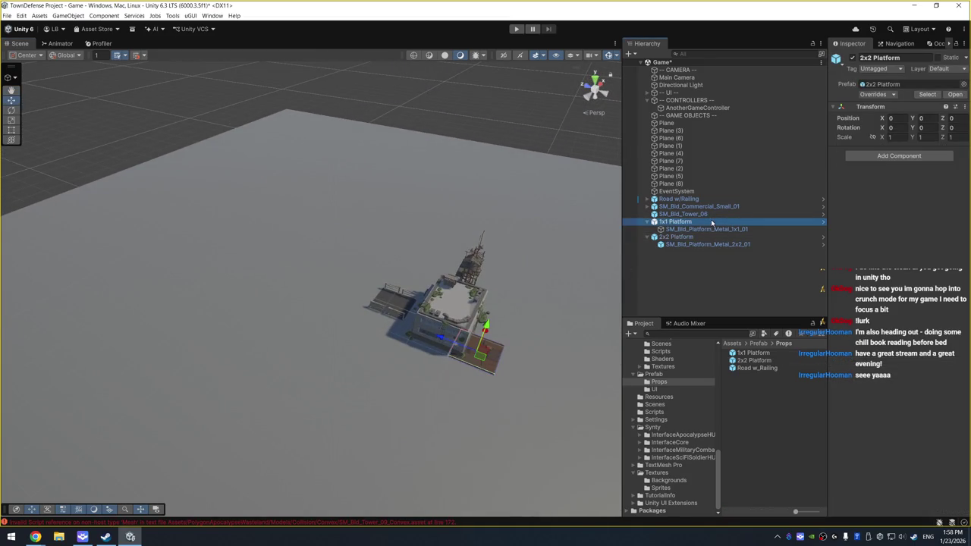
key("Delete")
type("dirt")
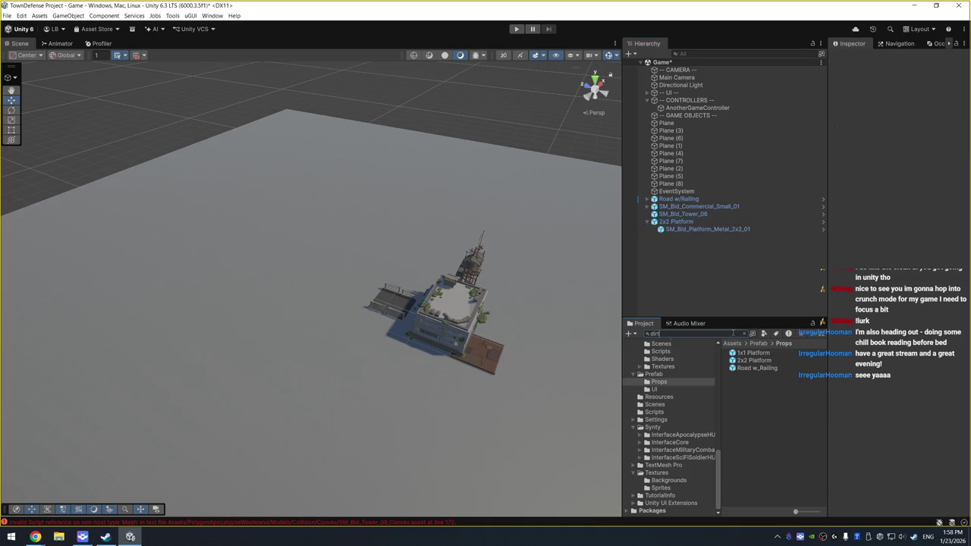
Preview SM_Env_Dirt_Flat_01, SM_Env_DirtPile_01 and SM_Env_Road_Dirt_End_01 from the dirt results
left_click(781, 383)
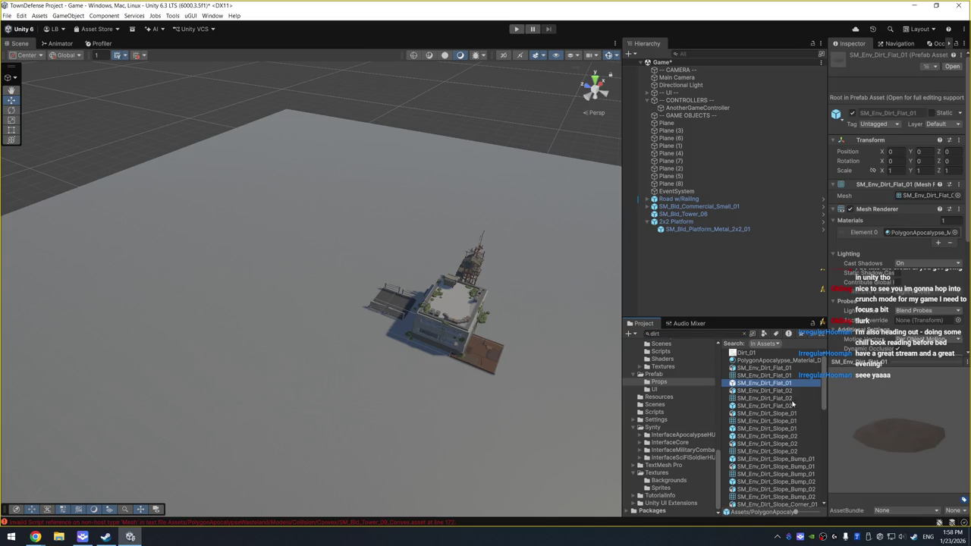
scroll(792, 404, "down", 3)
left_click(780, 397)
scroll(779, 399, "down", 3)
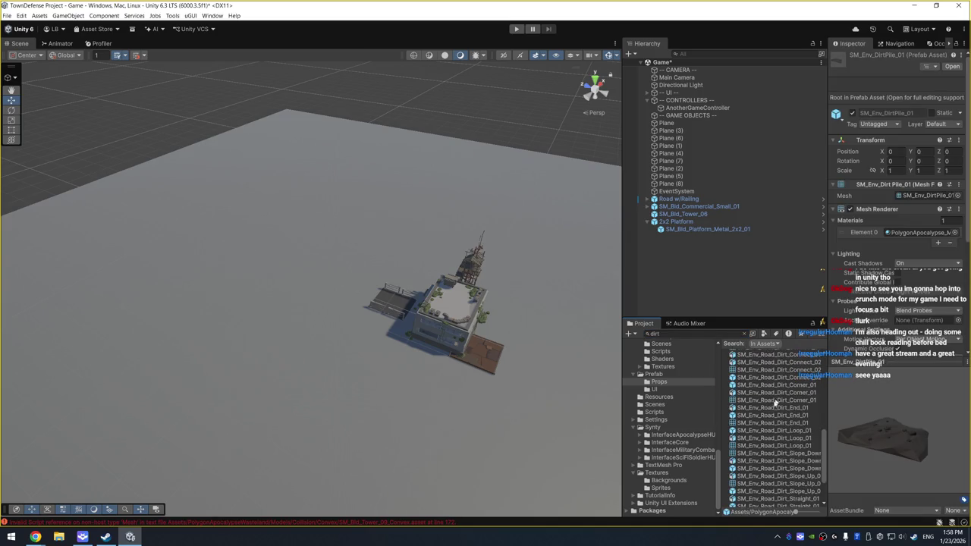
left_click(769, 414)
scroll(772, 416, "down", 3)
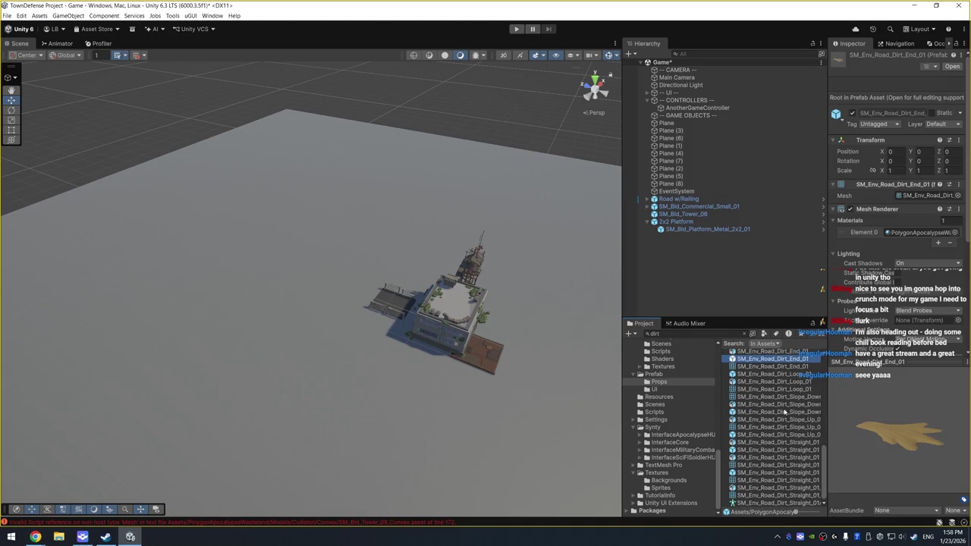
Compare the dirt road slope and straight pieces, ending back on SM_Env_Road_Dirt_End_01
left_click(775, 416)
left_click(766, 471)
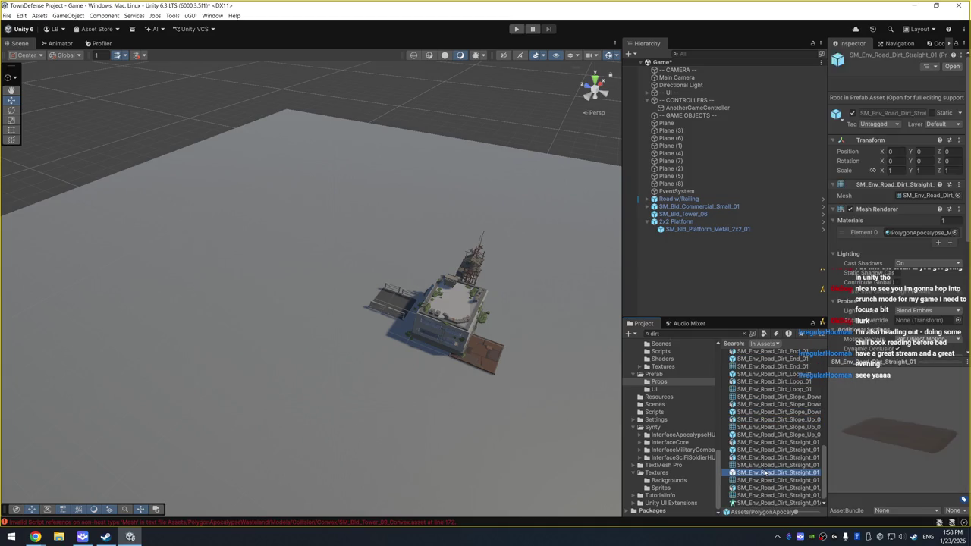
left_click(758, 488)
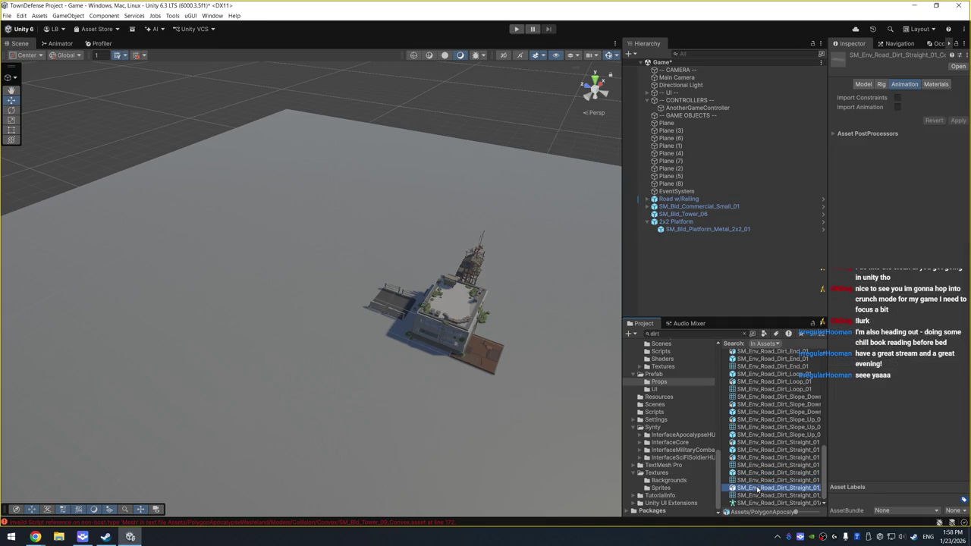
scroll(775, 410, "up", 3)
left_click(774, 410)
left_click(777, 417)
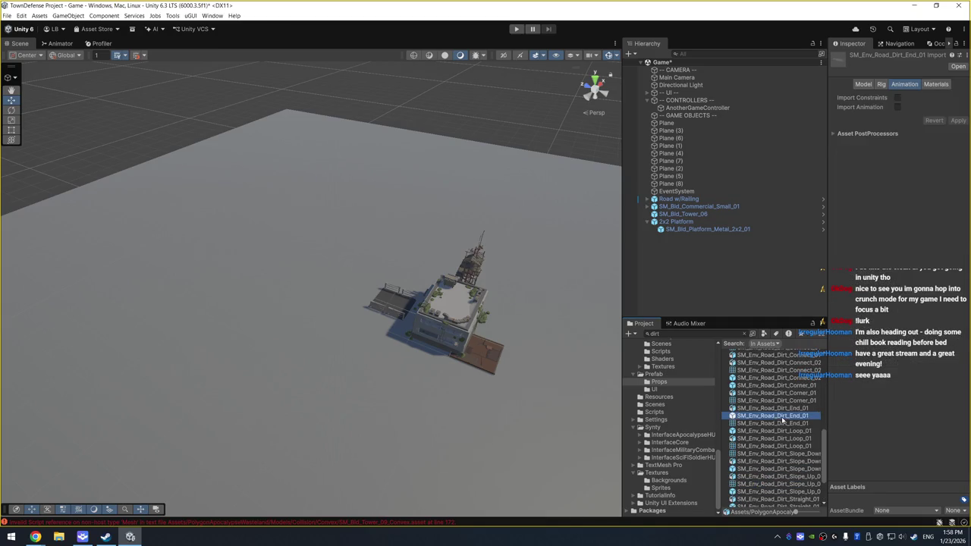
mouse_move(511, 283)
left_mouse_down()
mouse_move(505, 202)
mouse_move(417, 287)
mouse_move(345, 283)
mouse_move(340, 256)
mouse_move(314, 275)
mouse_move(475, 237)
left_mouse_up()
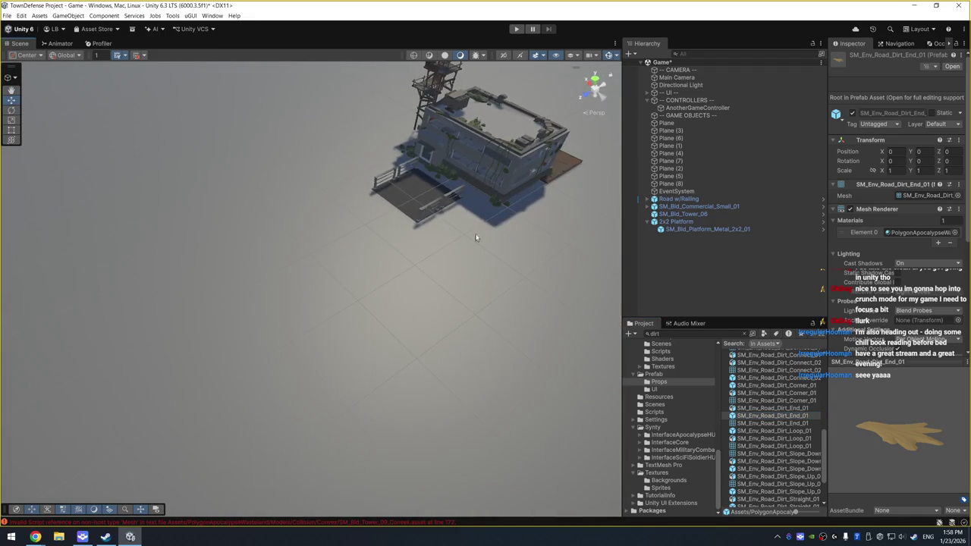
Narrow the Road w/Railing to scale 1, 1, 2 by setting its Scale X to 1
left_click(456, 200)
key("f")
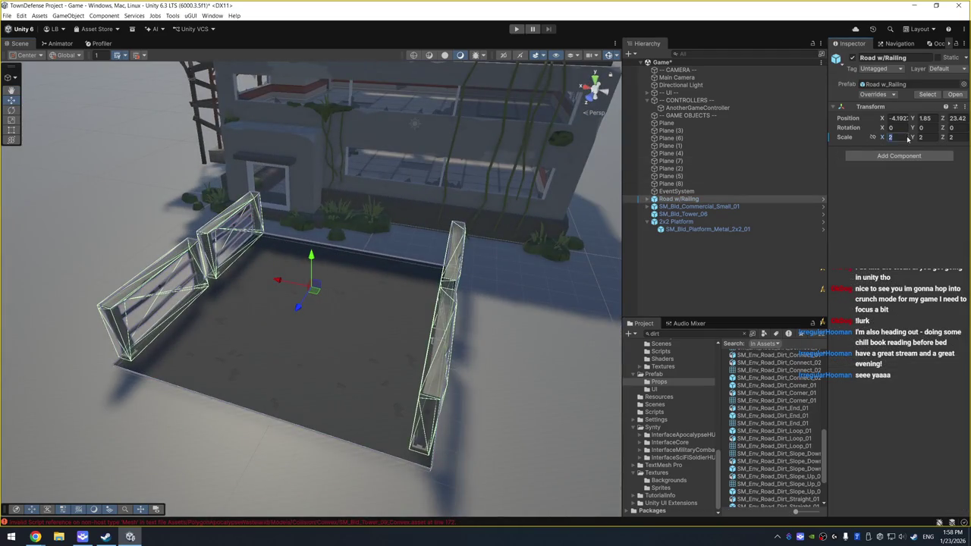
type("1")
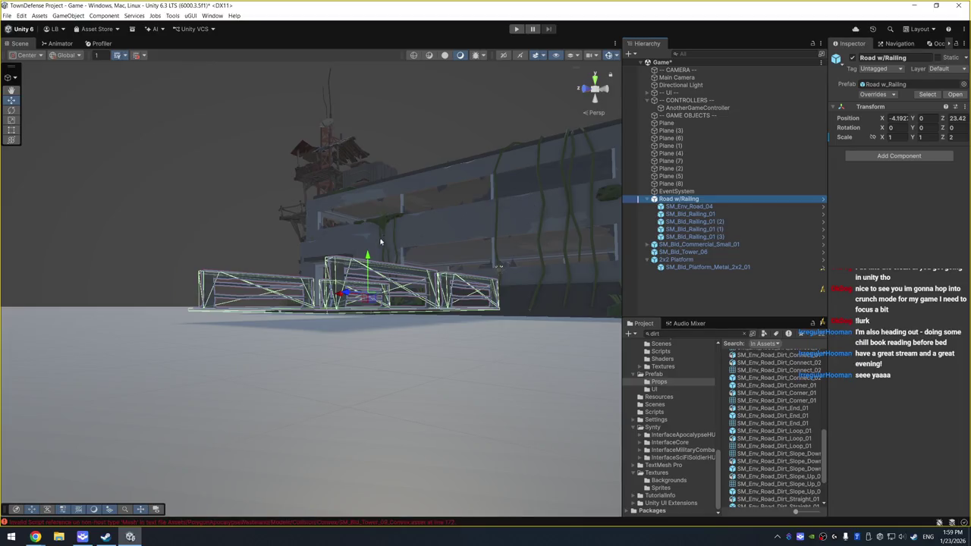
left_click(367, 262)
left_click_drag(367, 258, 454, 227)
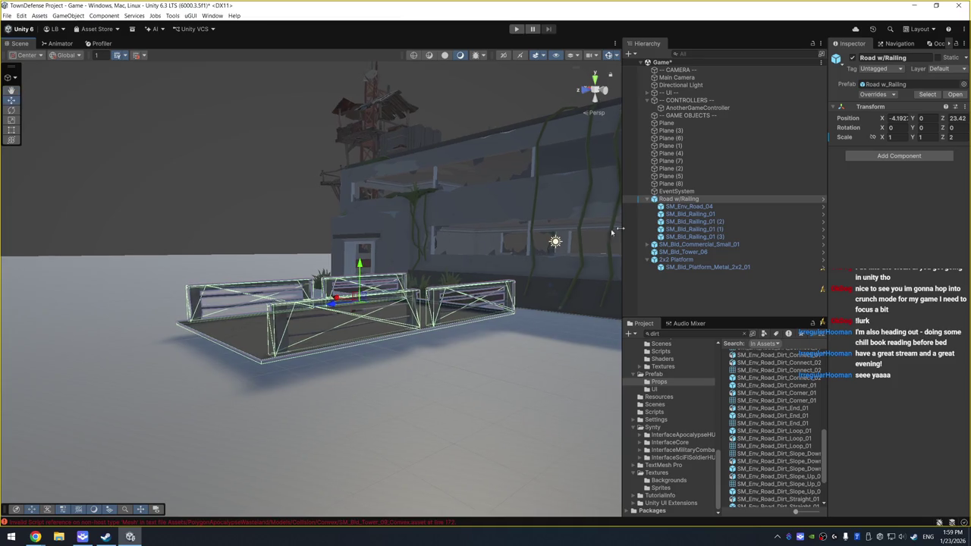
Set the road and its four railings to Position Y 0, then raise them to about 0.09
left_click(686, 260)
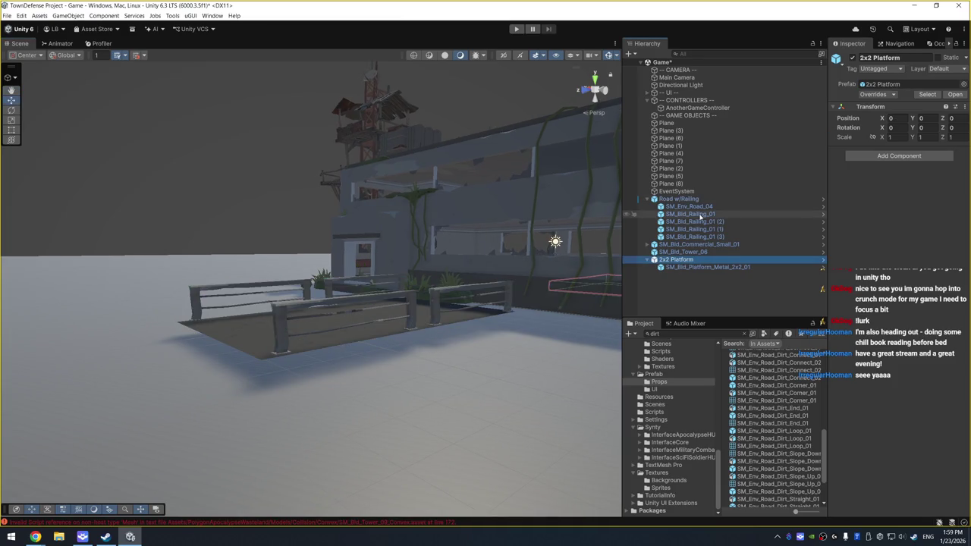
left_click(686, 206)
left_click(700, 237, "shift")
key("f")
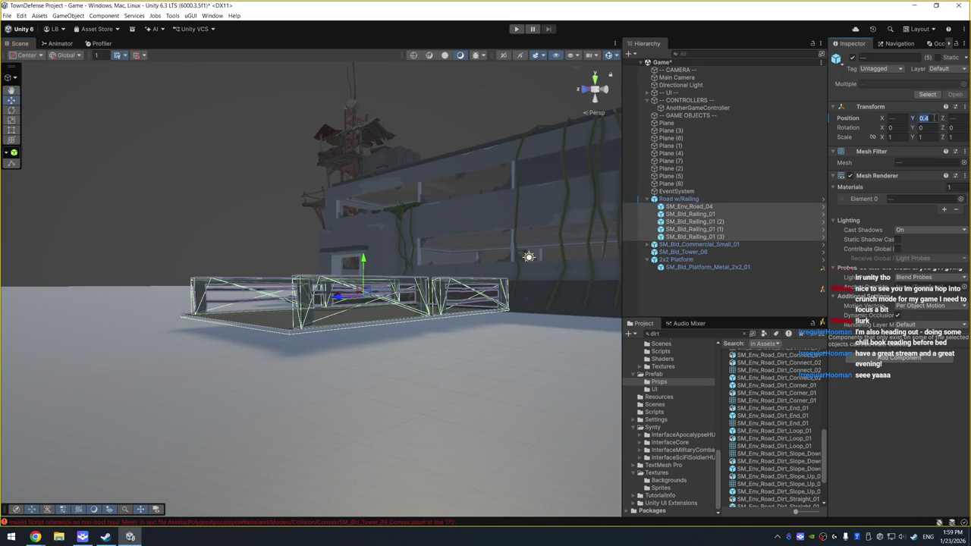
type("0")
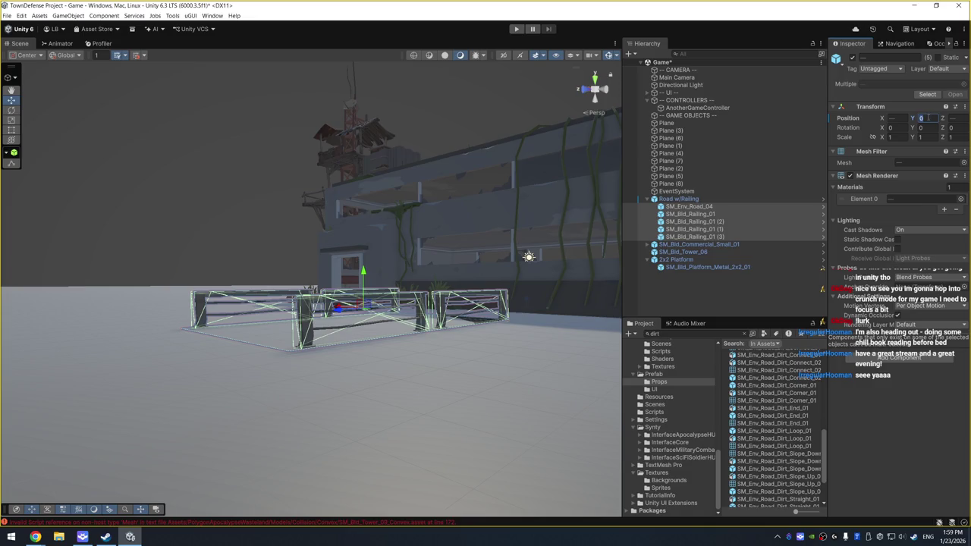
left_click_drag(915, 120, 919, 119)
mouse_move(409, 250)
left_mouse_down()
mouse_move(423, 145)
mouse_move(455, 137)
left_mouse_up()
left_click(690, 199)
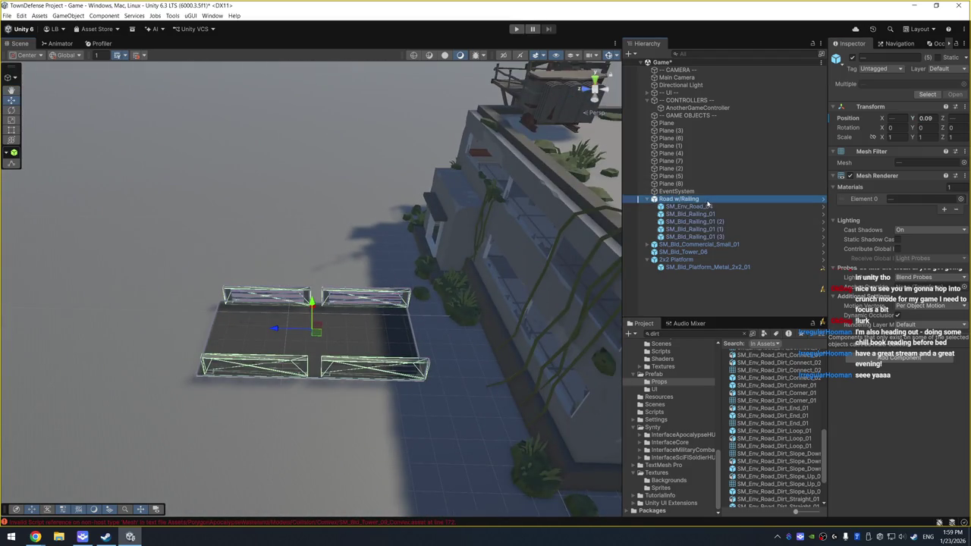
mouse_move(303, 196)
left_mouse_down()
mouse_move(157, 225)
mouse_move(89, 288)
left_mouse_up()
scroll(379, 215, "down", 10)
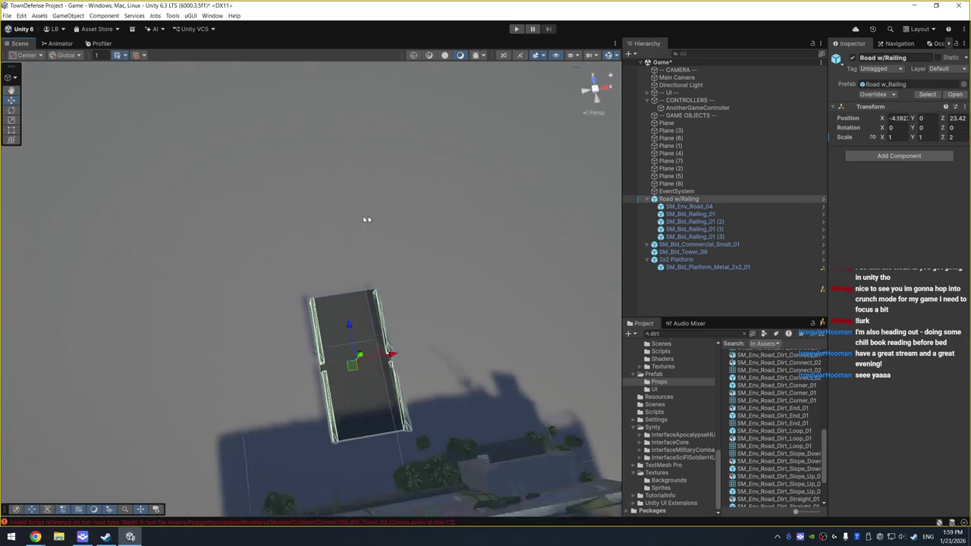
scroll(341, 238, "down", 3)
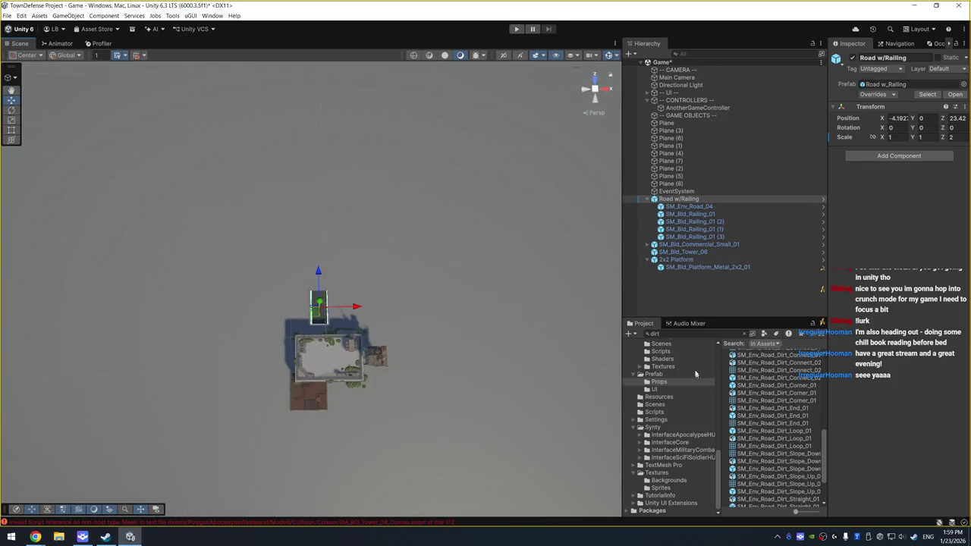
Search the assets for 'gate' and place an SM_Bld_Gate_Tower_01 in the scene
double_click(704, 334)
key("BackSpace")
type("g")
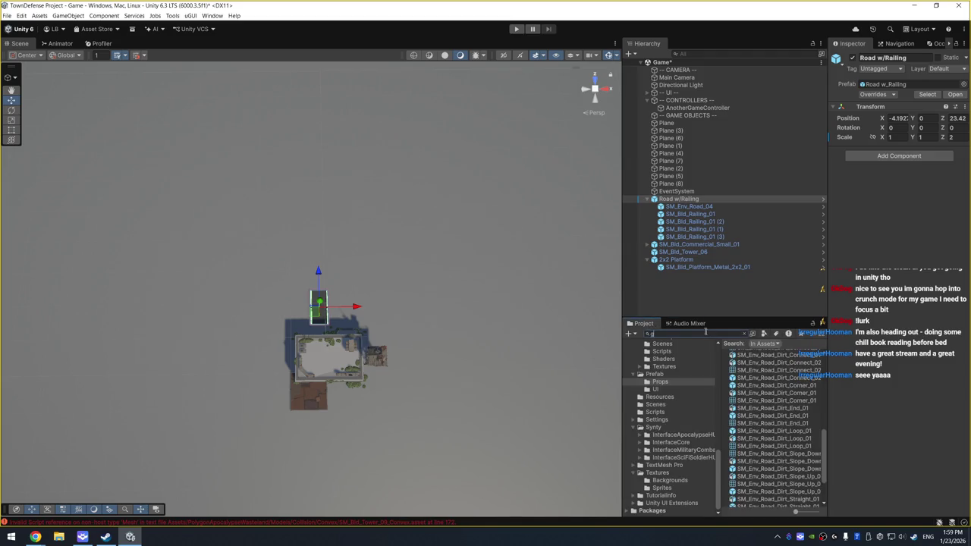
type("ate")
left_click(757, 424)
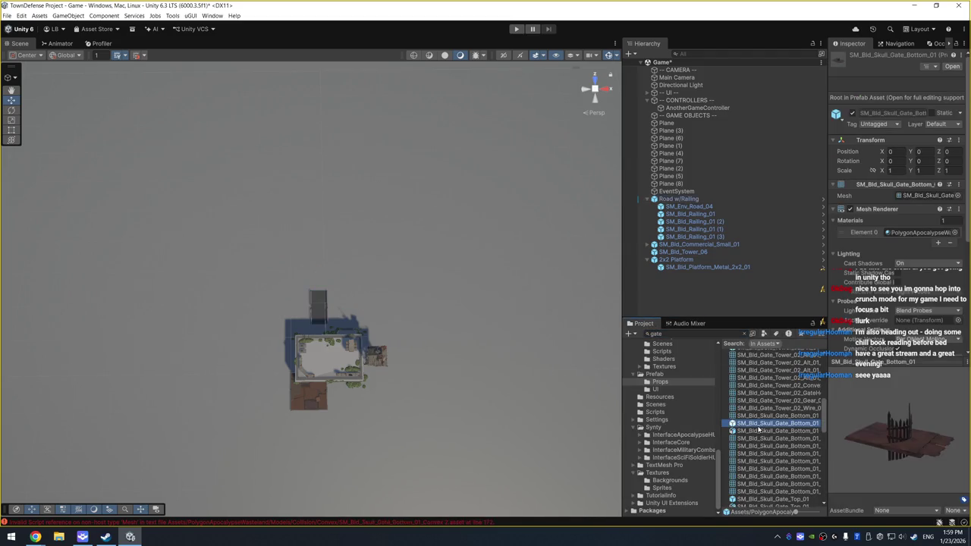
scroll(762, 431, "up", 5)
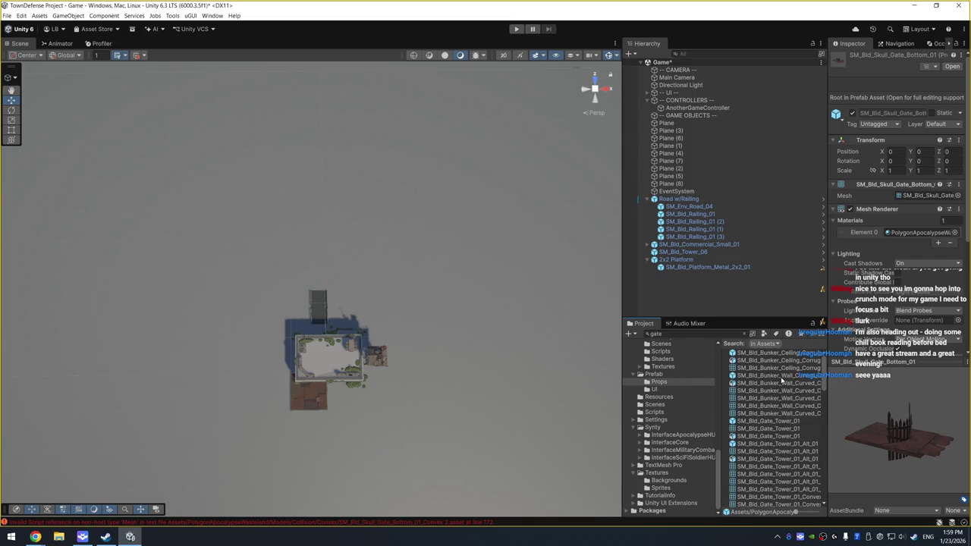
left_click(781, 376)
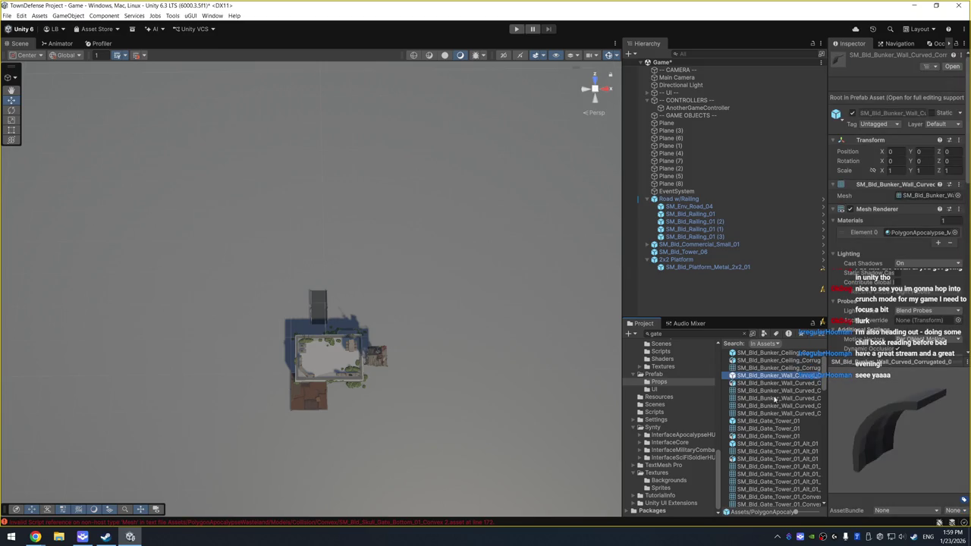
left_click(780, 421)
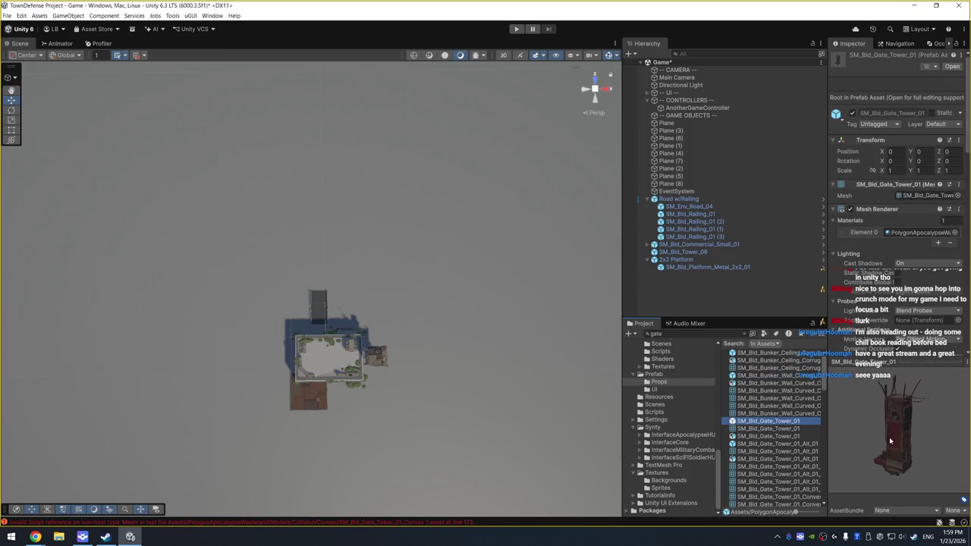
left_click_drag(890, 441, 736, 401)
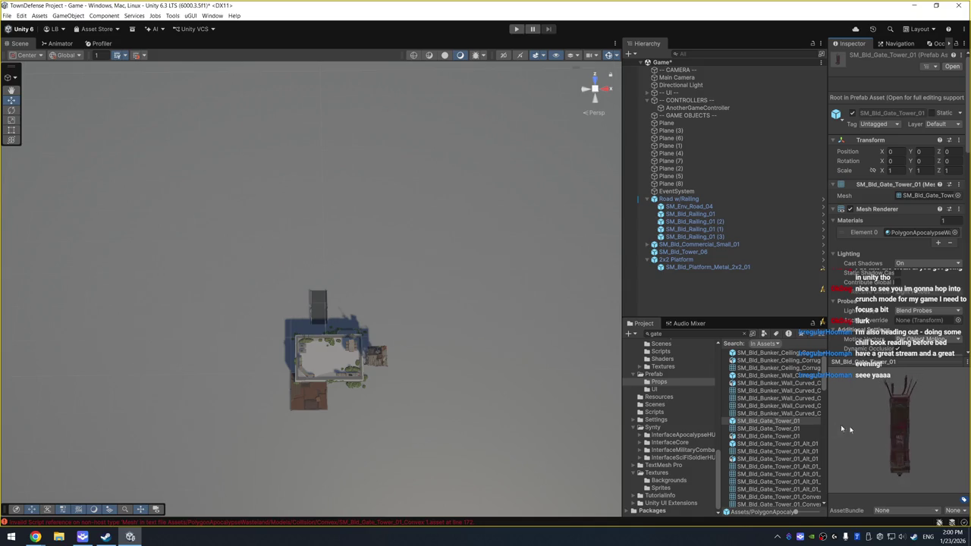
left_click_drag(766, 421, 257, 130)
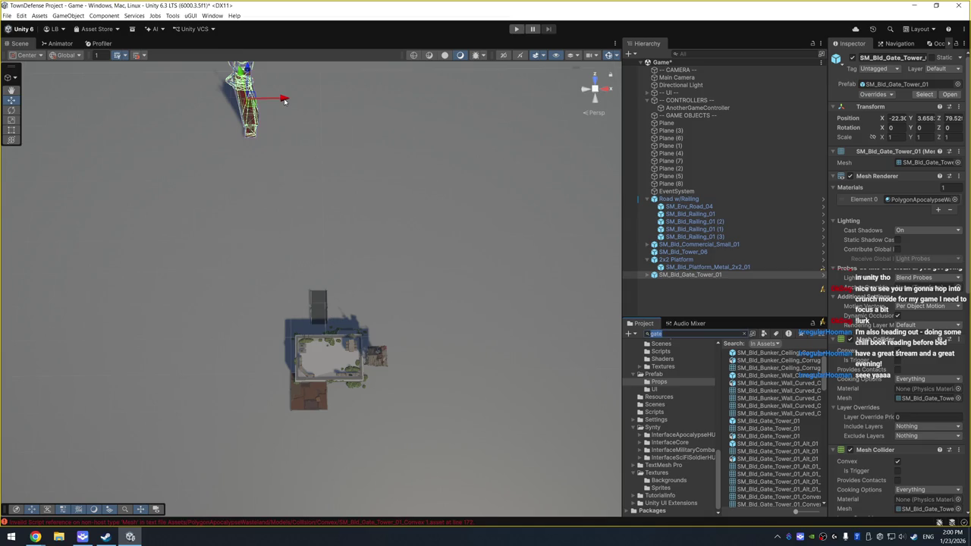
Duplicate the gate tower and move the copy right along X to 28.3
key("BackSpace")
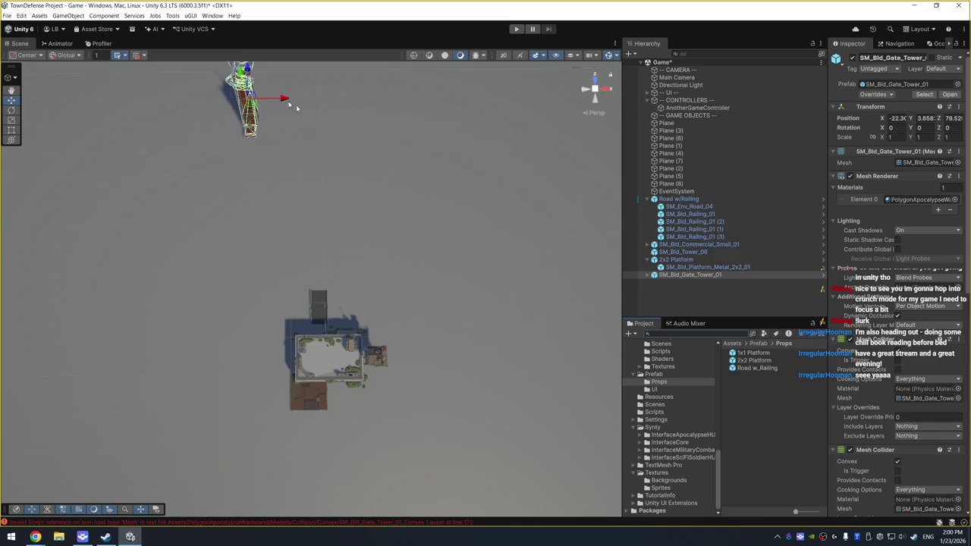
key("ctrl+d")
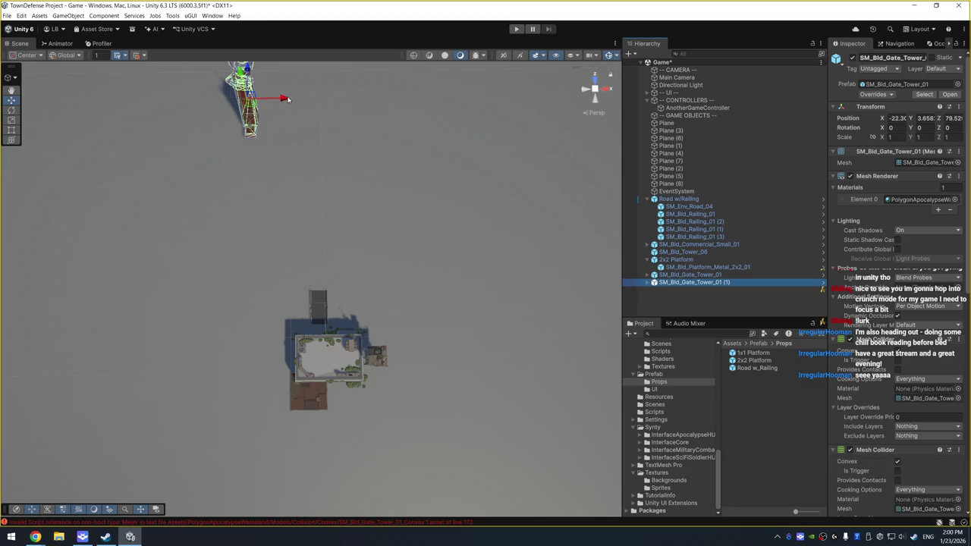
left_click_drag(285, 99, 453, 109)
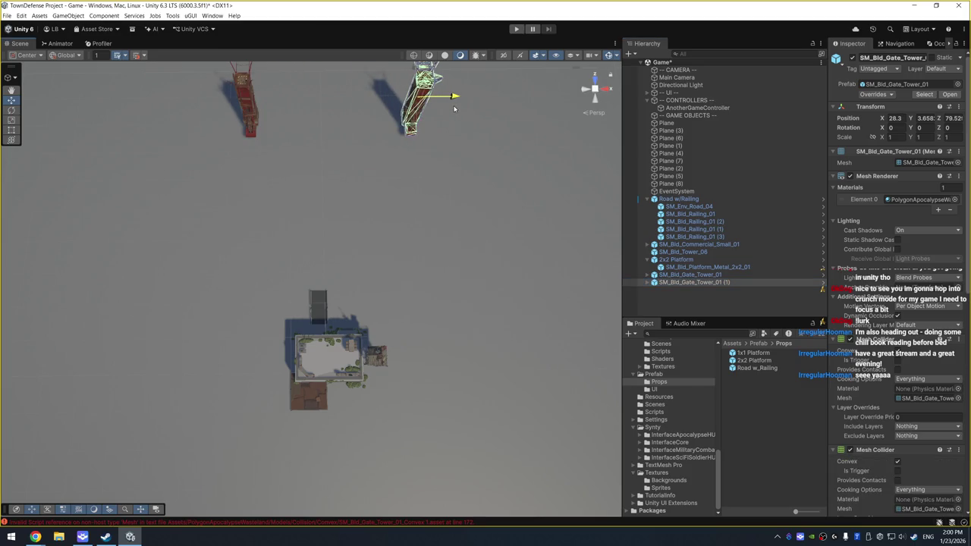
left_click(254, 110, "shift")
key("f")
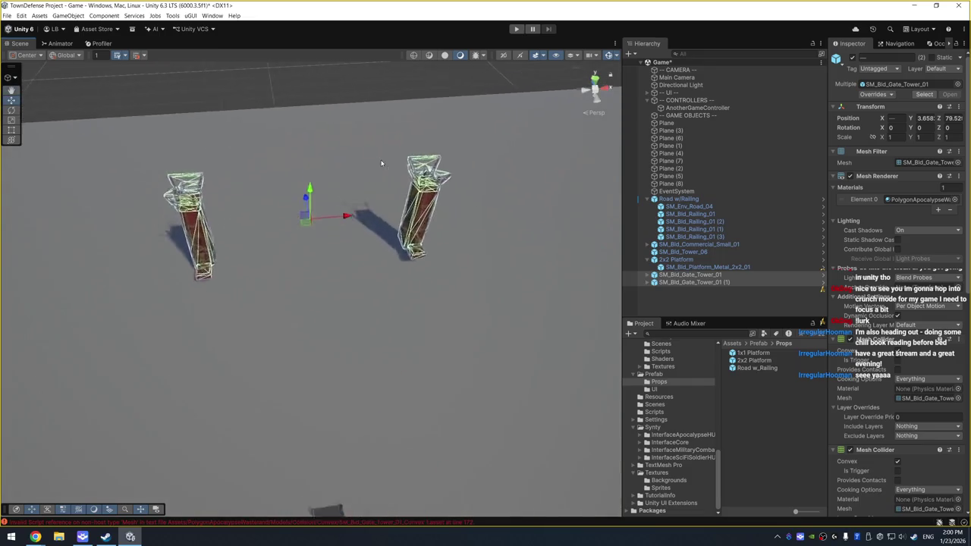
mouse_move(382, 163)
left_mouse_down()
mouse_move(311, 266)
mouse_move(333, 311)
left_mouse_up()
type("ga")
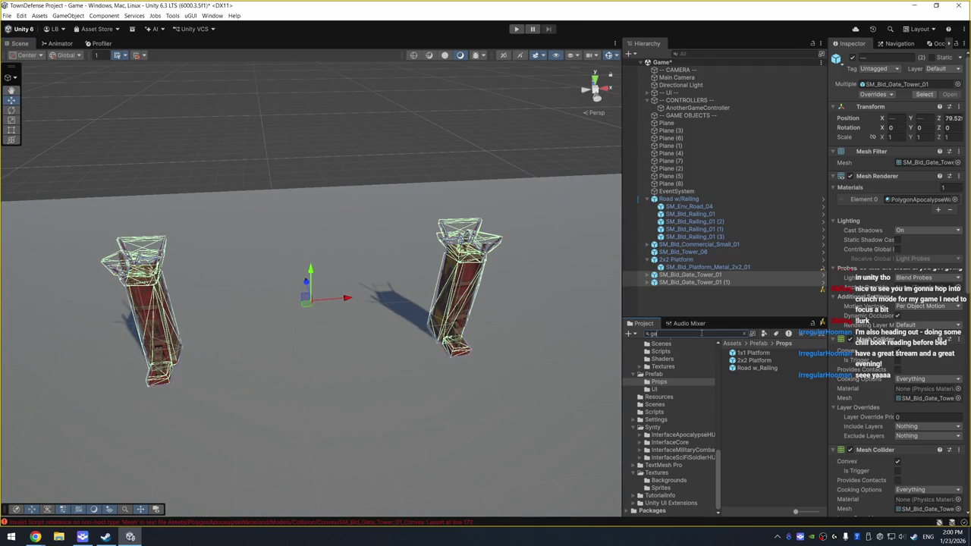
Compare the gate tower variants and place SM_Bld_Skull_Gate_Top_01 between the two towers
type("te")
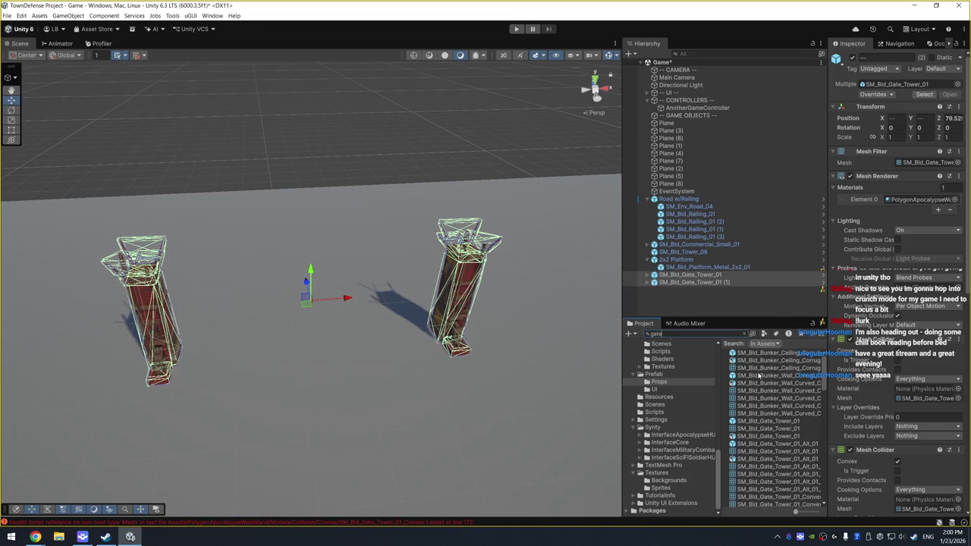
left_click(785, 420)
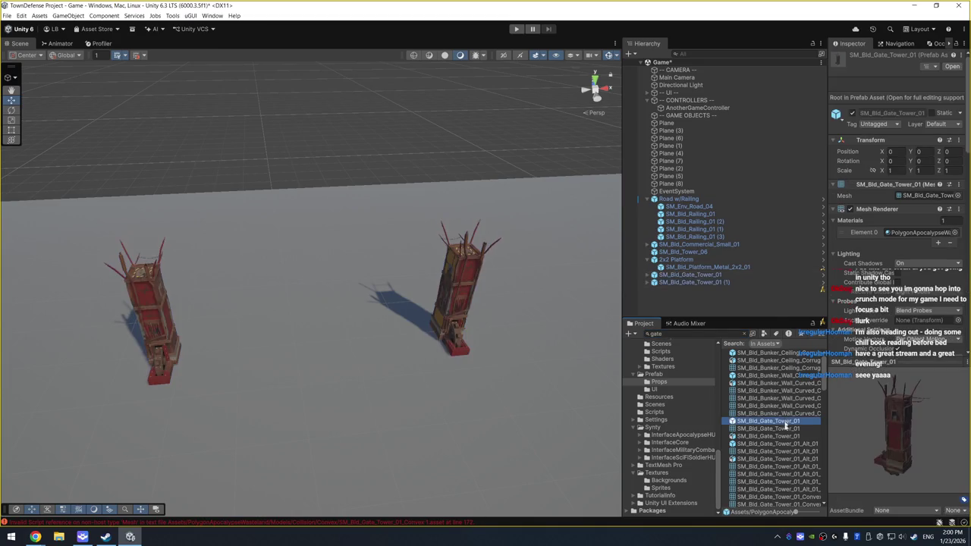
left_click(778, 445)
scroll(778, 451, "down", 4)
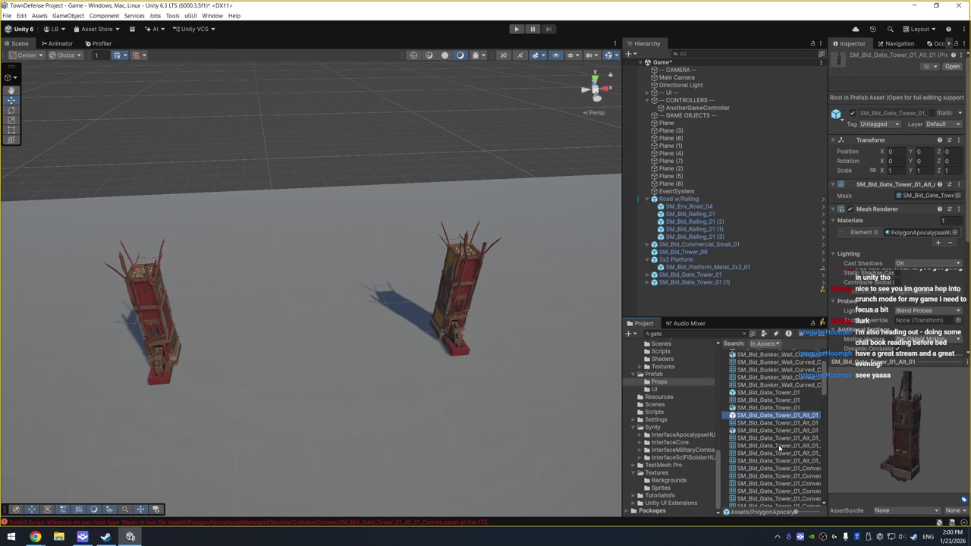
left_click(775, 452)
scroll(776, 429, "down", 3)
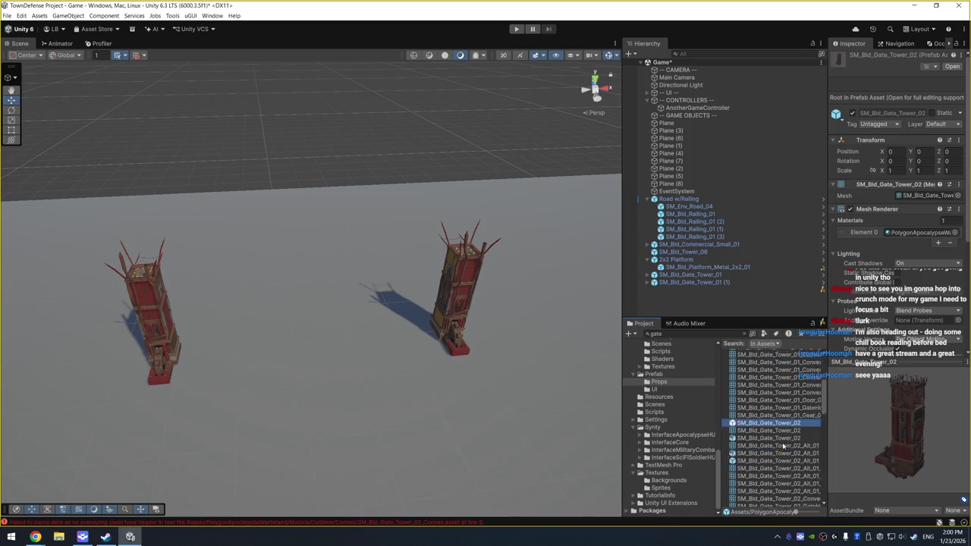
left_click(780, 431)
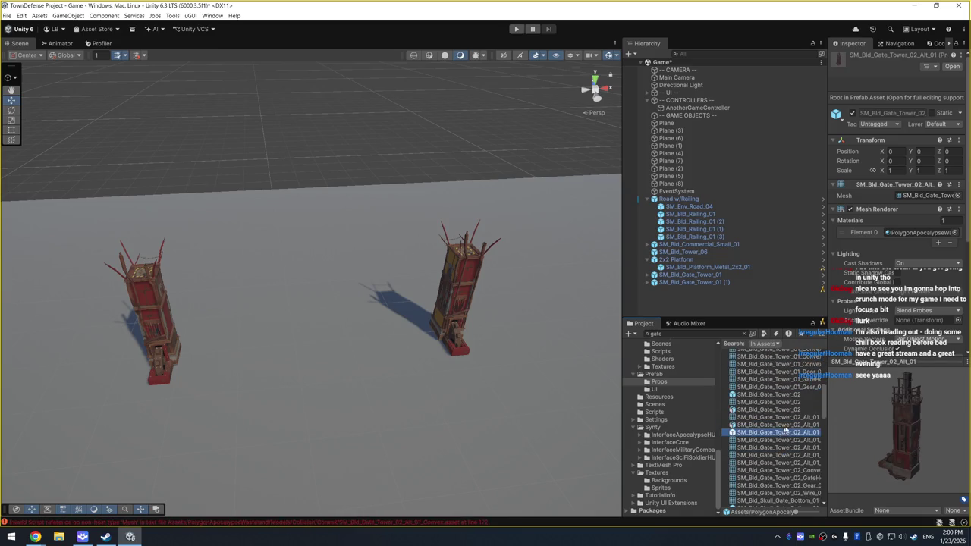
scroll(792, 428, "down", 6)
left_click(779, 443)
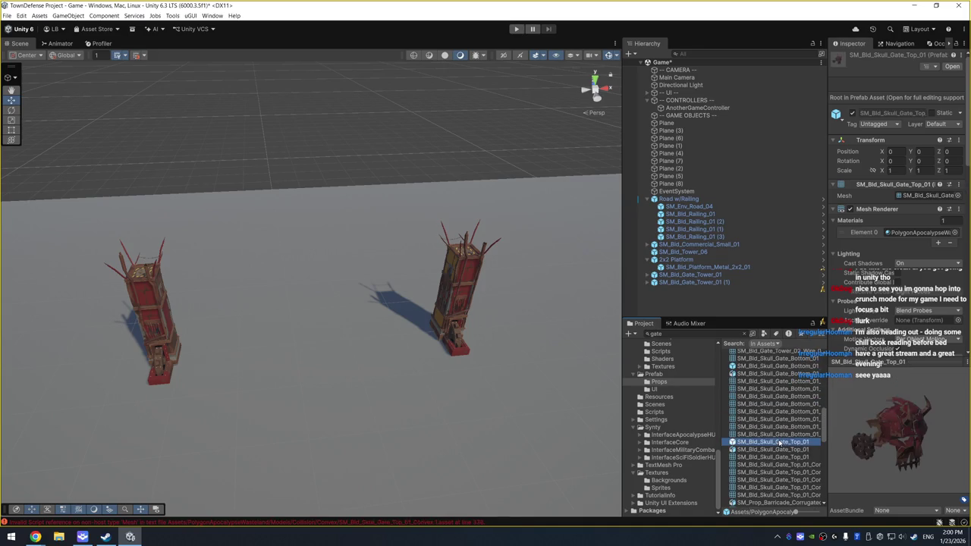
left_click_drag(902, 432, 925, 430)
mouse_move(800, 445)
left_mouse_down()
mouse_move(328, 353)
mouse_move(312, 359)
left_mouse_up()
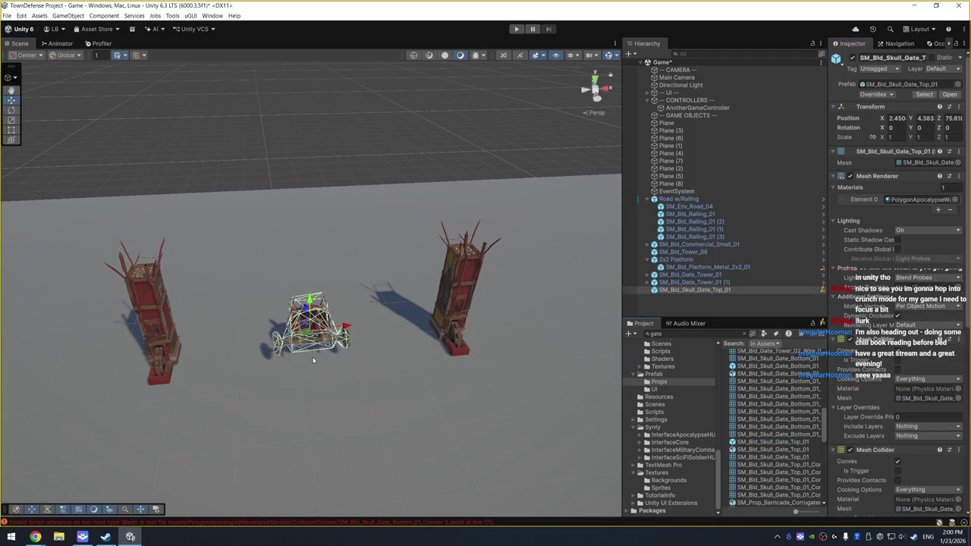
Raise the skull gate top to Position Y 13.49 and set its Scale to 2, 2, 2
left_click_drag(910, 118, 929, 119)
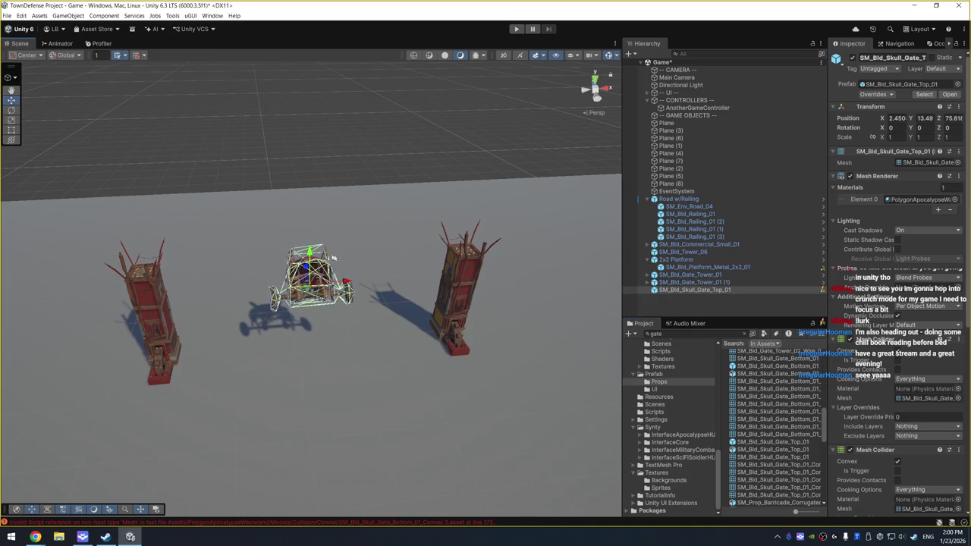
left_click(893, 137)
type("2")
key("Tab")
type("2")
key("Tab")
type("2")
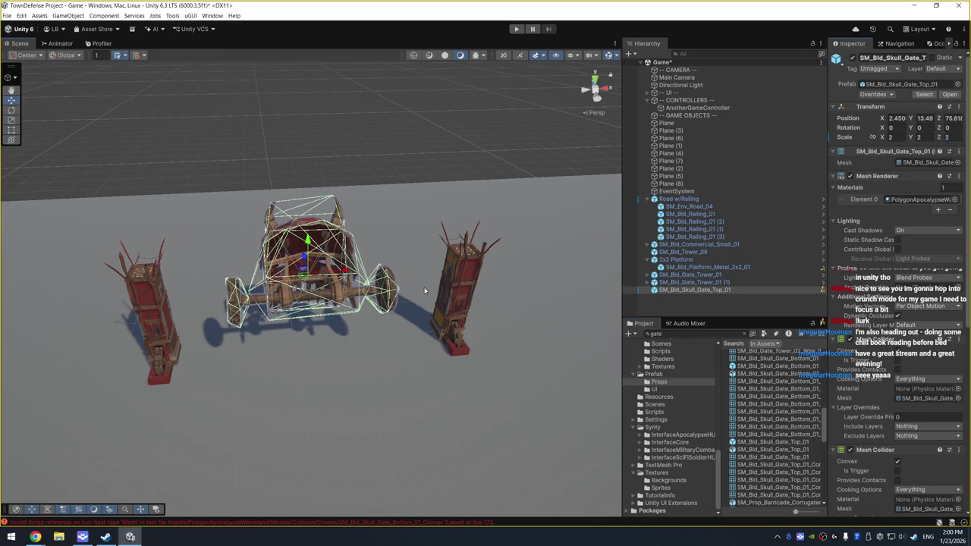
left_click(342, 334)
mouse_move(342, 334)
left_mouse_down()
mouse_move(823, 237)
mouse_move(346, 253)
left_mouse_up()
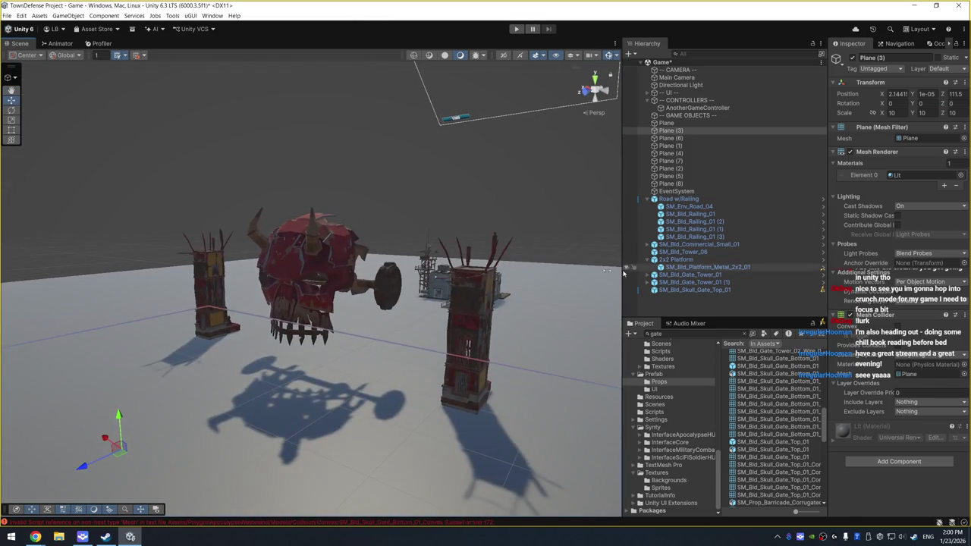
left_click(346, 253)
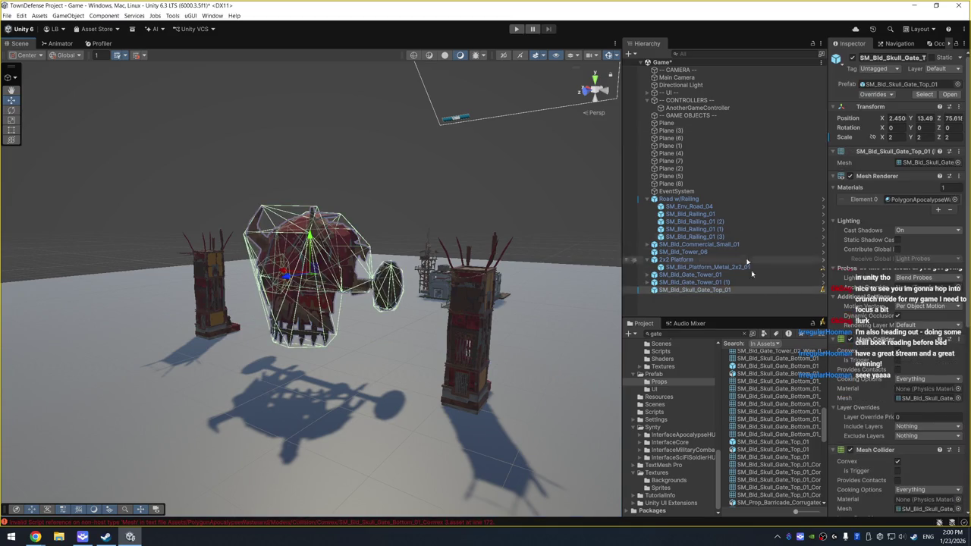
left_click(721, 336)
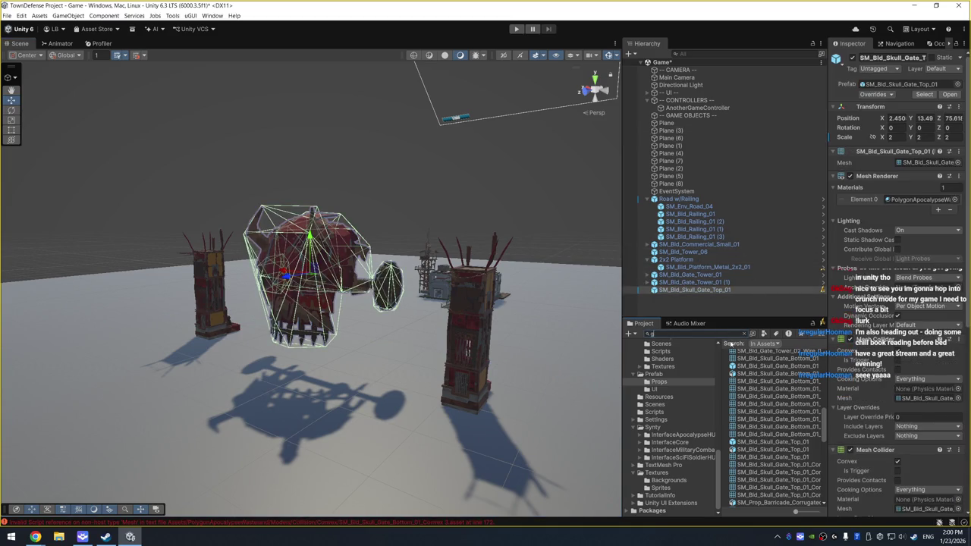
Preview the gate results: SM_Prop_Fence_Gate_04, the River gates, and the quarantine wall gate
scroll(758, 447, "down", 5)
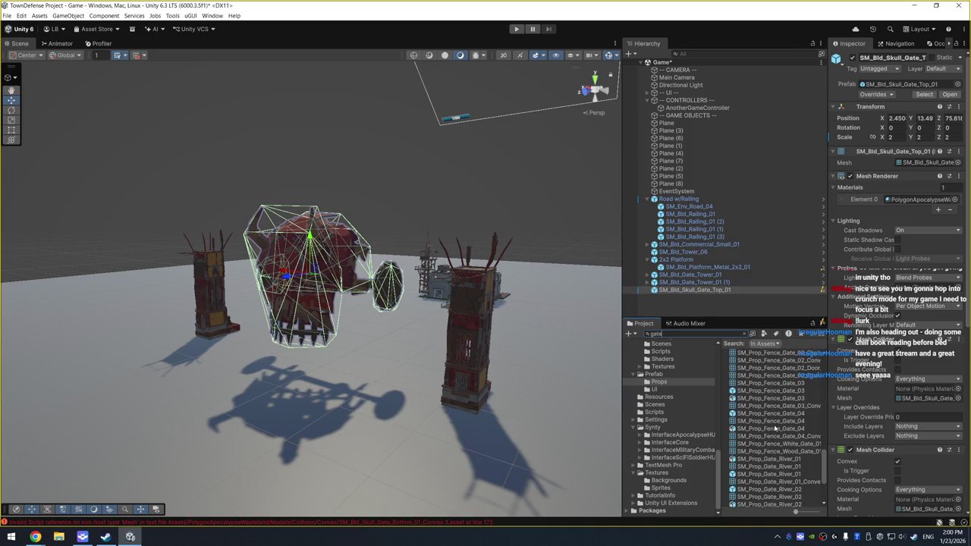
left_click(772, 429)
left_click(762, 474)
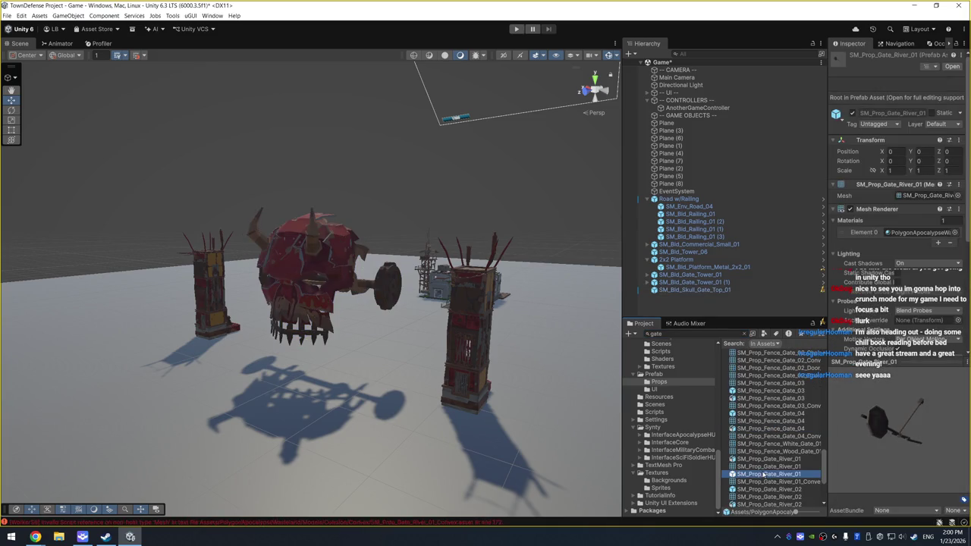
scroll(761, 478, "down", 3)
left_click(764, 449)
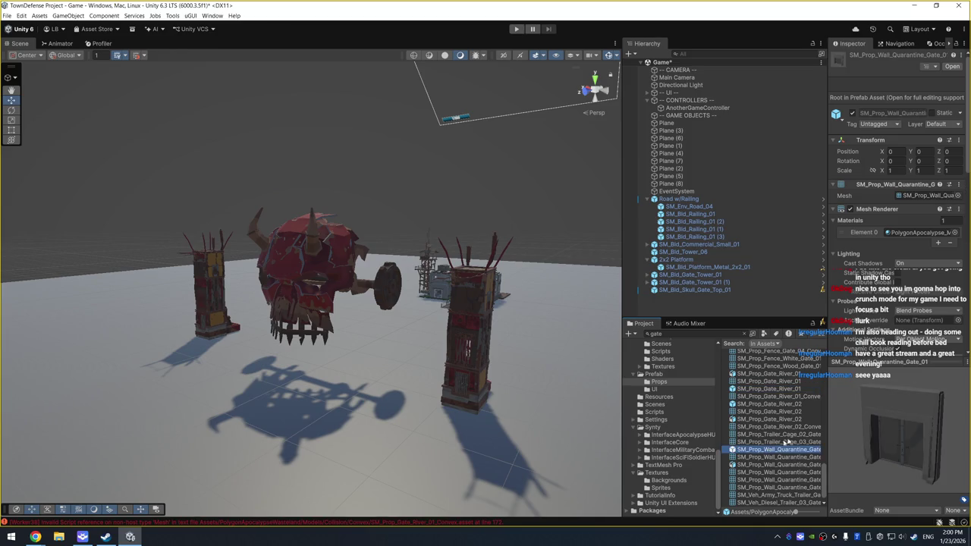
left_click(779, 405)
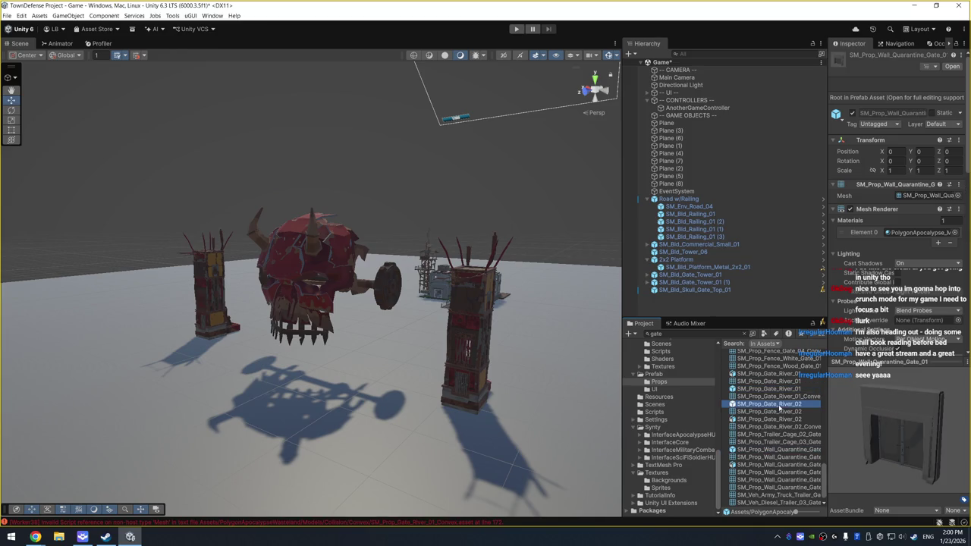
left_click(776, 449)
scroll(777, 450, "down", 1)
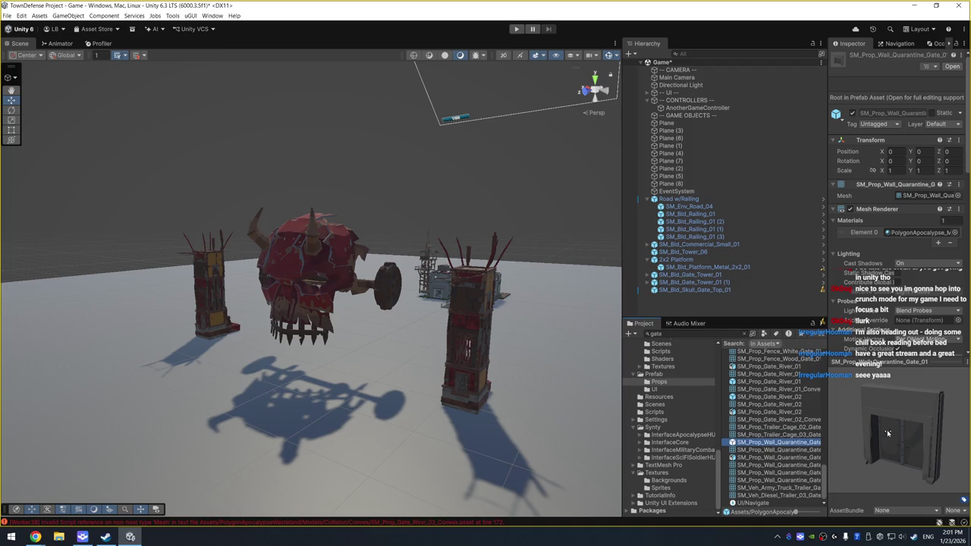
Search for 'Quaranti' and preview the quarantine tents, tent corridor, and barbed wire walls
left_click(682, 334)
type("Qua")
type("rn")
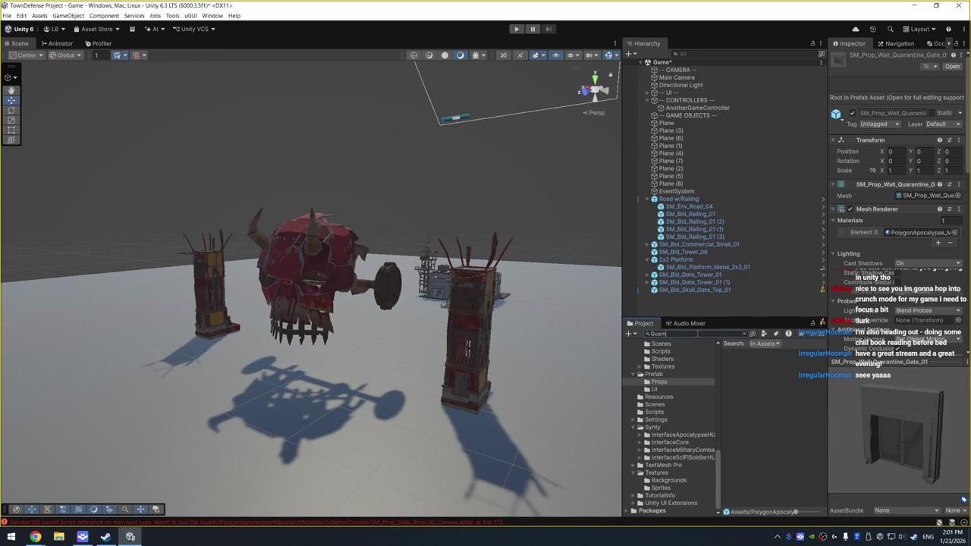
key("BackSpace")
type("anti")
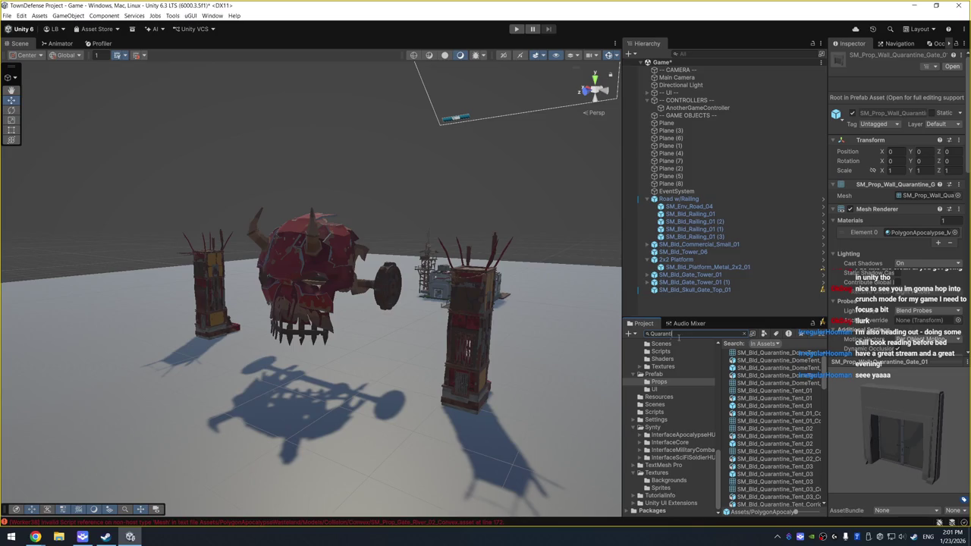
left_click(783, 406)
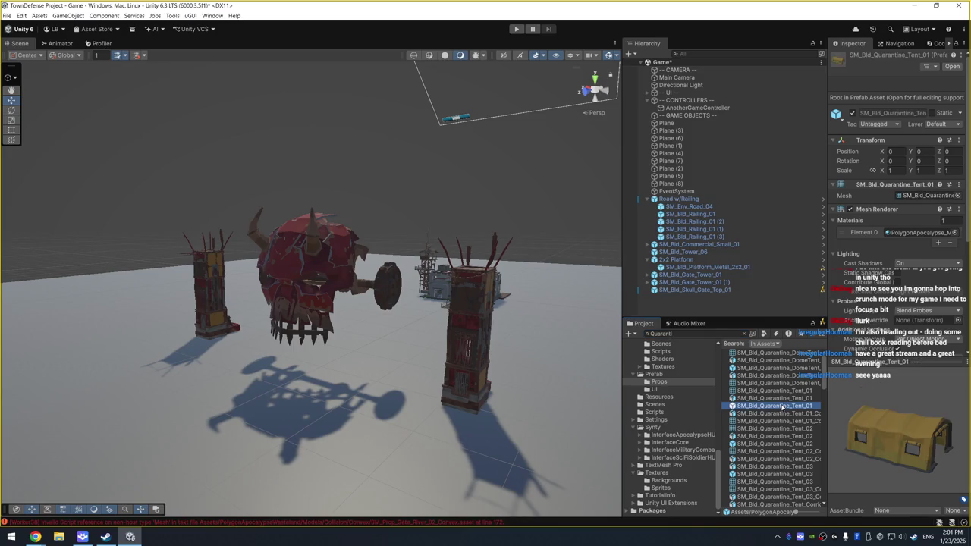
left_click(777, 445)
scroll(775, 455, "down", 3)
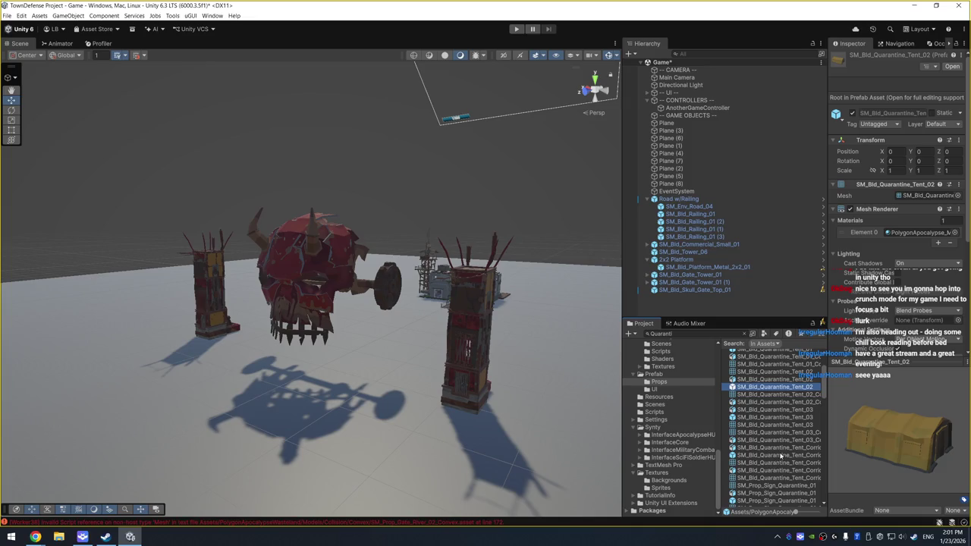
left_click(781, 456)
scroll(780, 470, "down", 4)
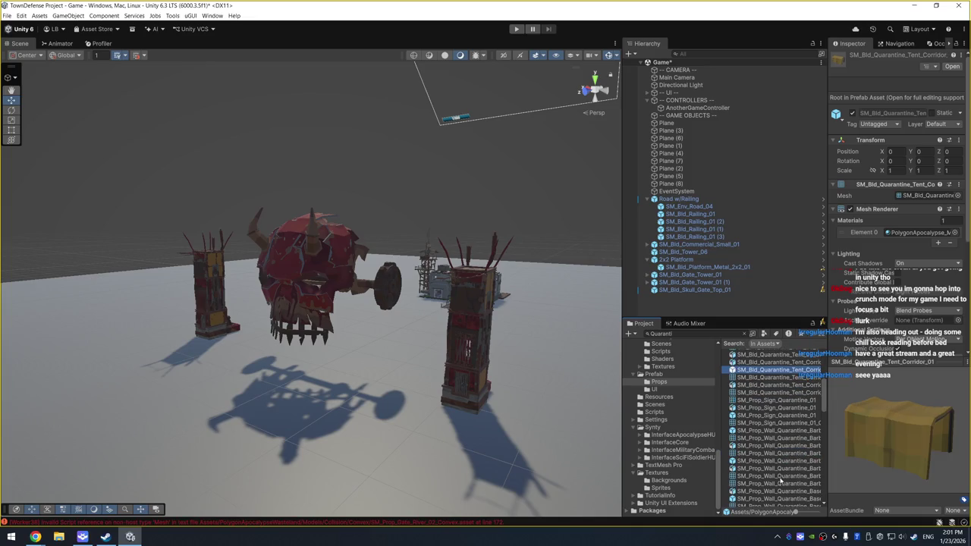
left_click(796, 430)
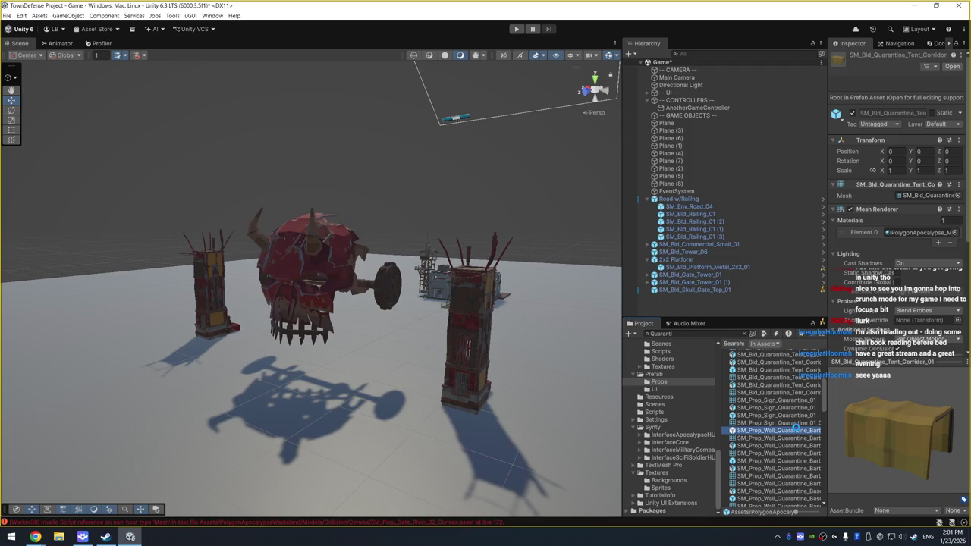
left_click(777, 461)
scroll(782, 468, "down", 3)
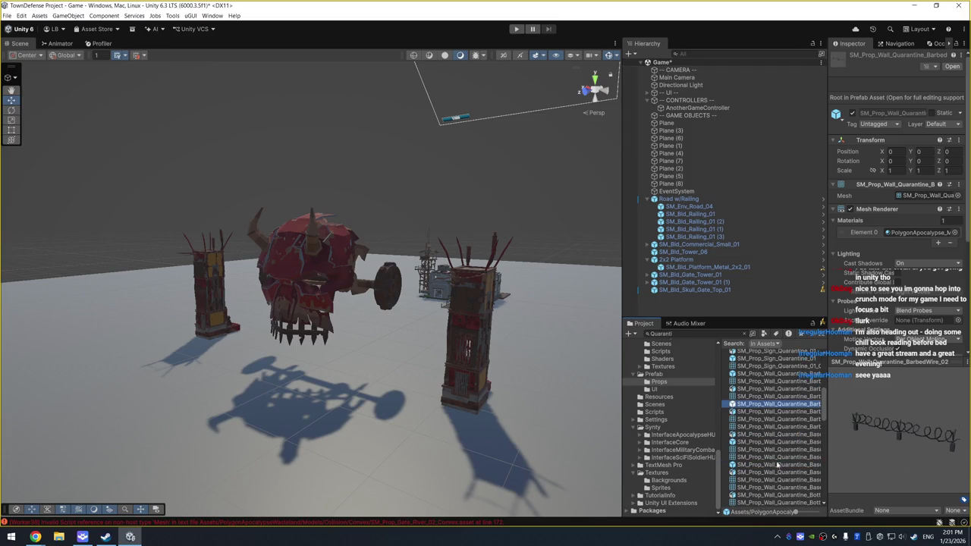
Compare the Quarantine Base_01, Base_02, Bottom_01 and Bottom_02 pieces, settling on Base_01
left_click(780, 442)
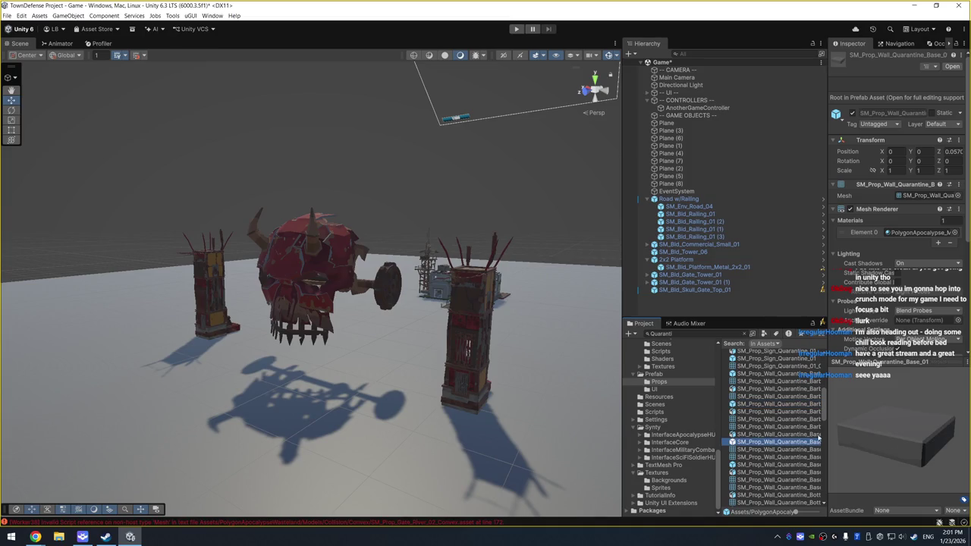
left_click_drag(830, 429, 851, 433)
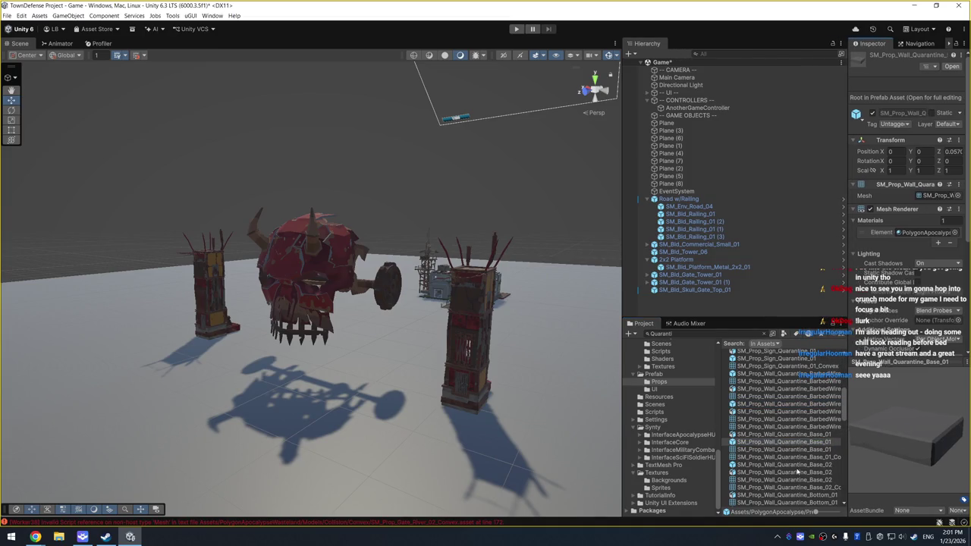
left_click(800, 464)
left_click(792, 441)
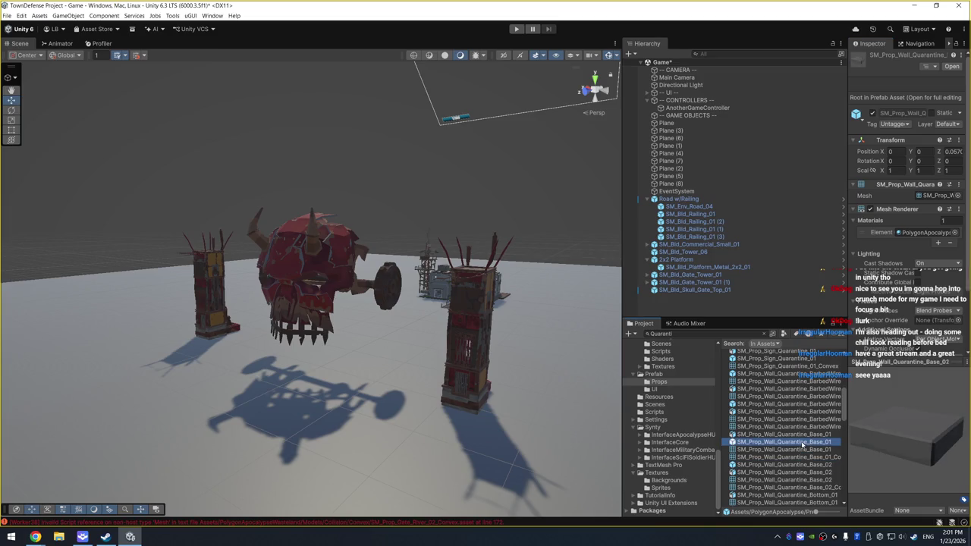
mouse_move(904, 429)
left_mouse_down()
mouse_move(878, 411)
mouse_move(880, 452)
mouse_move(864, 429)
left_mouse_up()
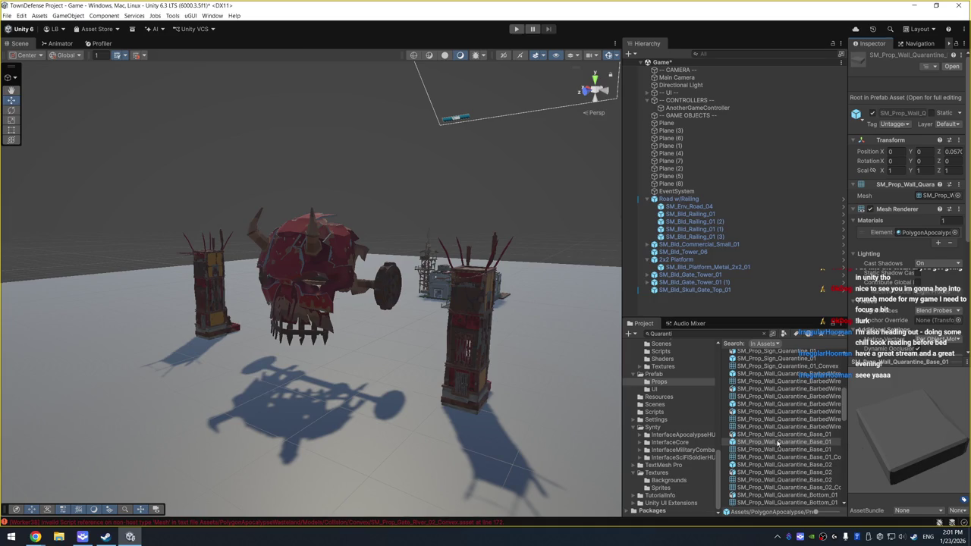
left_click(782, 465)
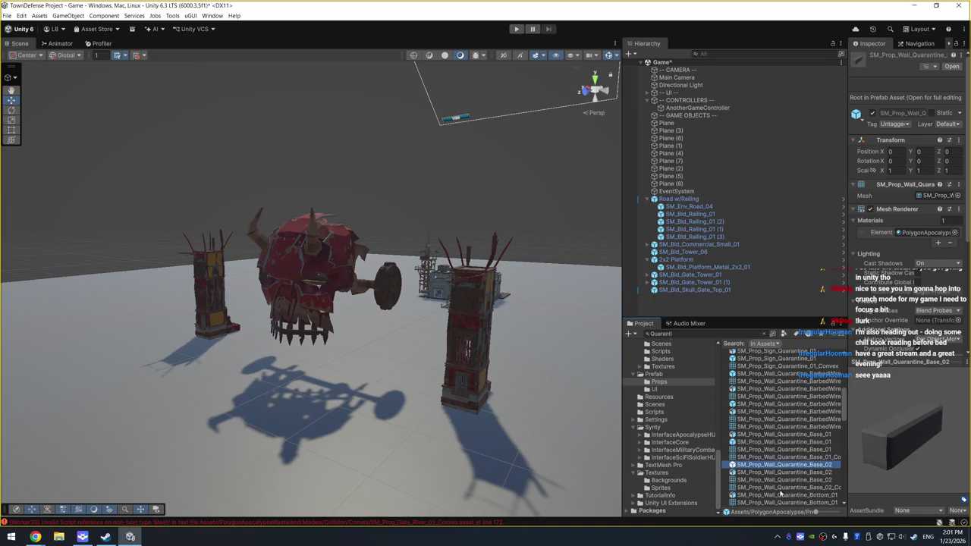
scroll(789, 487, "down", 2)
left_click(788, 482)
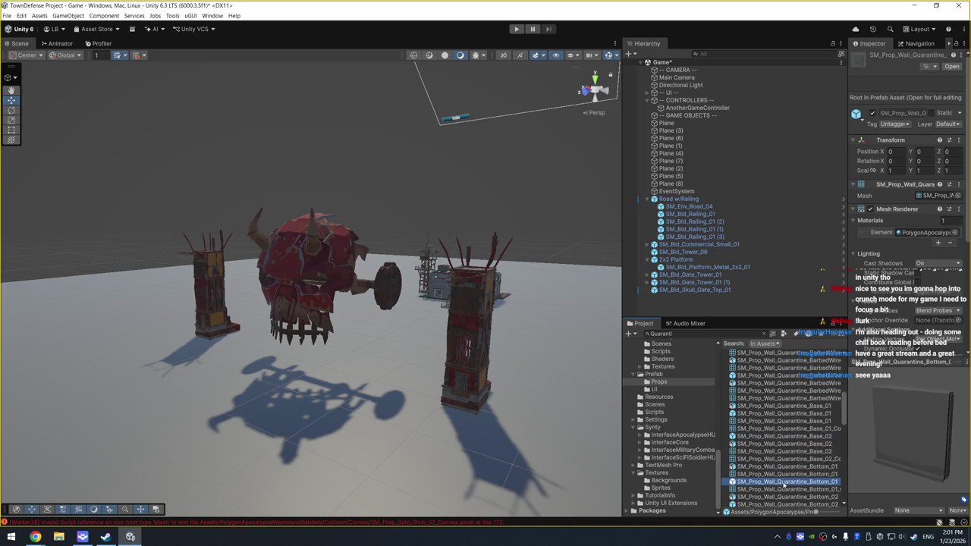
scroll(772, 507, "down", 1)
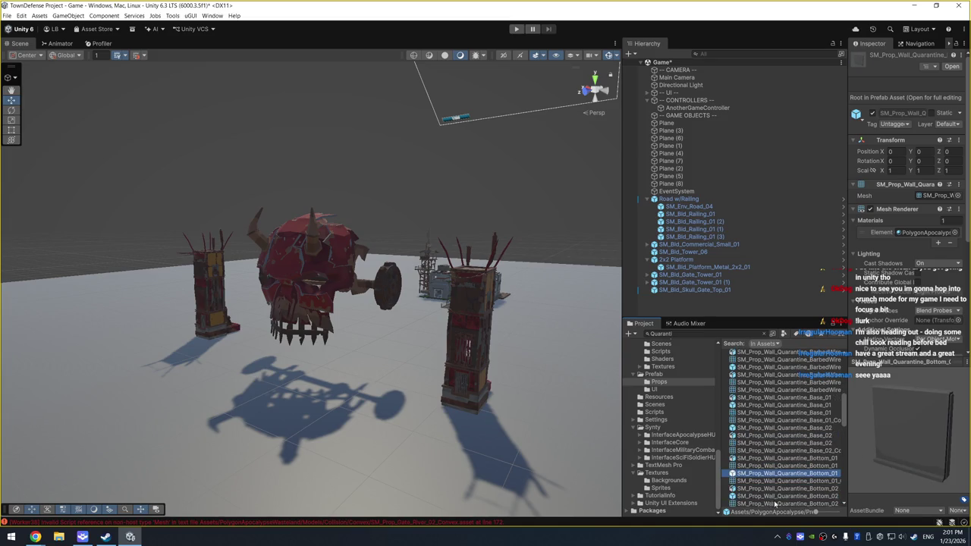
left_click(776, 496)
left_click(781, 428)
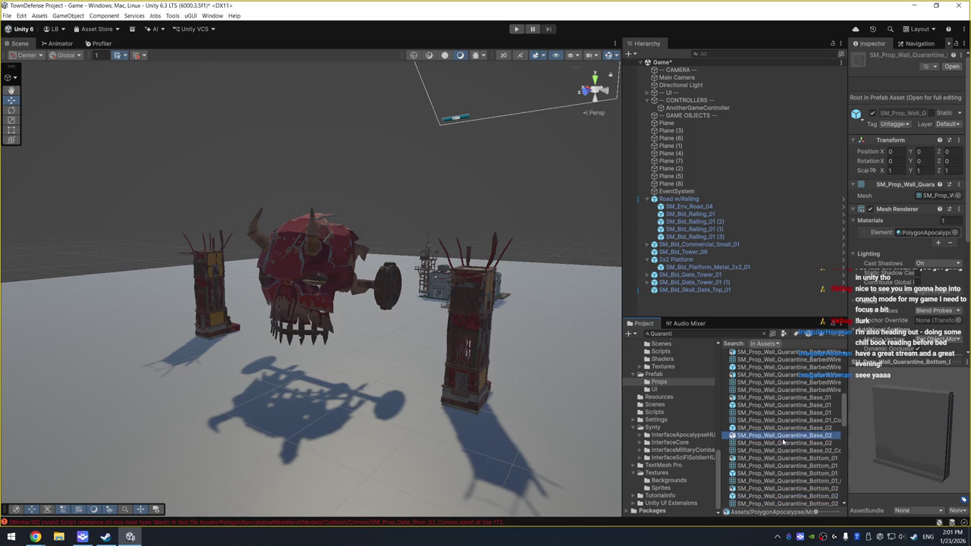
mouse_move(781, 427)
left_mouse_down()
mouse_move(531, 326)
mouse_move(779, 394)
left_mouse_up()
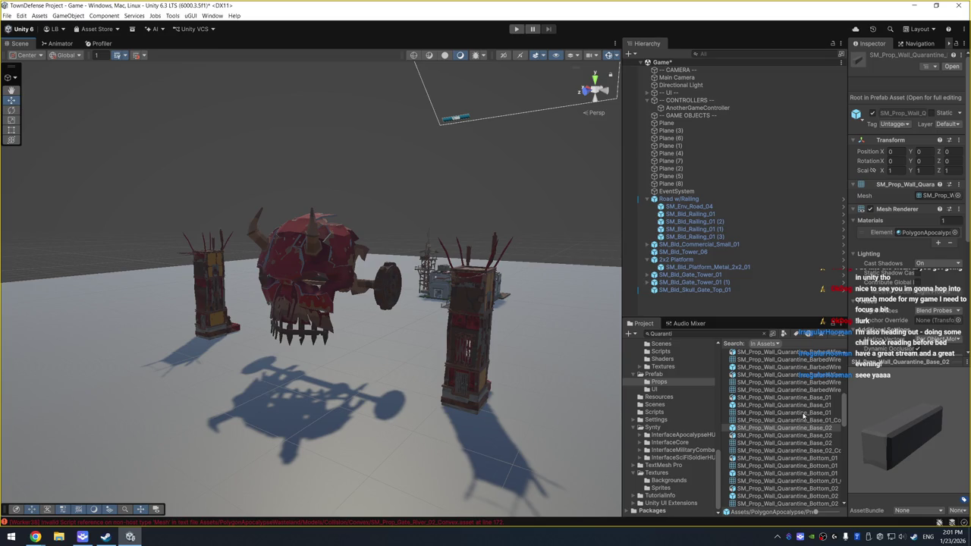
left_click(808, 406)
Place the SM_Prop_Wall_Quarantine_Base_01 slab in the scene and set its Scale to 2, 2, 2
mouse_move(808, 406)
left_mouse_down()
mouse_move(531, 341)
mouse_move(521, 330)
mouse_move(531, 329)
mouse_move(333, 374)
left_mouse_up()
key("f")
scroll(392, 392, "down", 5)
left_click(497, 328)
scroll(334, 374, "down", 6)
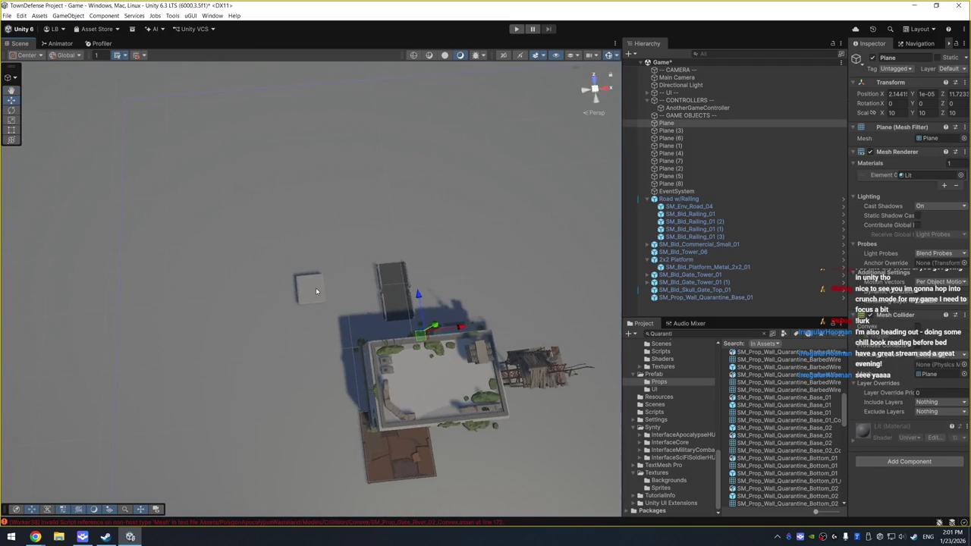
left_click(317, 291)
left_click(895, 137)
type("2")
key("Tab")
type("2")
key("Tab")
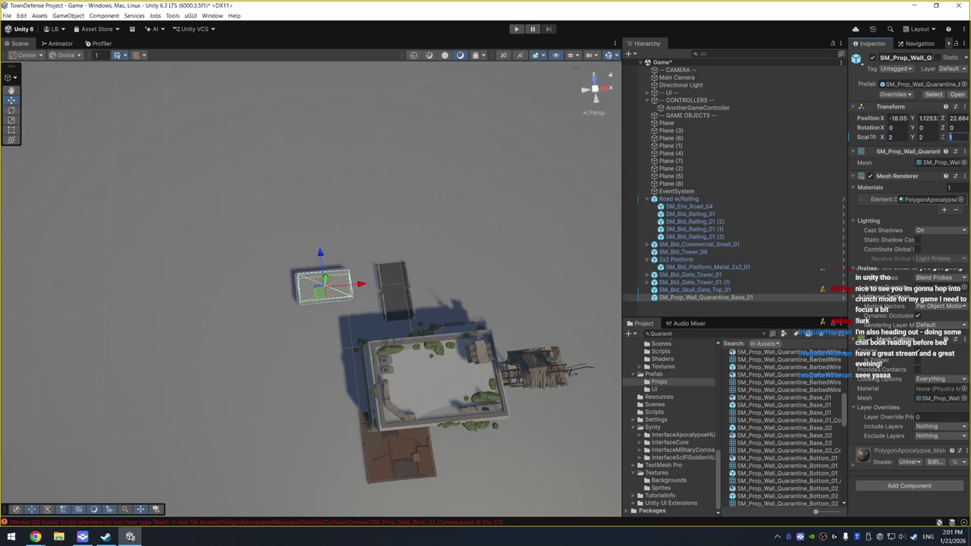
type("2")
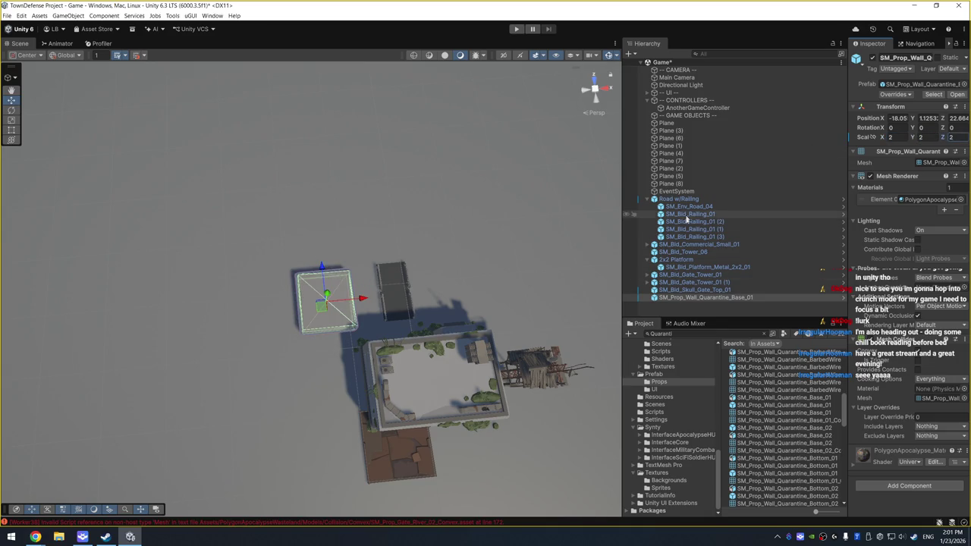
Nest the wall base under 2x2 Platform in the Hierarchy
left_click(702, 262)
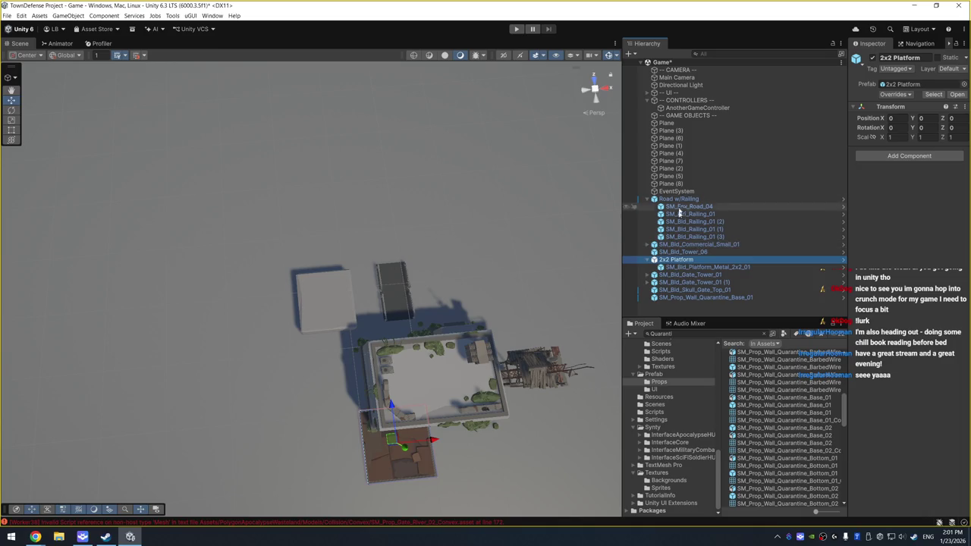
left_click(682, 251)
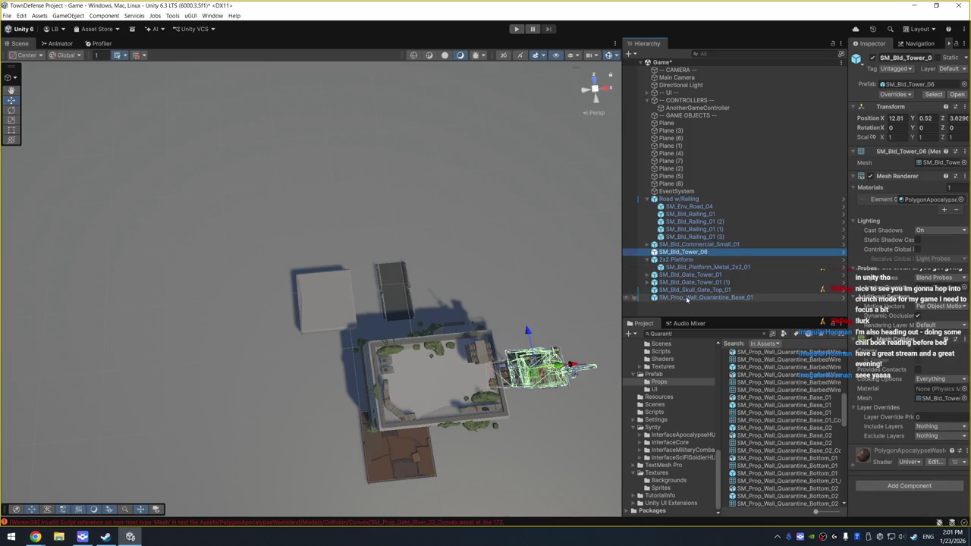
left_click_drag(687, 299, 686, 261)
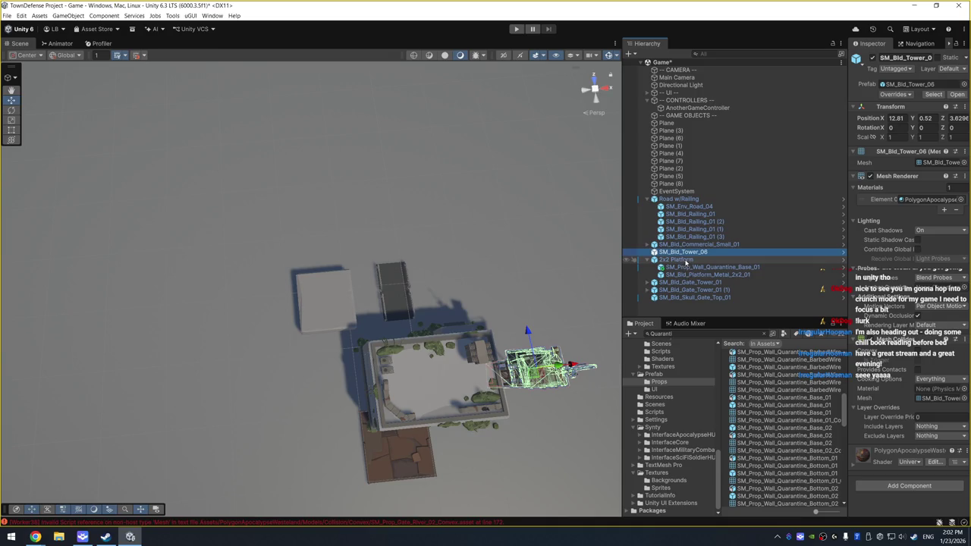
right_click(693, 267)
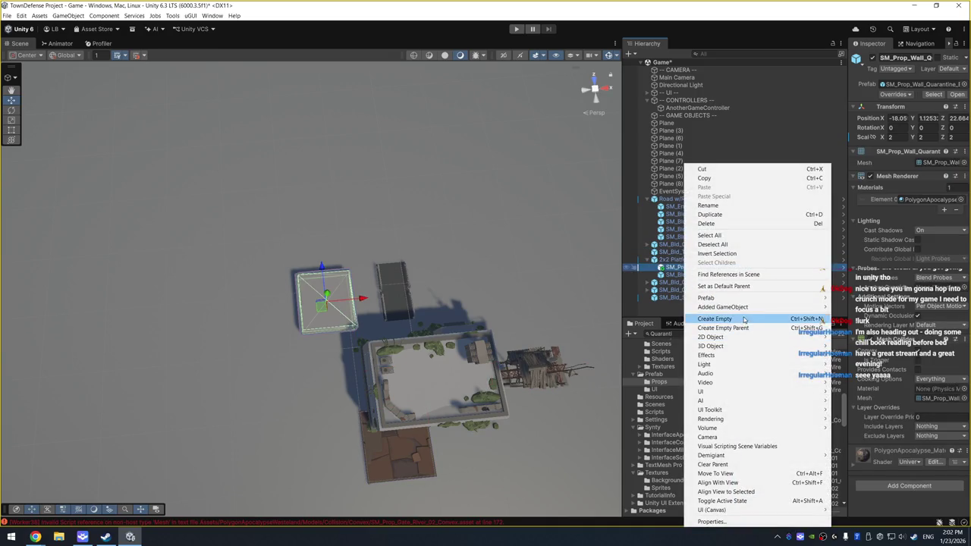
Set the wall base's Position to 0, 0, 0
key("Escape")
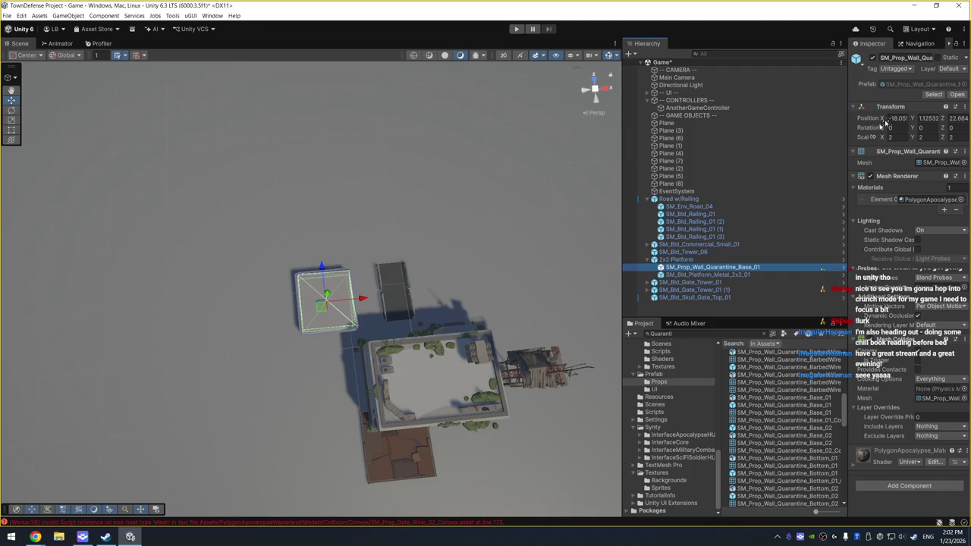
left_click(895, 118)
type("0")
key("Tab")
type("0")
key("Tab")
type("0")
key("Return")
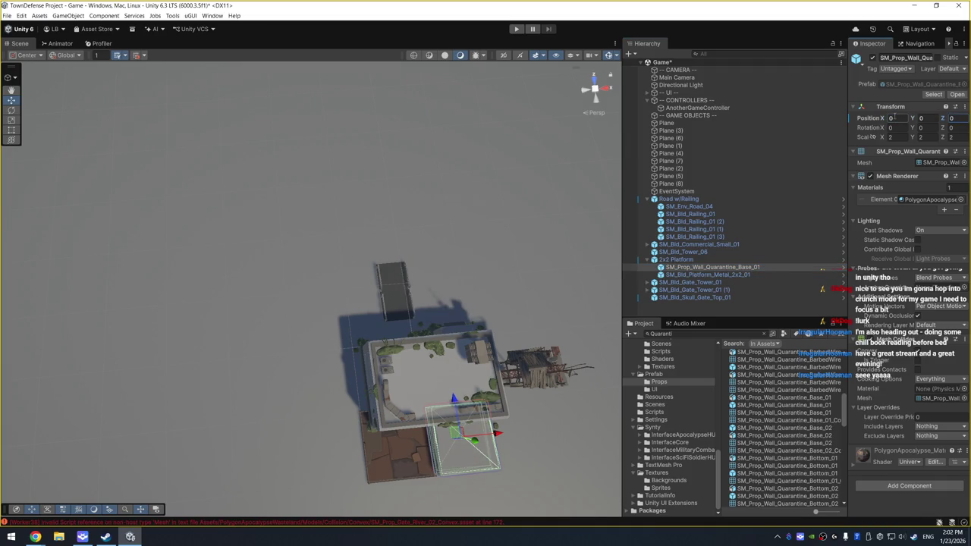
Move the 2x2 Platform along Z to 43.14 and lift its metal plate to Y 0.4
left_click(682, 260)
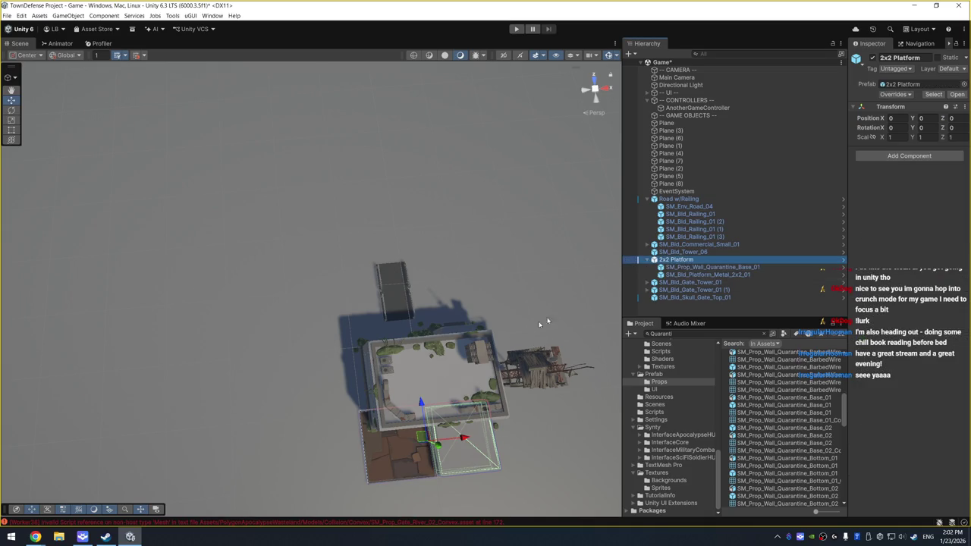
left_click_drag(422, 402, 381, 168)
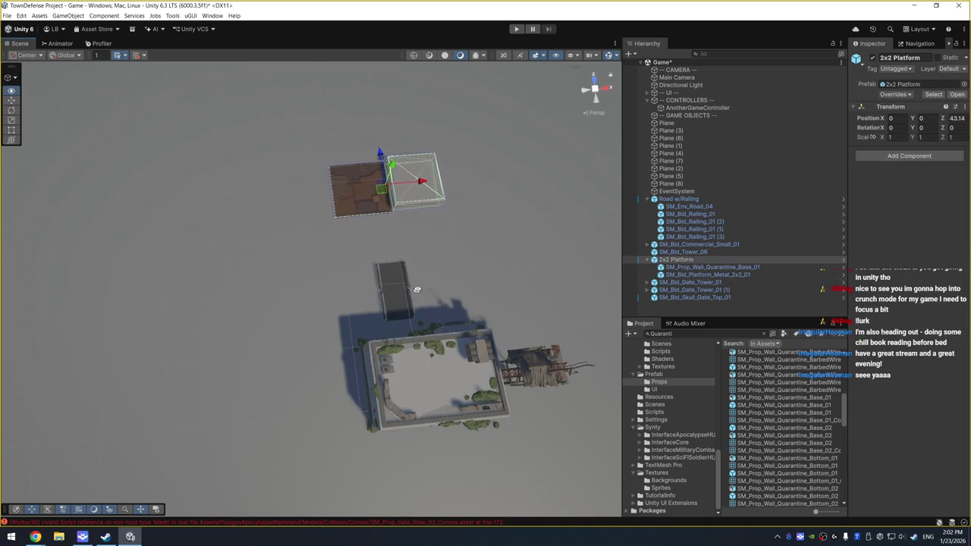
key("f")
mouse_move(391, 276)
left_mouse_down()
mouse_move(450, 211)
mouse_move(392, 197)
mouse_move(553, 245)
left_mouse_up()
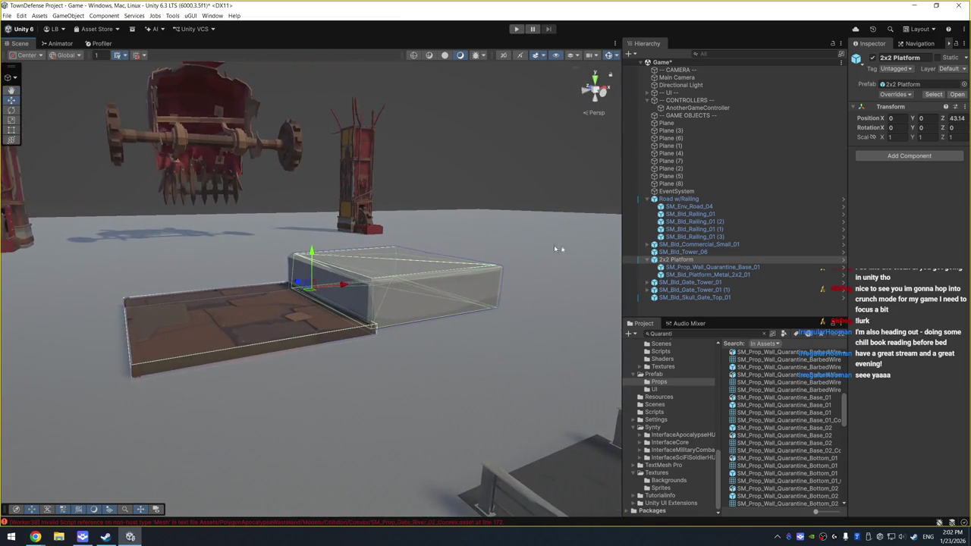
left_click(698, 274)
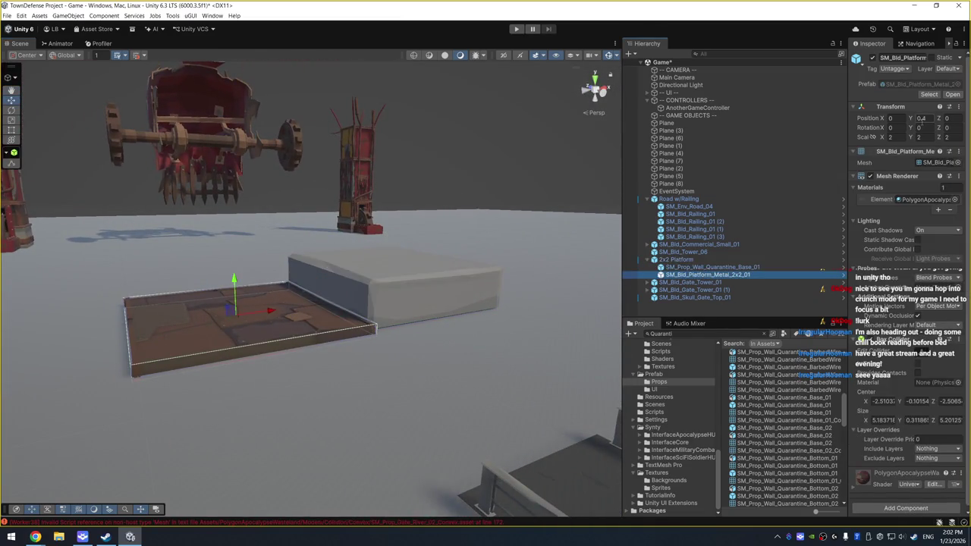
left_click(697, 276)
Reset the wall base's Scale to 1, 1, 1
left_click(707, 268)
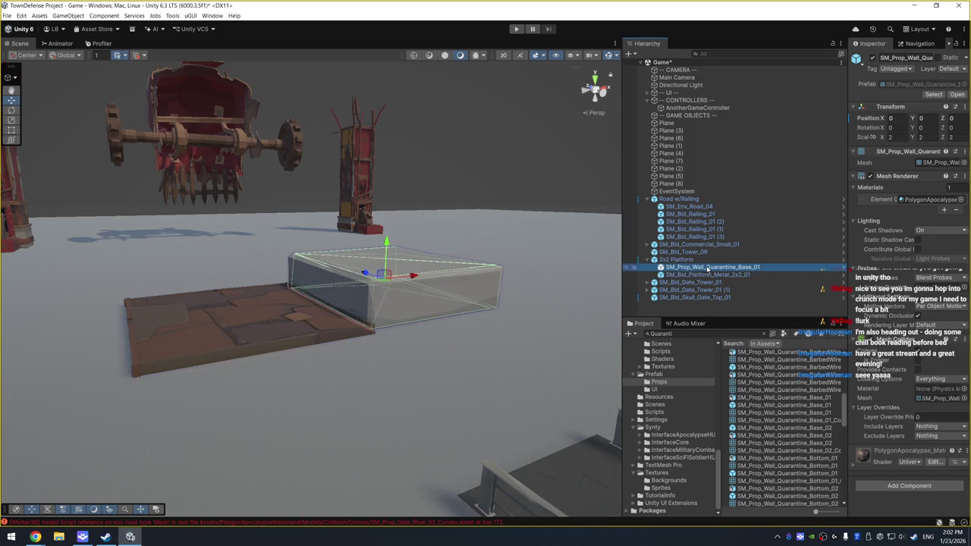
double_click(899, 137)
type("1")
double_click(927, 138)
type("1")
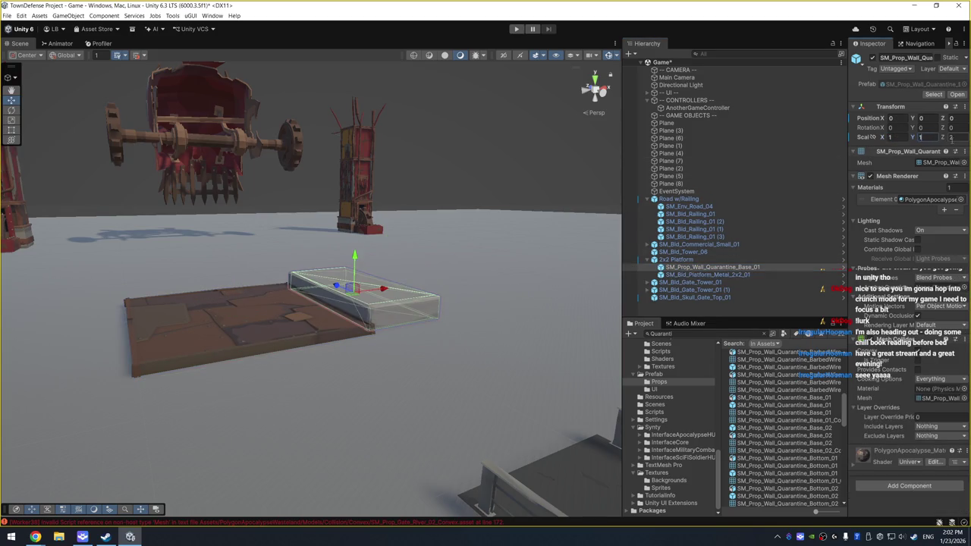
double_click(951, 138)
type("1")
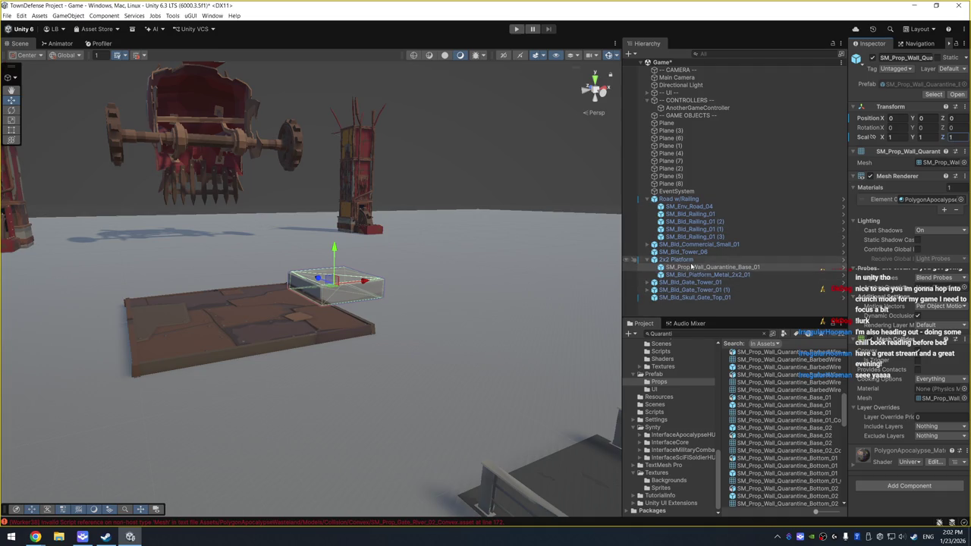
Try re-nesting the wall base under 2x2 Platform, dismissing the prefab restructure warning
left_click_drag(692, 267, 693, 260)
left_click(550, 293)
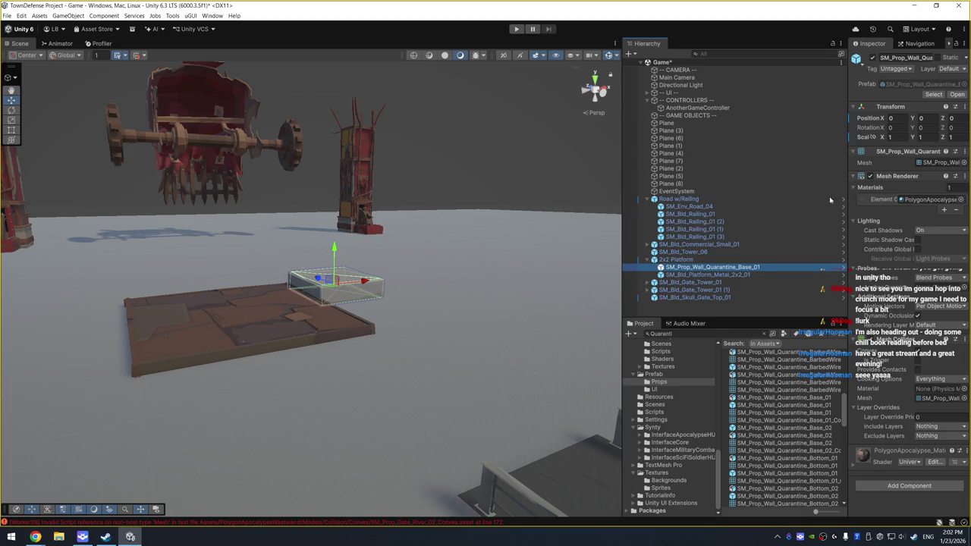
mouse_move(487, 208)
left_mouse_down()
mouse_move(412, 336)
mouse_move(403, 381)
left_mouse_up()
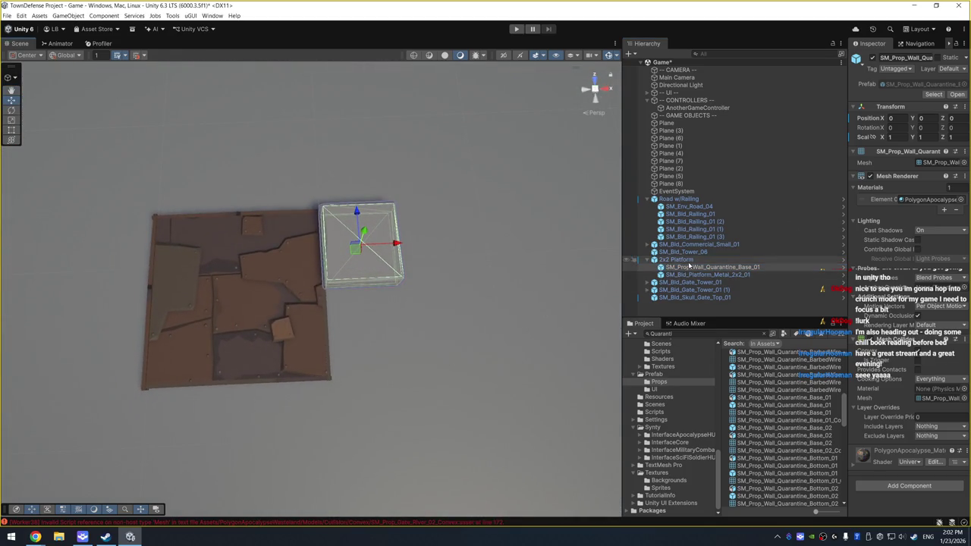
left_click(683, 260)
left_click(689, 275)
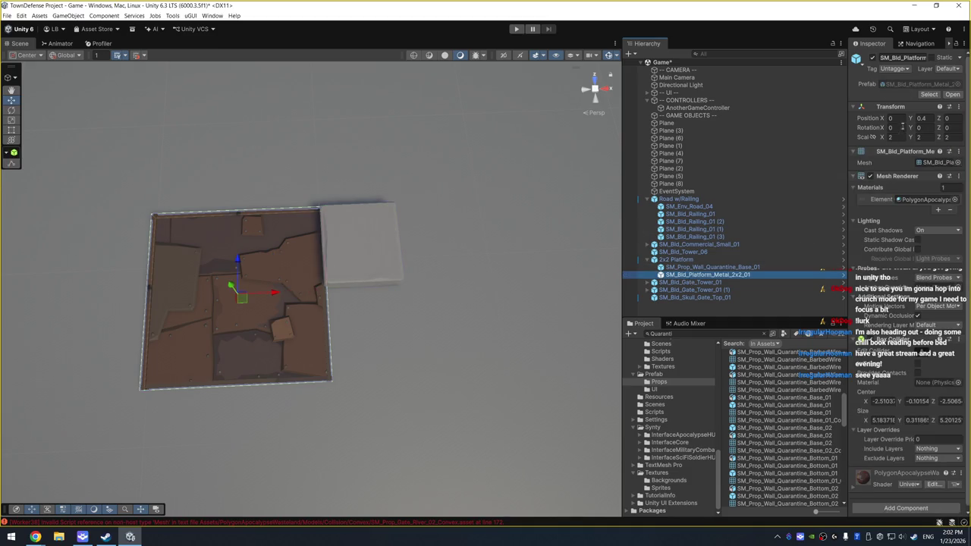
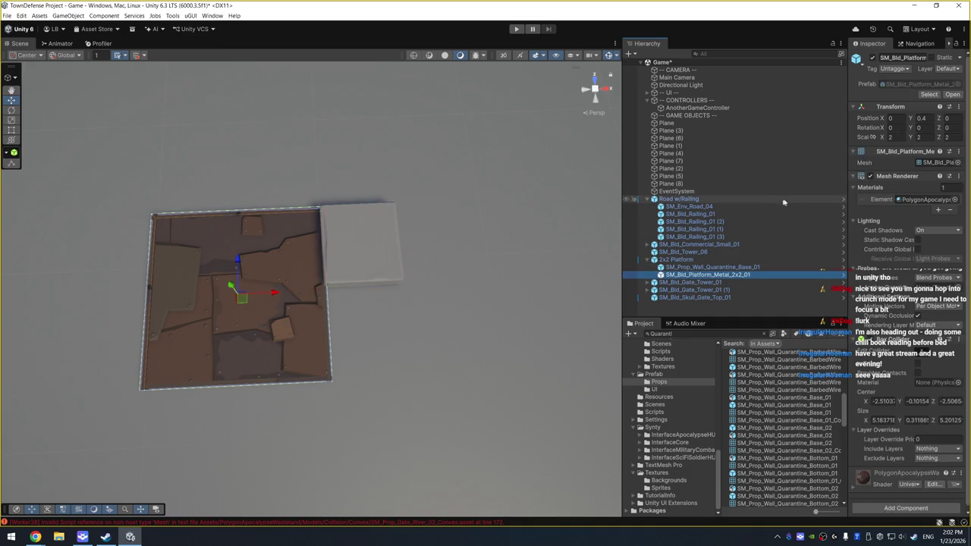
Move SM_Prop_Wall_Quarantine_Base_01 to the centre of the 2x2 platform
left_click(721, 267)
mouse_move(358, 252)
left_mouse_down()
mouse_move(238, 258)
mouse_move(234, 293)
left_mouse_up()
left_click_drag(458, 278, 531, 184)
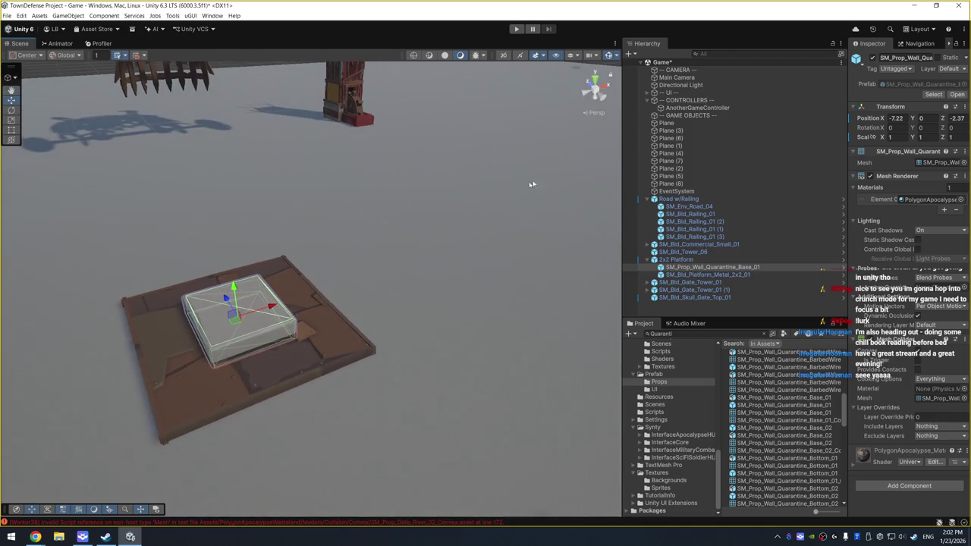
Set the quarantine base's scale to 2, 1, 2
left_click(900, 136)
type("2")
left_click(919, 137)
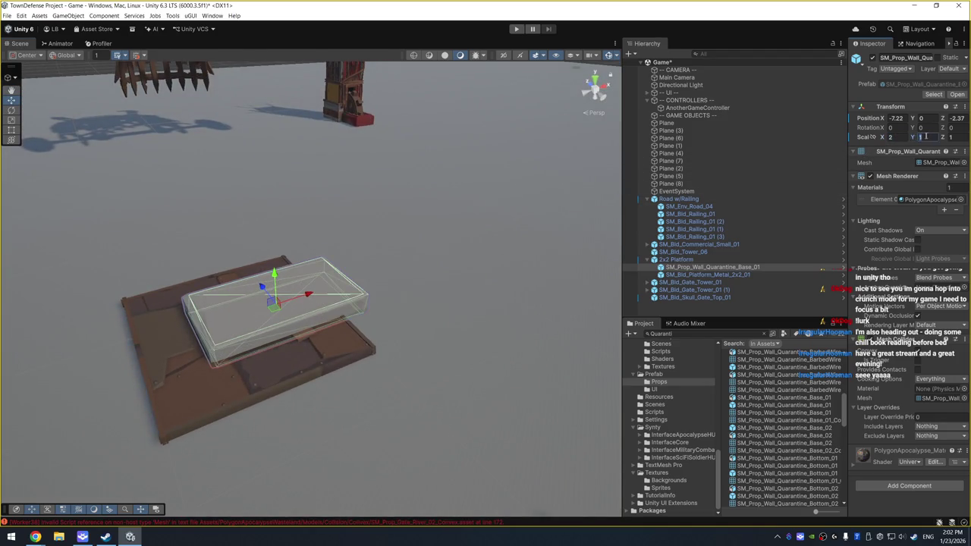
type("2")
left_click(954, 136)
type("2")
left_click(920, 137)
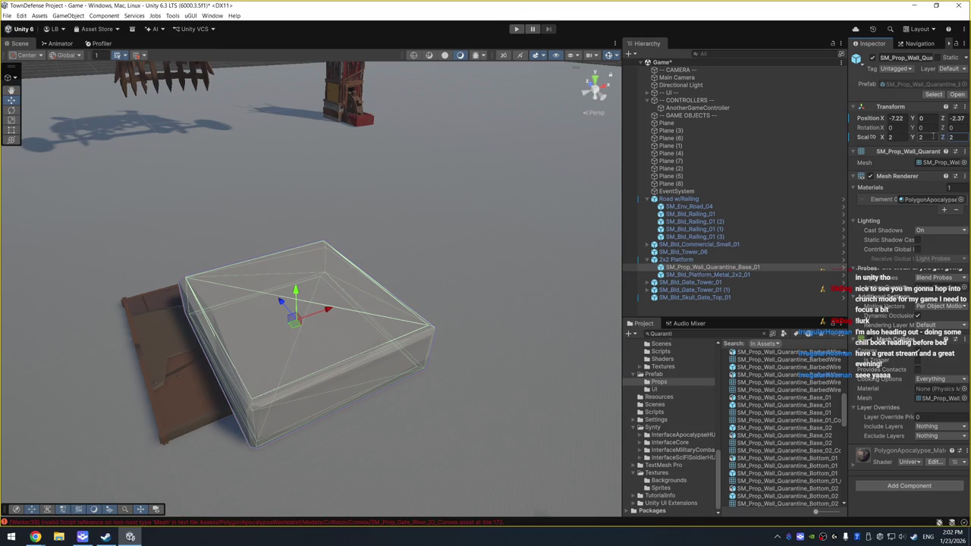
type("1")
Hide SM_Bld_Platform_Metal_2x2_01 and lower the quarantine base to Y -1.13
mouse_move(359, 320)
left_mouse_down()
mouse_move(357, 281)
mouse_move(318, 364)
mouse_move(245, 344)
mouse_move(294, 375)
mouse_move(524, 209)
mouse_move(479, 244)
left_mouse_up()
left_click_drag(311, 256, 316, 276)
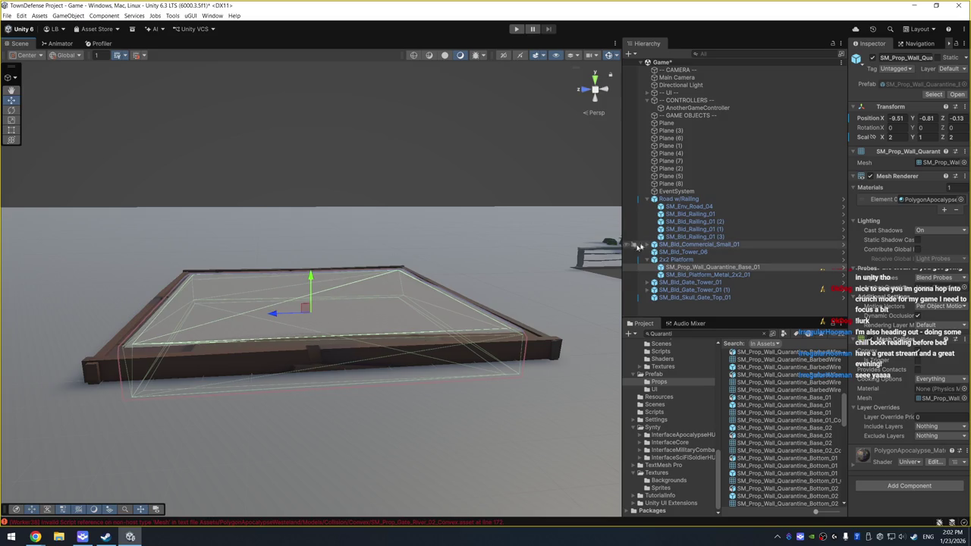
left_click(698, 276)
left_click(872, 59)
mouse_move(394, 288)
left_mouse_down()
mouse_move(292, 232)
mouse_move(289, 190)
left_mouse_up()
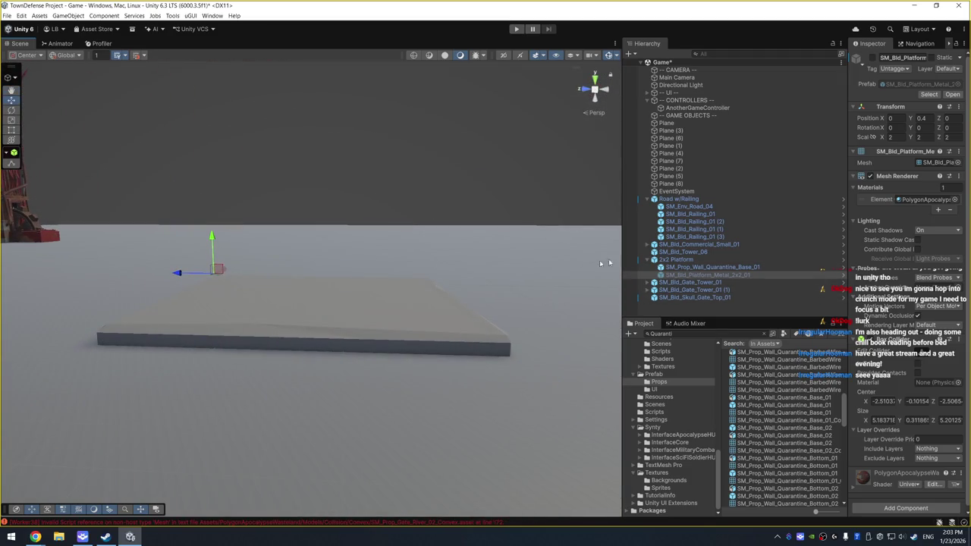
left_click(709, 267)
left_click_drag(310, 279, 322, 288)
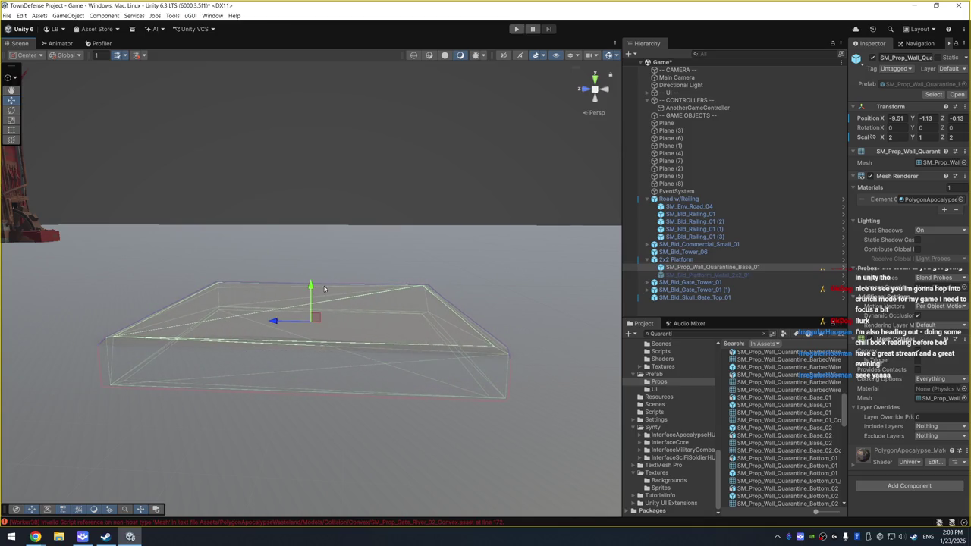
left_click(454, 202)
mouse_move(454, 202)
left_mouse_down()
mouse_move(420, 220)
mouse_move(258, 238)
mouse_move(260, 311)
mouse_move(323, 279)
left_mouse_up()
left_click(700, 267)
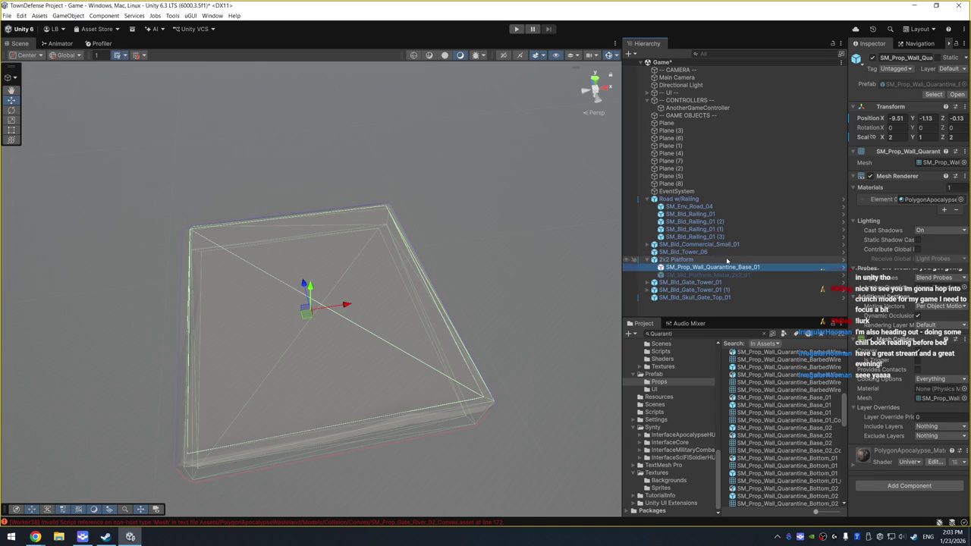
left_click(725, 260)
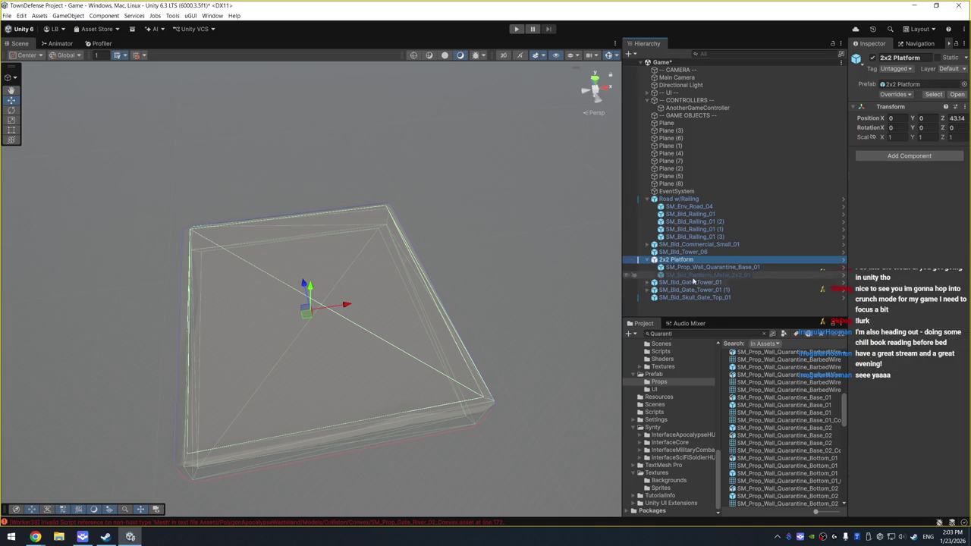
left_click(718, 267)
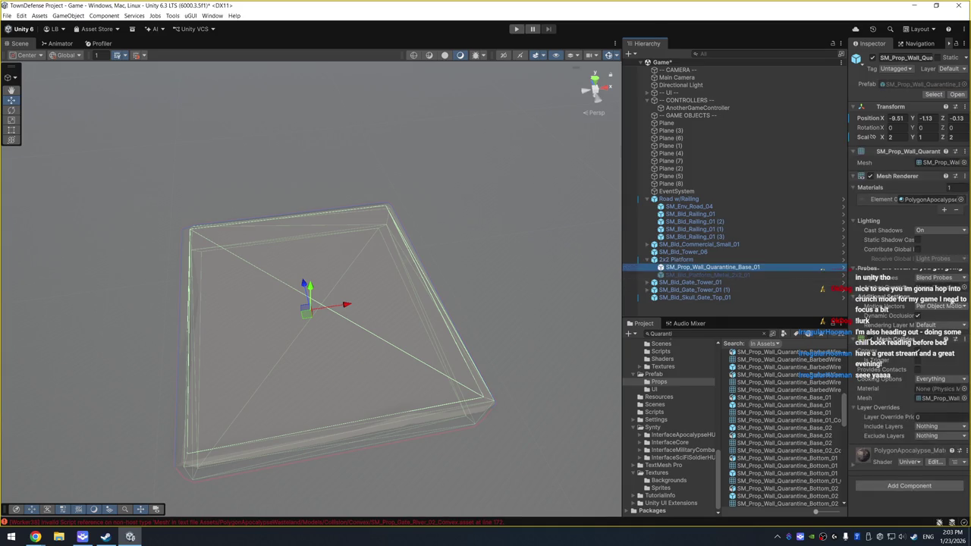
left_click(960, 200)
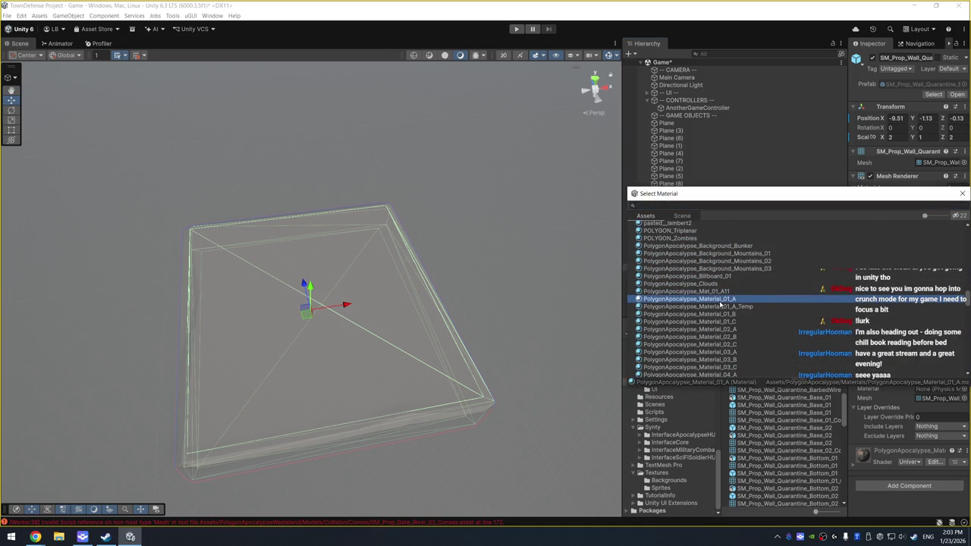
key("Down")
key("Down")
key("Down")
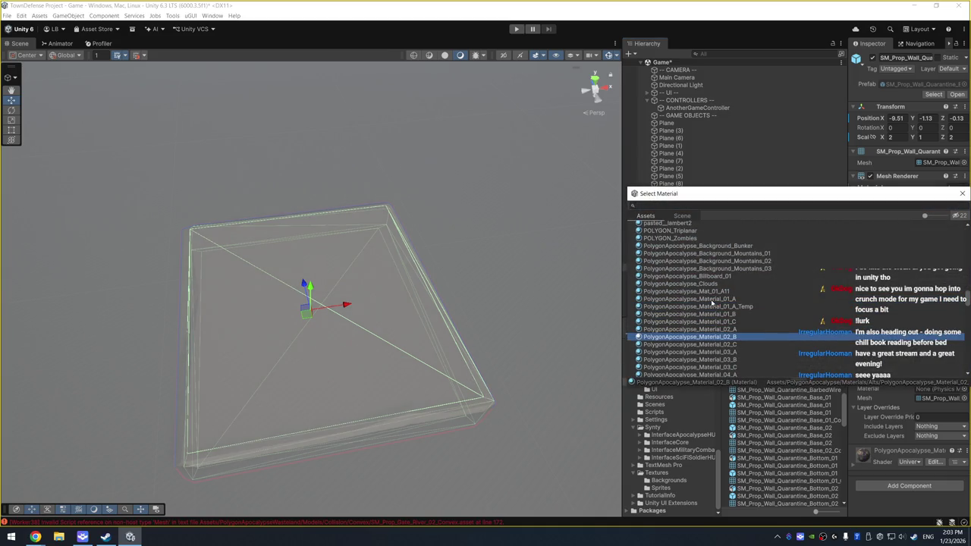
key("Down")
key("Down")
key("Down")
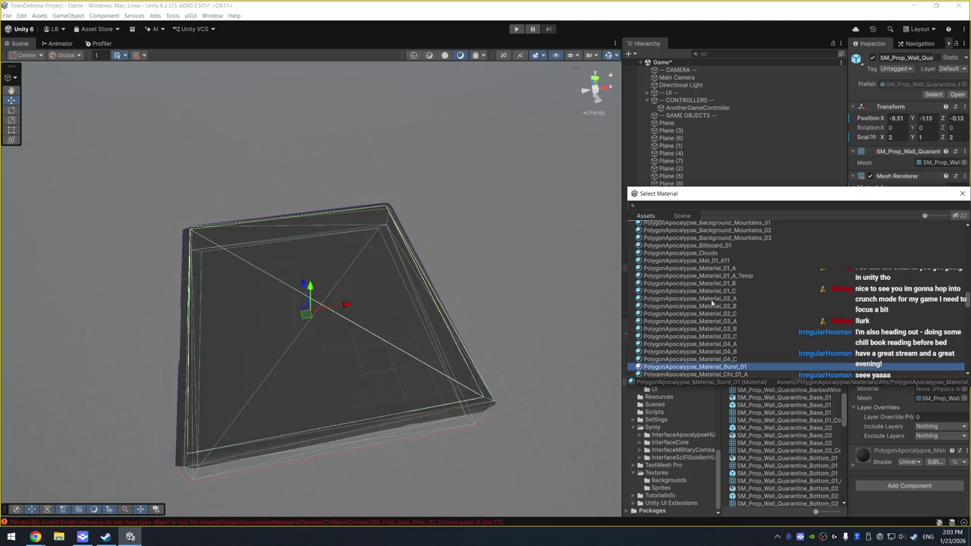
key("Down")
key("Up")
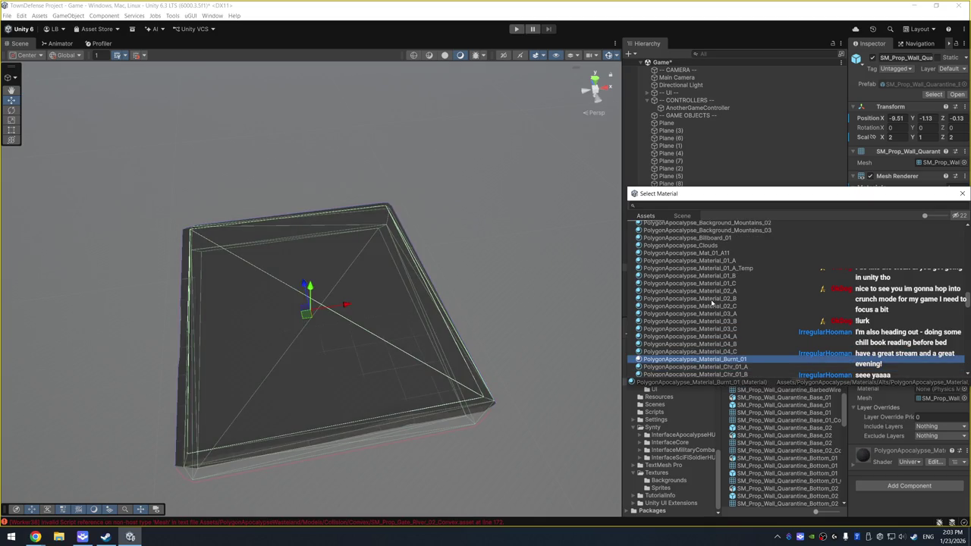
key("Up")
key("Up")
key("Up")
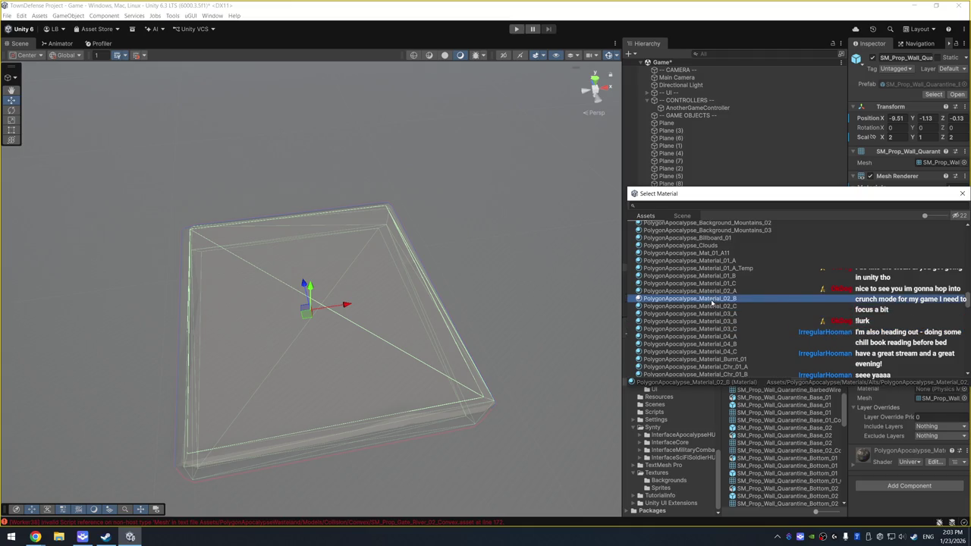
key("Up")
key("Up")
key("Up")
key("Up")
left_click(961, 194)
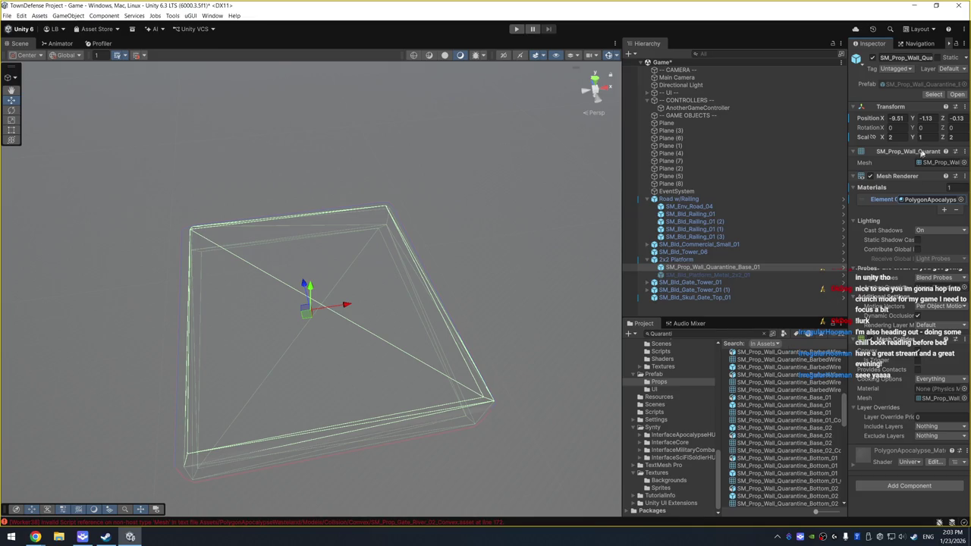
left_click(936, 200)
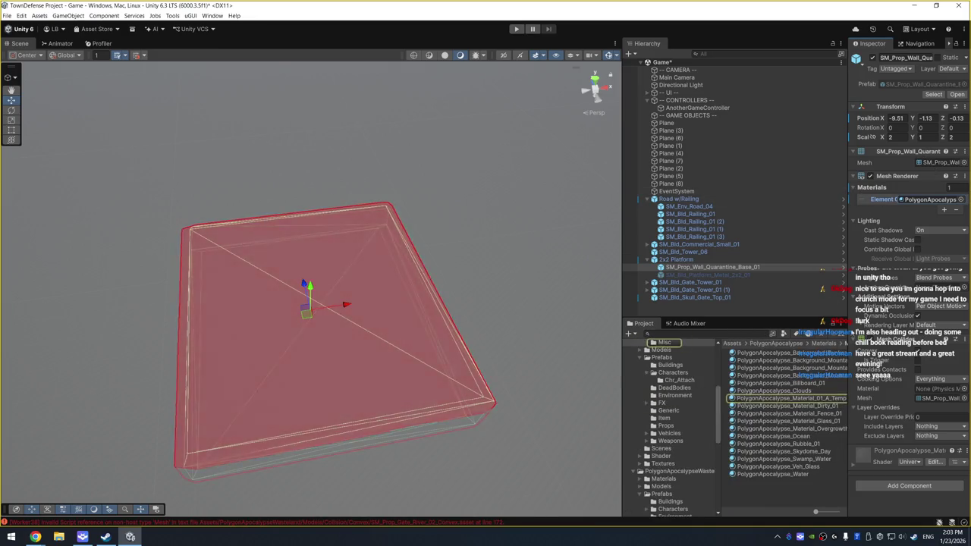
left_click(834, 399)
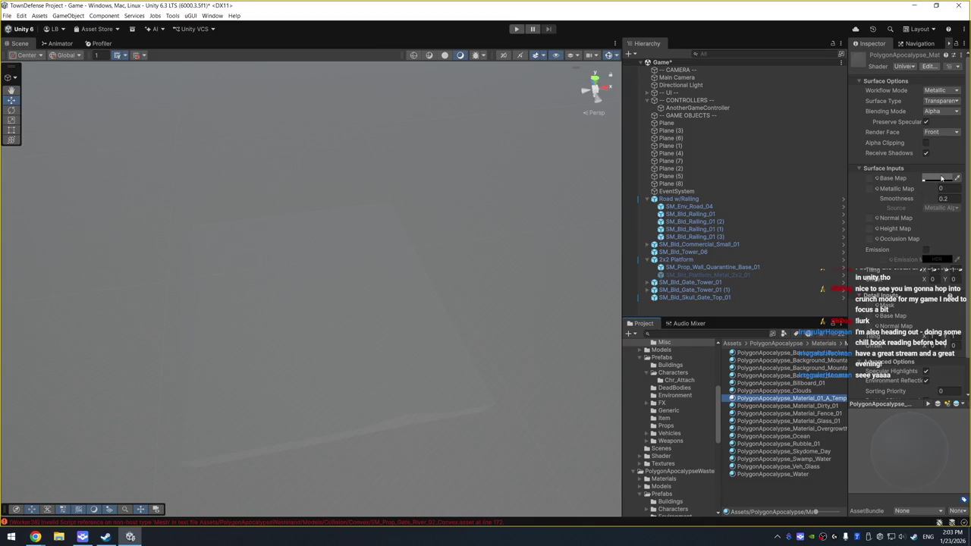
left_click(941, 179)
left_click(902, 207)
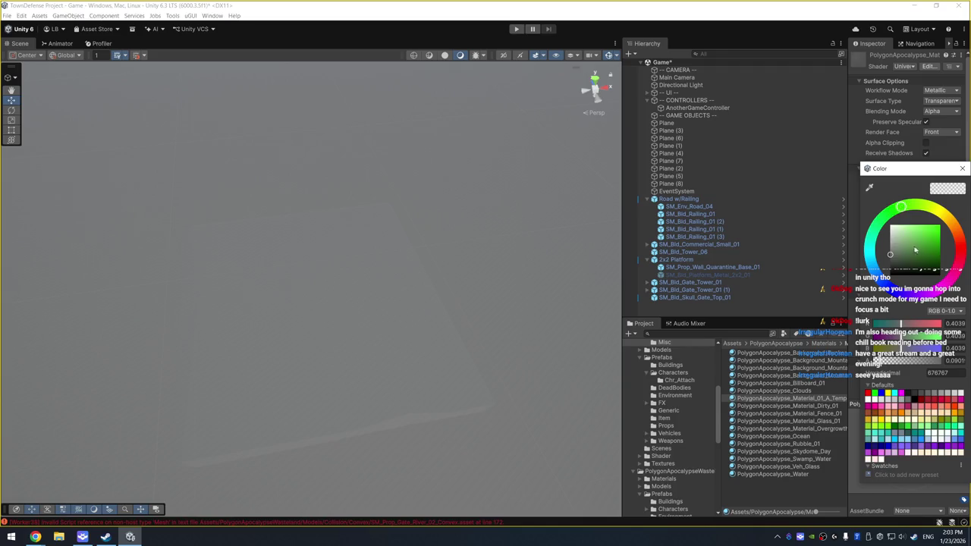
left_click_drag(940, 239, 939, 226)
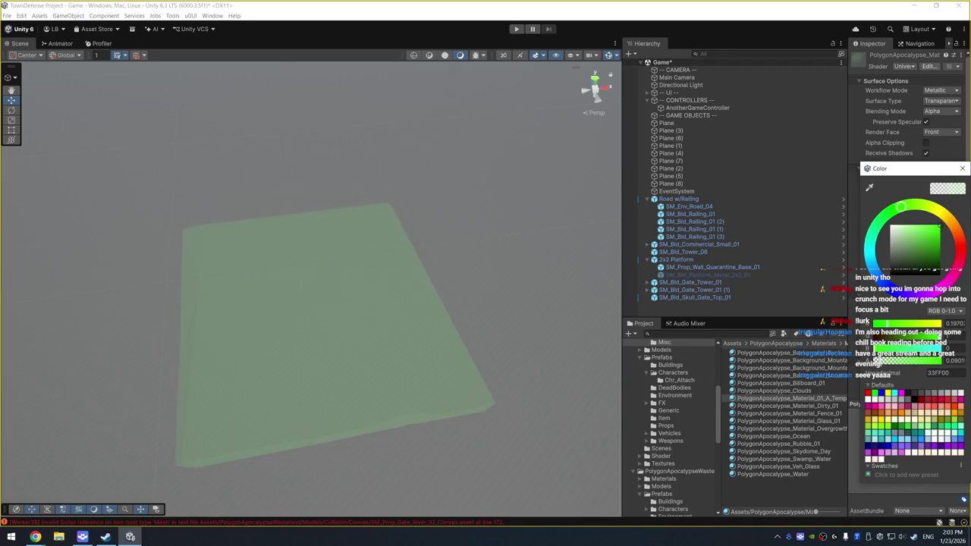
left_click(931, 362)
mouse_move(934, 364)
left_mouse_down()
mouse_move(915, 363)
mouse_move(925, 361)
left_mouse_up()
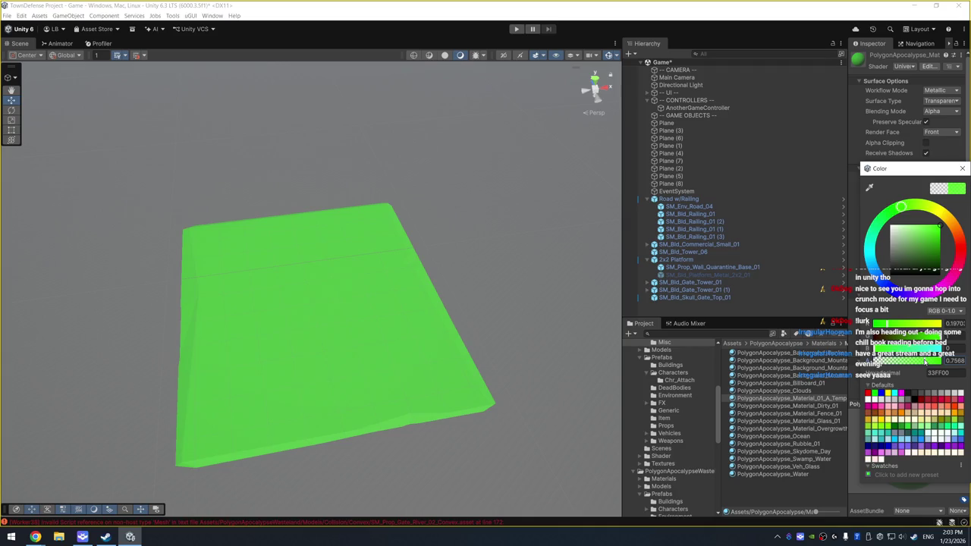
left_click(961, 169)
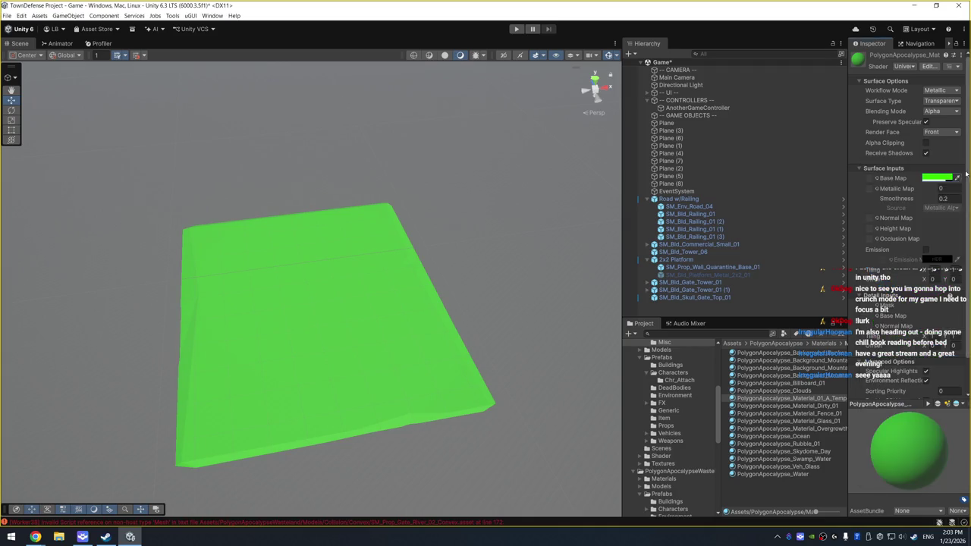
key("ctrl+z")
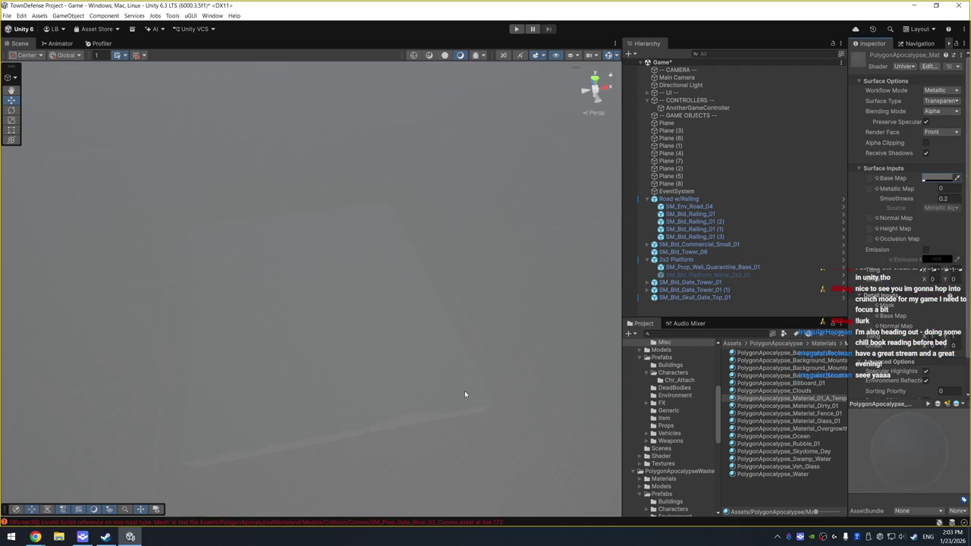
scroll(465, 393, "down", 5)
left_click(447, 328)
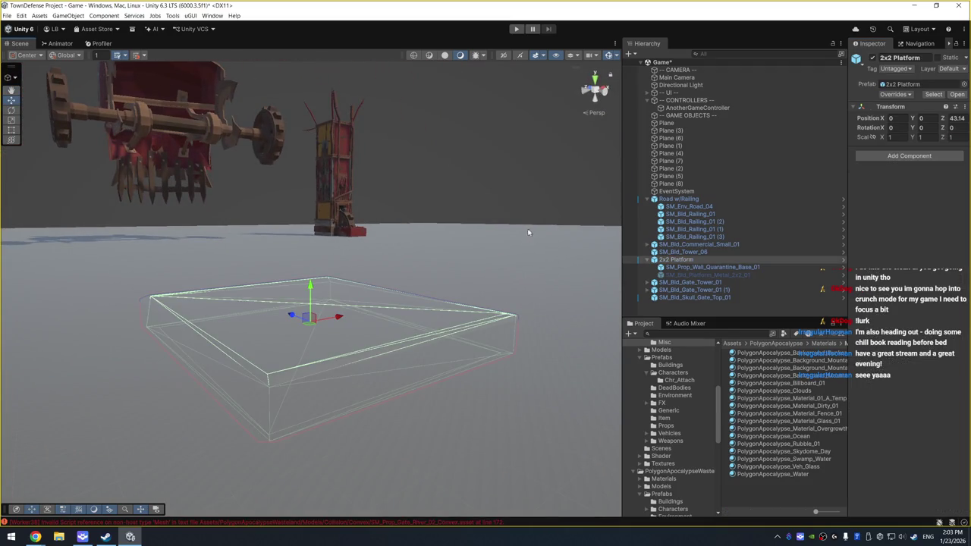
scroll(561, 265, "up", 3)
left_click(705, 267)
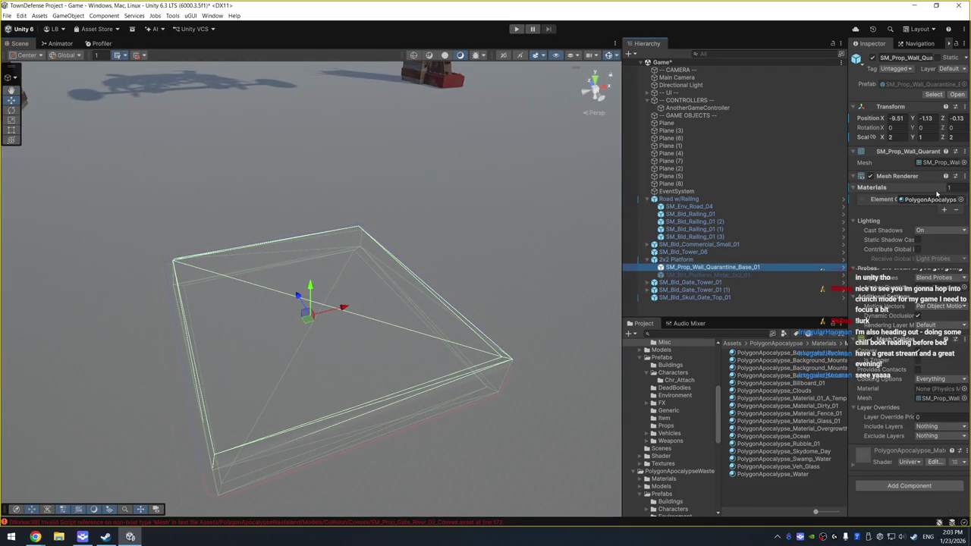
left_click(932, 199)
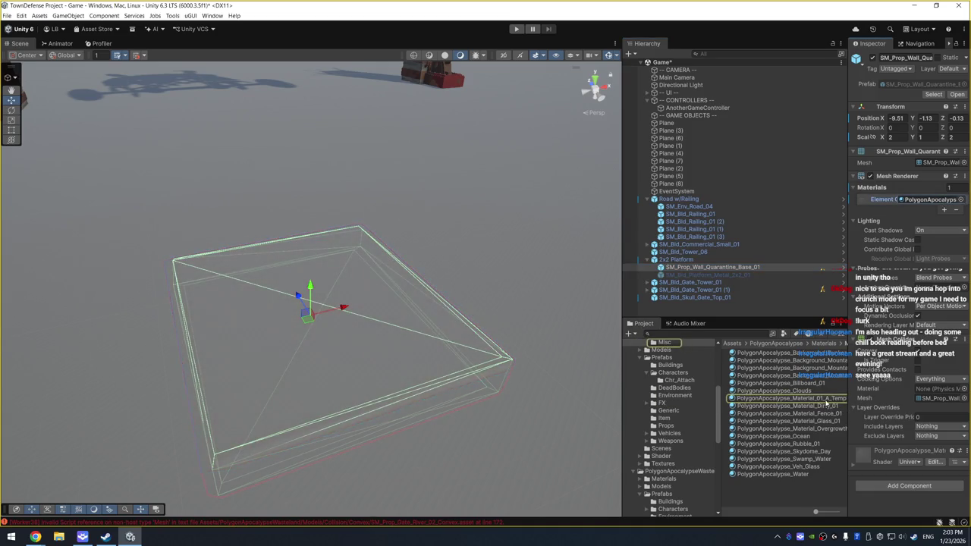
left_click(826, 401)
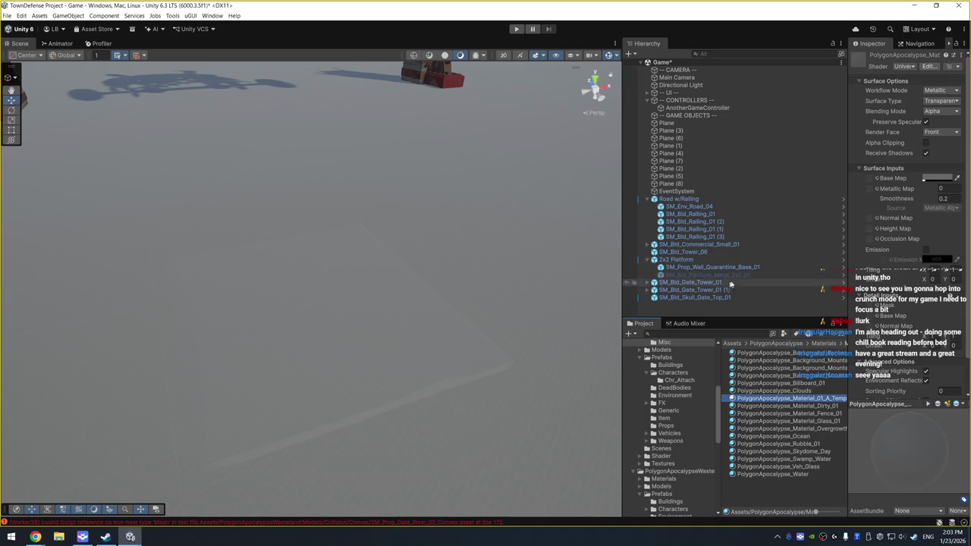
left_click(758, 268)
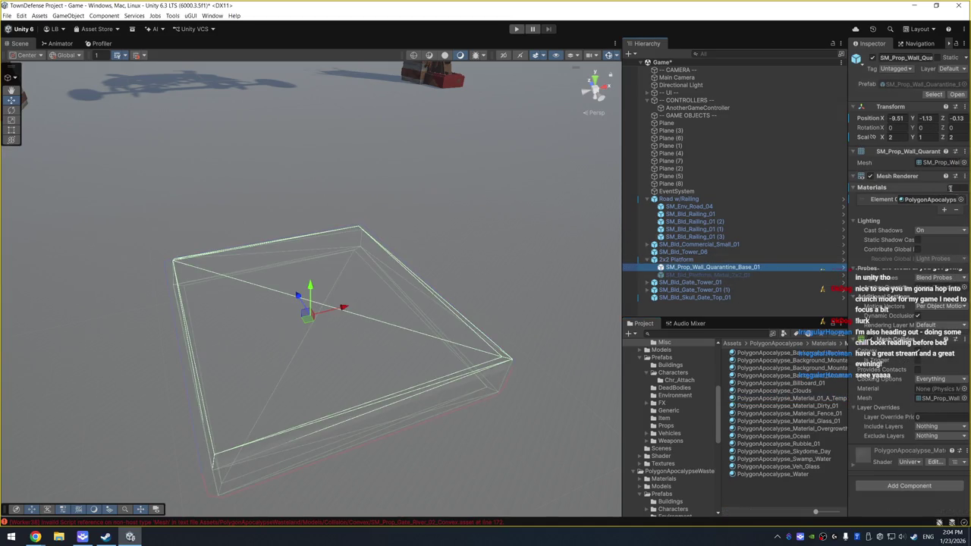
Assign PolygonApocalypse_Material_01_A to the quarantine base slab
left_click(960, 199)
left_click(764, 292)
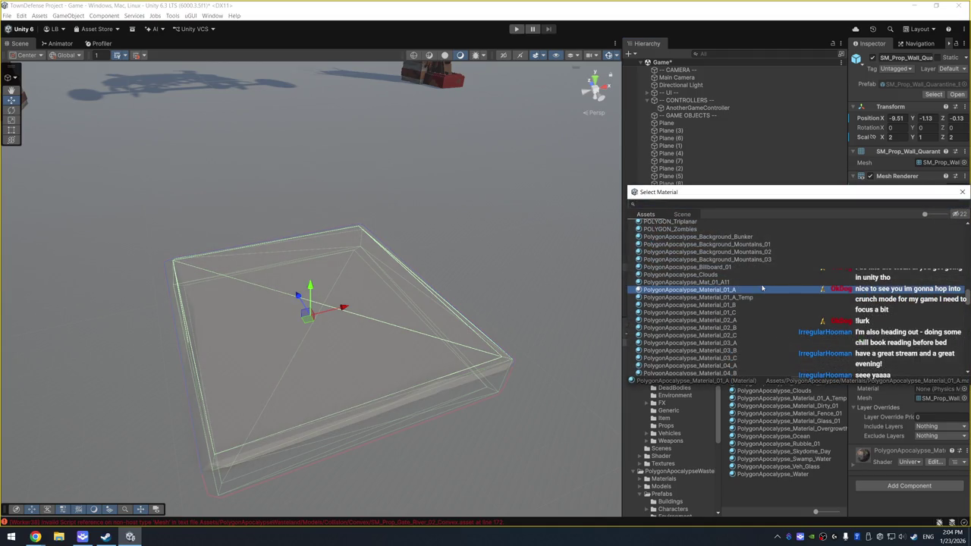
double_click(762, 288)
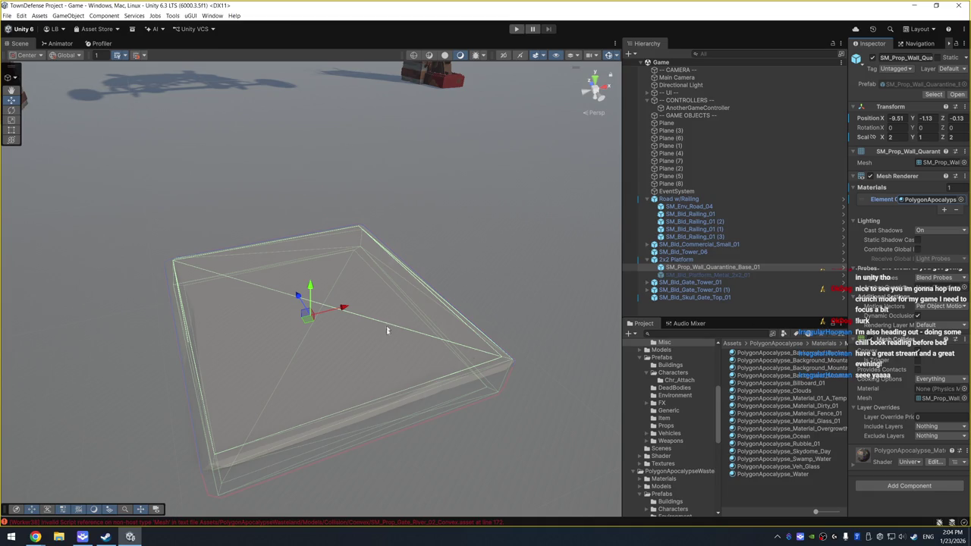
Zoom out and orbit until the gate towers and skull gate top are visible
scroll(387, 329, "down", 3)
left_click_drag(374, 342, 390, 365)
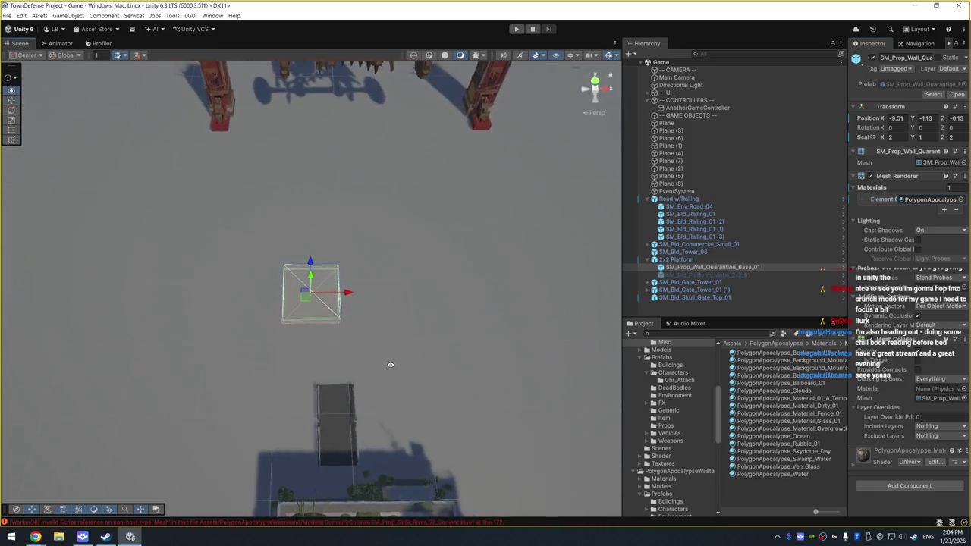
scroll(390, 364, "down", 5)
left_click_drag(373, 298, 378, 281)
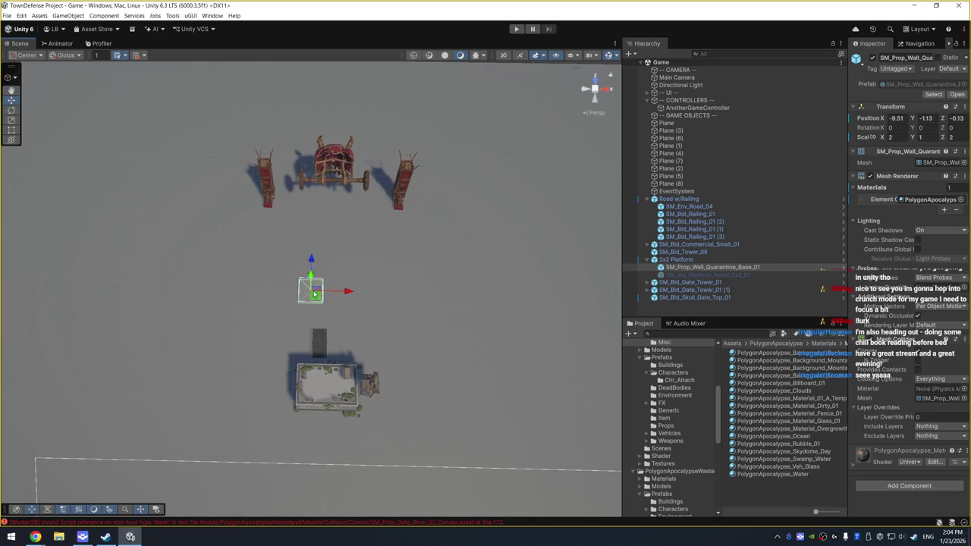
Delete the left gate tower, the skull gate top and the right gate tower
left_click(263, 192)
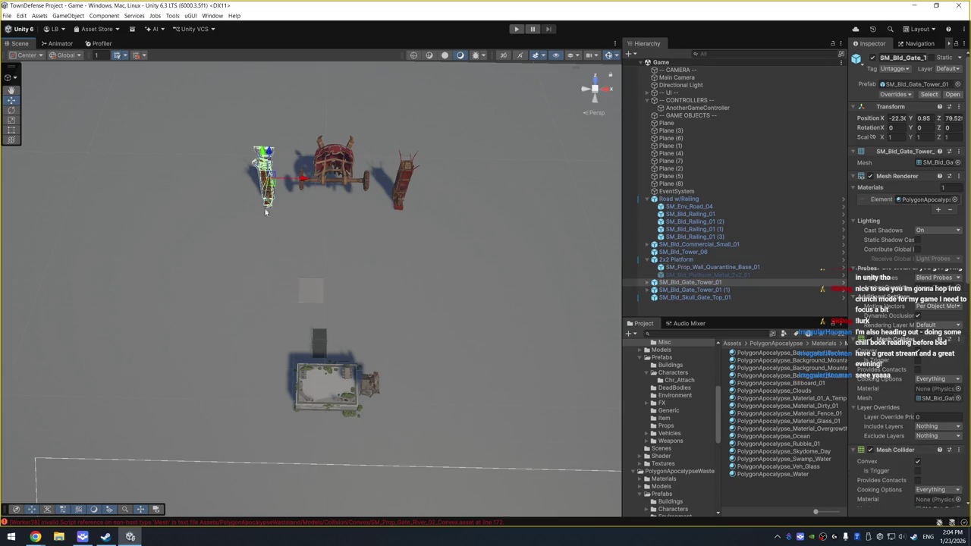
key("Delete")
left_click(342, 167)
key("Delete")
left_click(407, 182)
key("Delete")
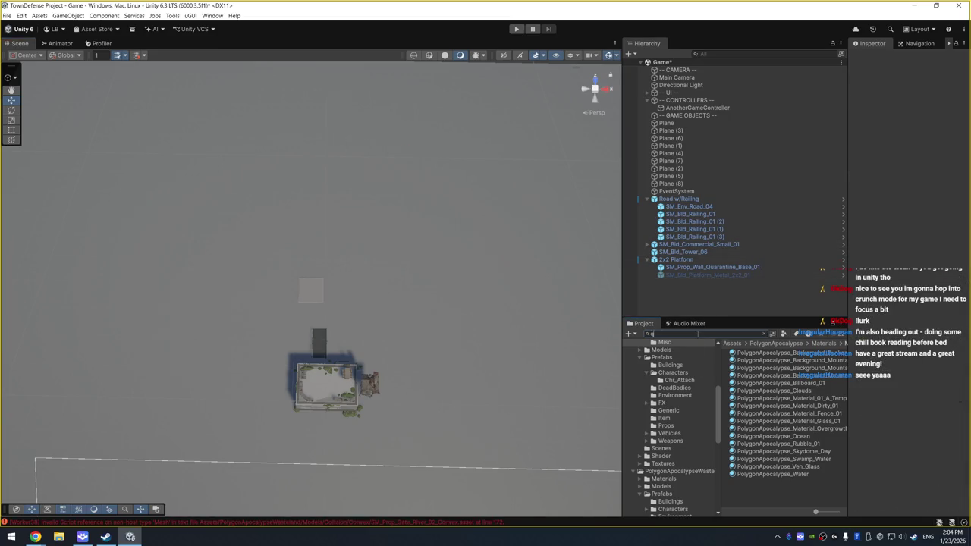
Search the Project for quarantine assets and drag SM_Prop_Wall_Quarantine_Gate_01 into the scene
type("uan")
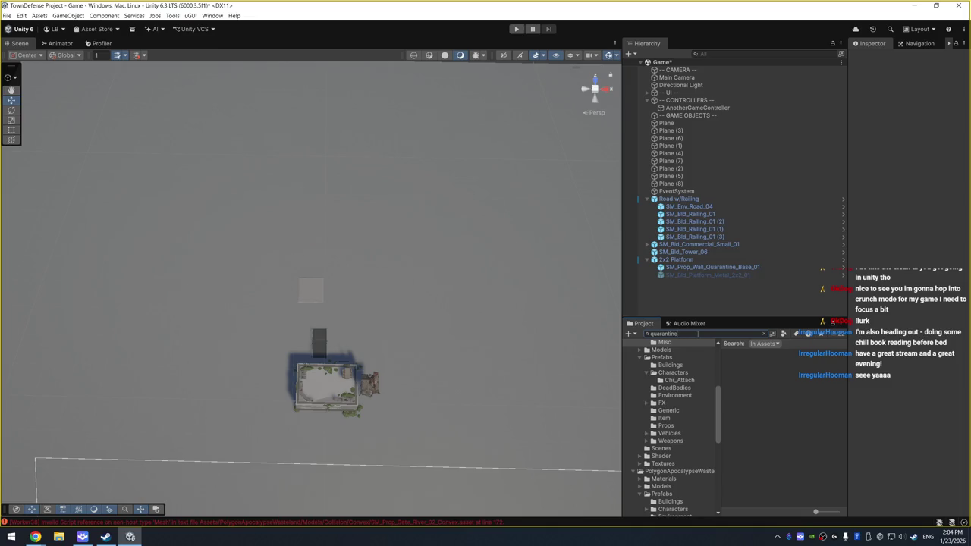
scroll(807, 397, "down", 15)
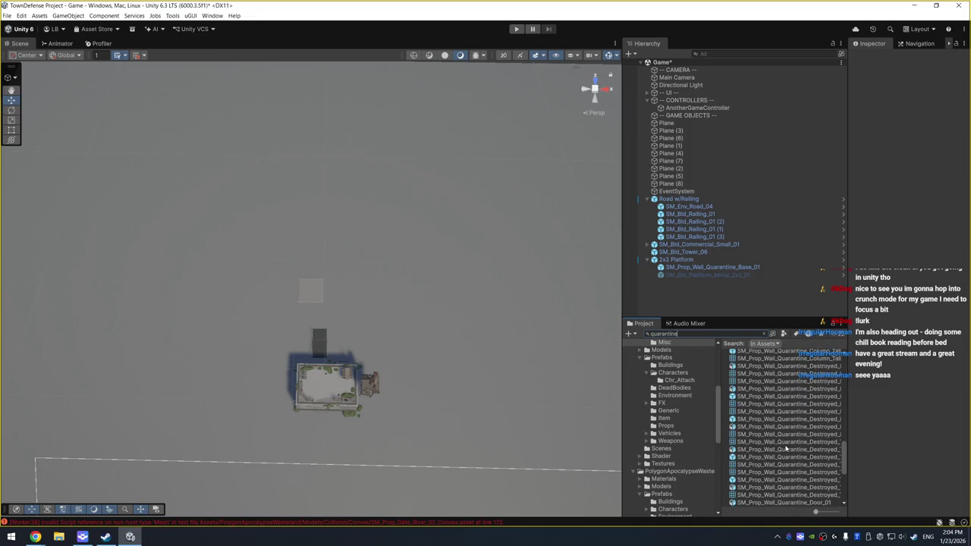
left_click(788, 479)
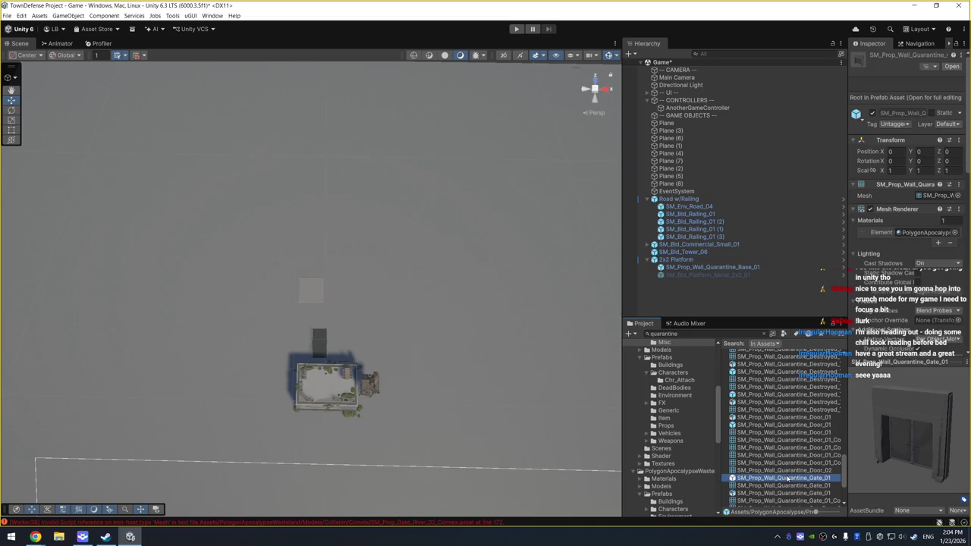
scroll(793, 473, "down", 3)
left_click(777, 458)
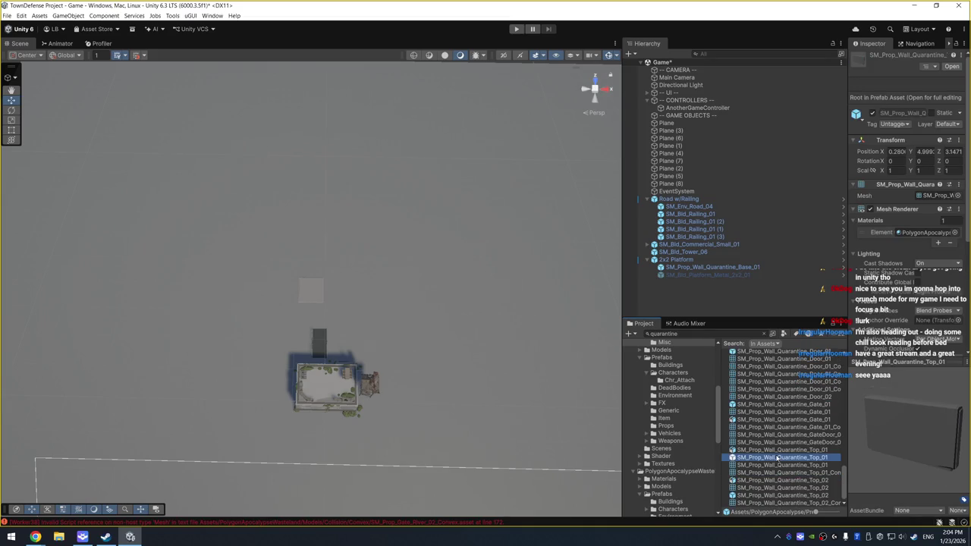
left_click(767, 495)
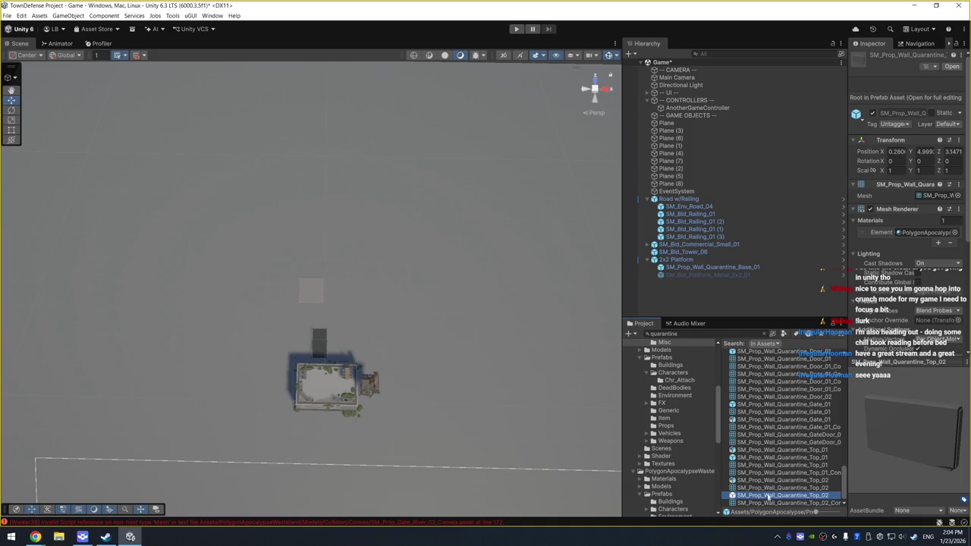
left_click(781, 406)
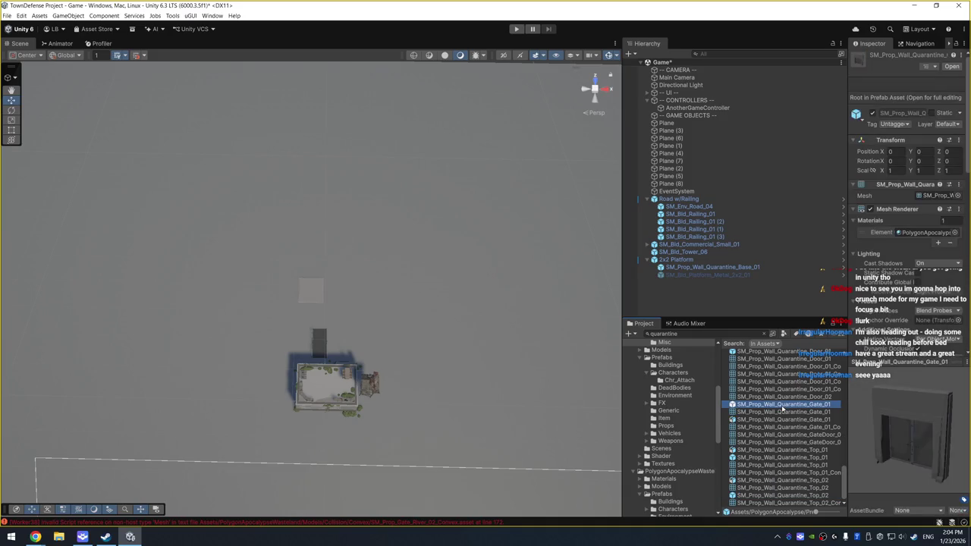
mouse_move(781, 408)
left_mouse_down()
mouse_move(705, 337)
mouse_move(348, 145)
mouse_move(331, 144)
left_mouse_up()
Frame the new gate and select both of its GateDoor children
key("f")
scroll(485, 275, "down", 3)
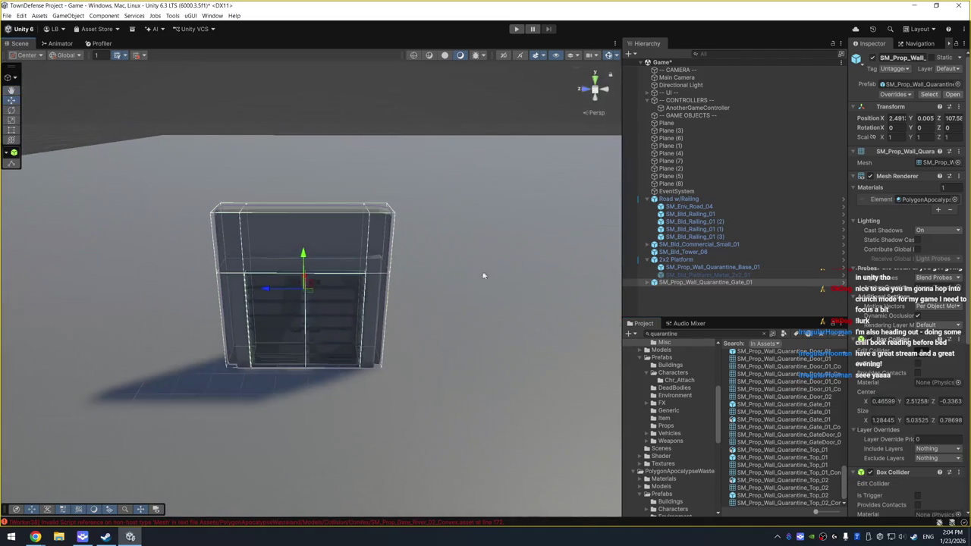
left_click(323, 324)
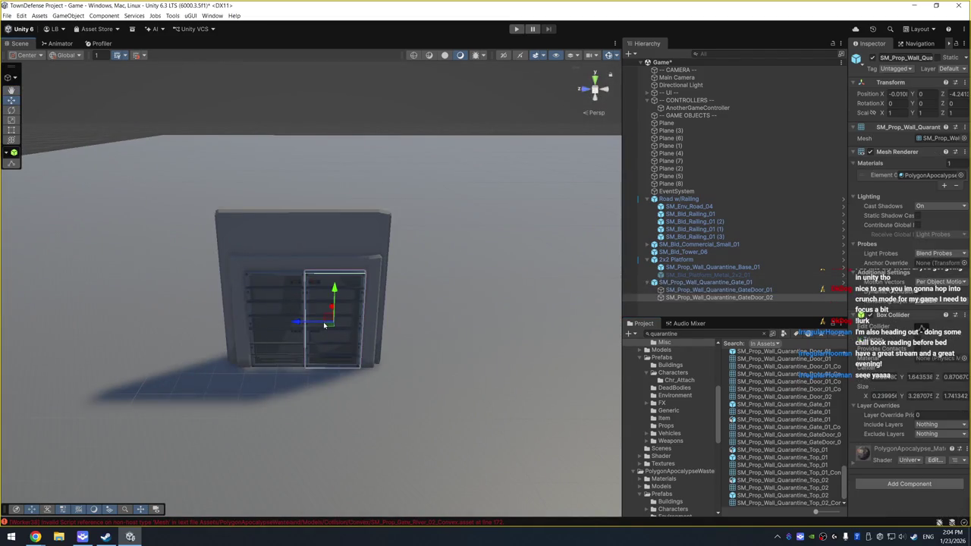
left_click(745, 297, "shift")
left_click(871, 59)
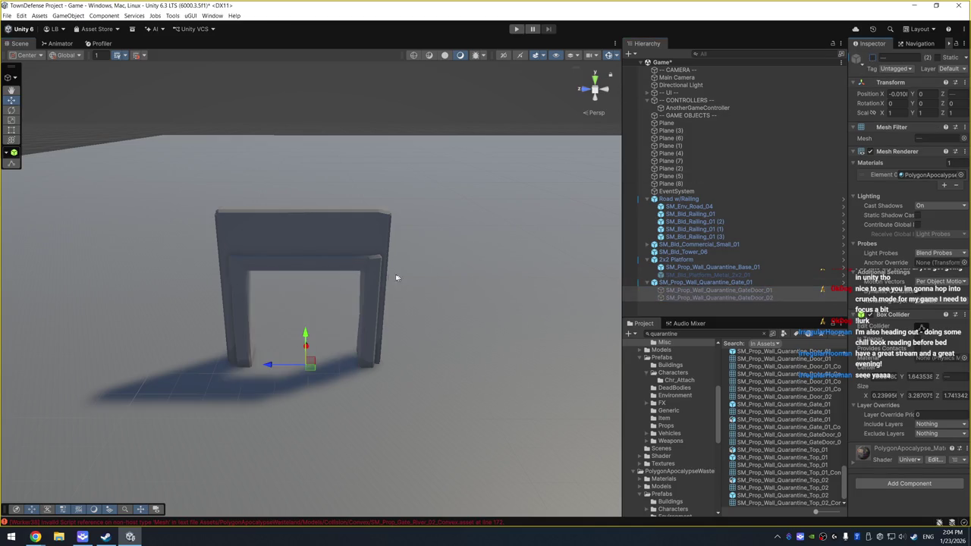
left_click(870, 58)
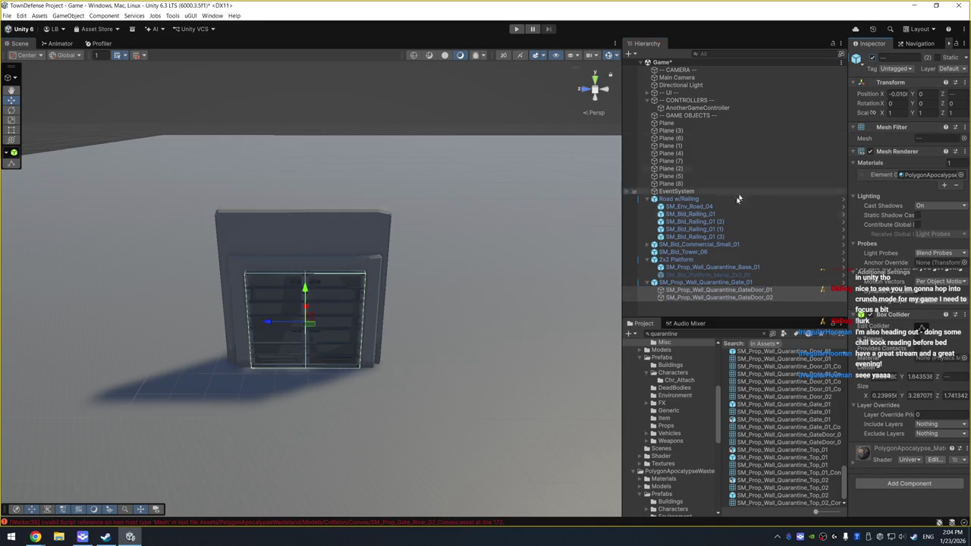
Set handle rotation to Local and select both doors to edit their Z rotation
left_click(718, 290)
key("e")
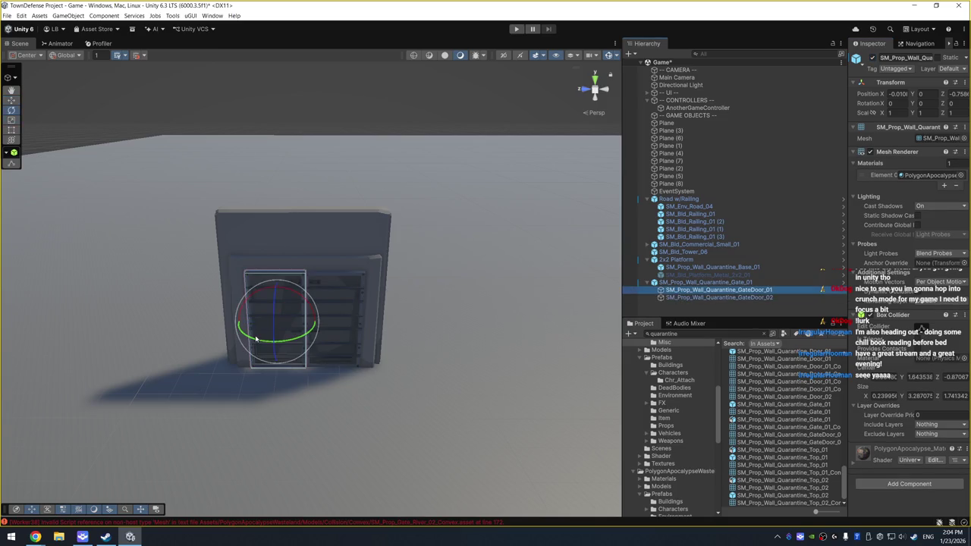
mouse_move(270, 334)
left_mouse_down()
mouse_move(243, 346)
mouse_move(289, 345)
left_mouse_up()
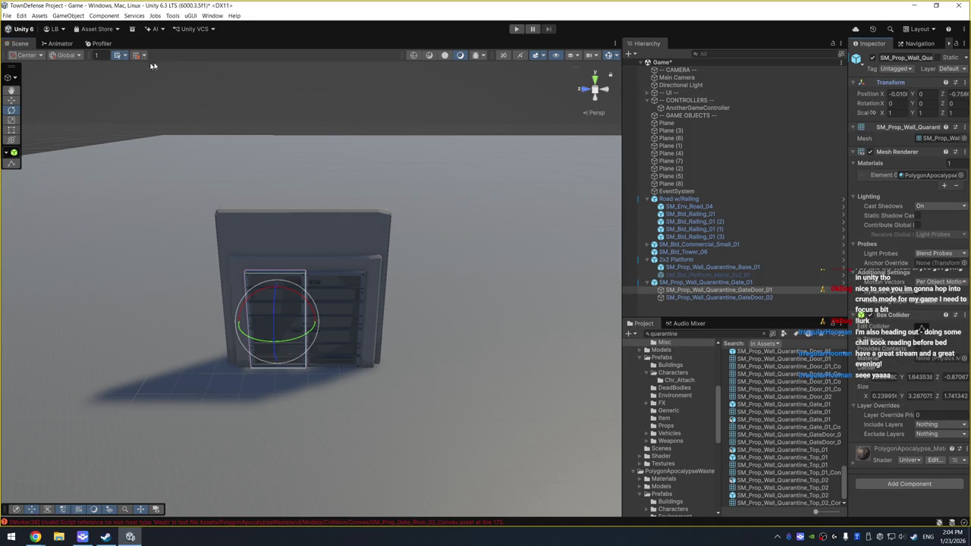
left_click(61, 59)
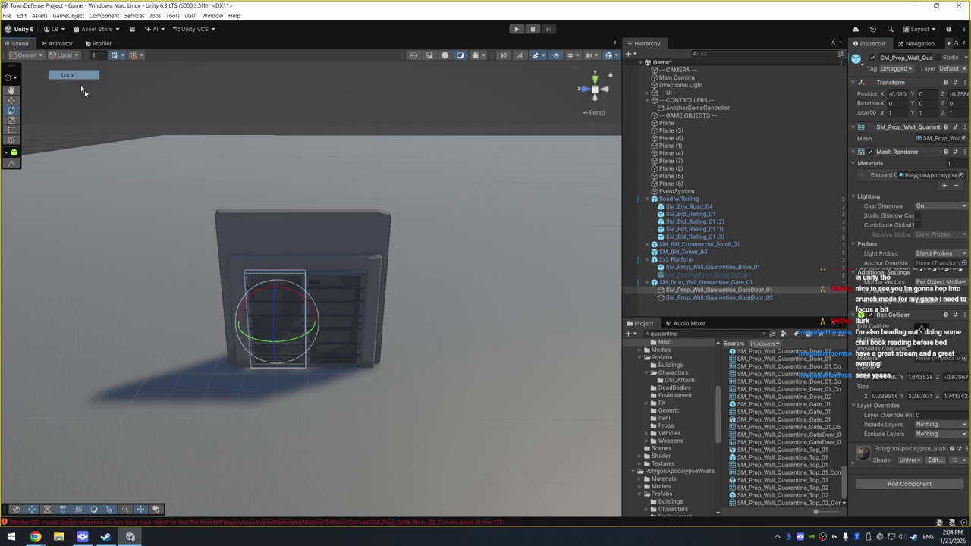
left_click(80, 73)
mouse_move(301, 339)
left_mouse_down()
mouse_move(281, 326)
mouse_move(342, 325)
left_mouse_up()
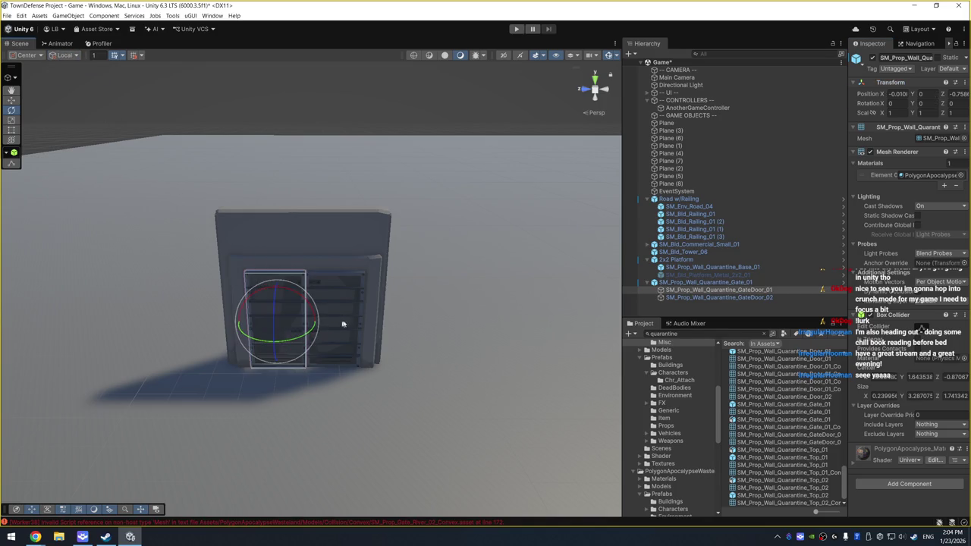
mouse_move(389, 282)
left_mouse_down()
mouse_move(516, 250)
mouse_move(524, 278)
left_mouse_up()
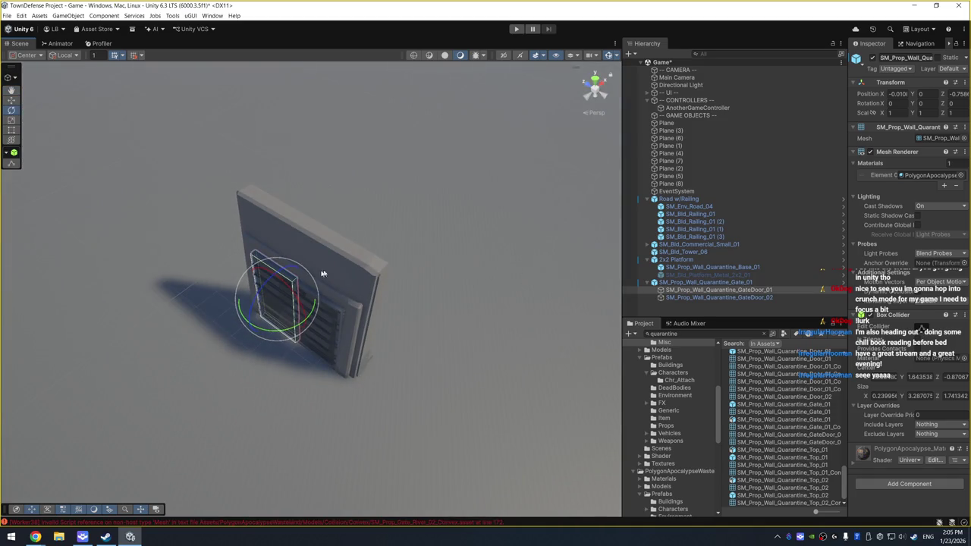
mouse_move(323, 273)
left_mouse_down()
mouse_move(425, 234)
mouse_move(113, 145)
mouse_move(104, 108)
mouse_move(198, 191)
mouse_move(412, 108)
mouse_move(479, 189)
mouse_move(372, 234)
mouse_move(455, 197)
mouse_move(438, 238)
mouse_move(434, 305)
left_mouse_up()
key("shift+Down")
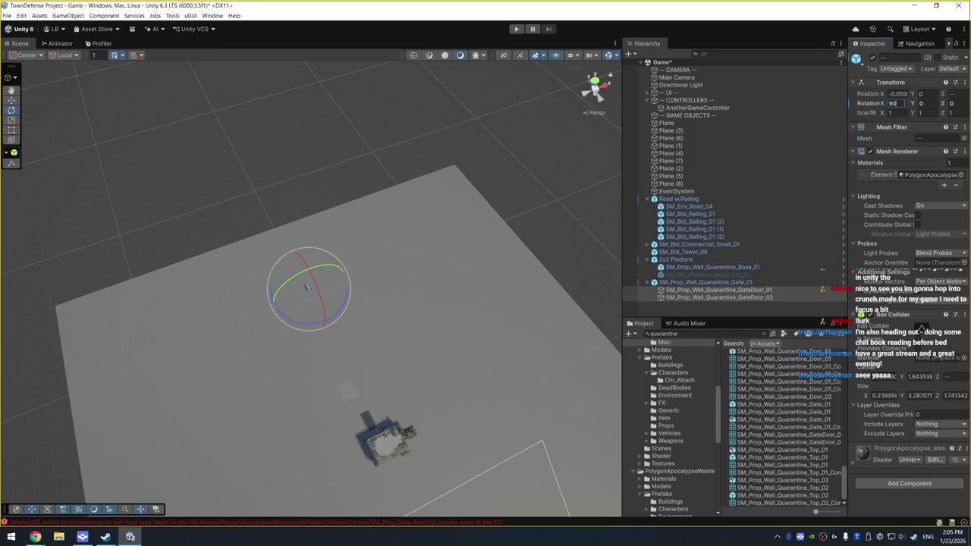
key("Tab")
Give the doors Z rotation 90, then rotate the whole gate 90 on Y
type("90")
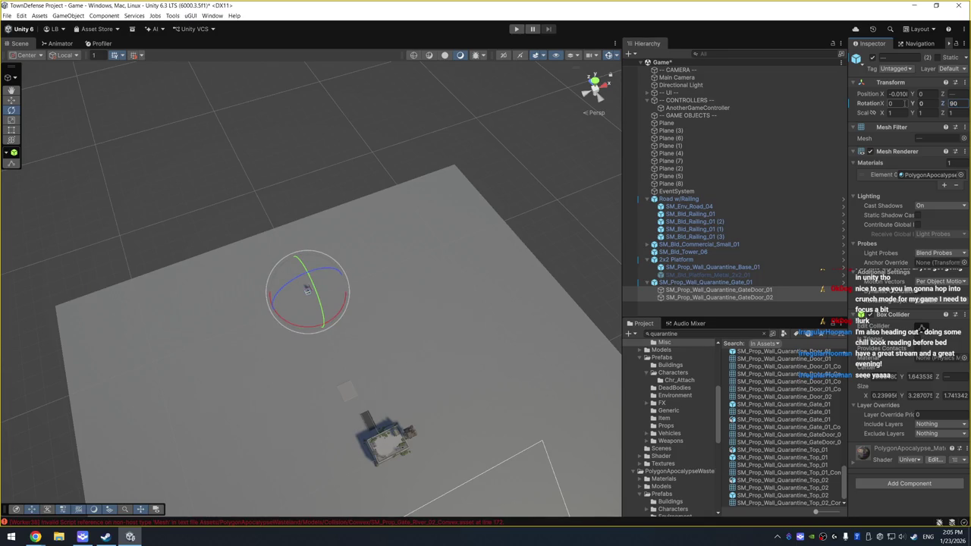
left_click(705, 282)
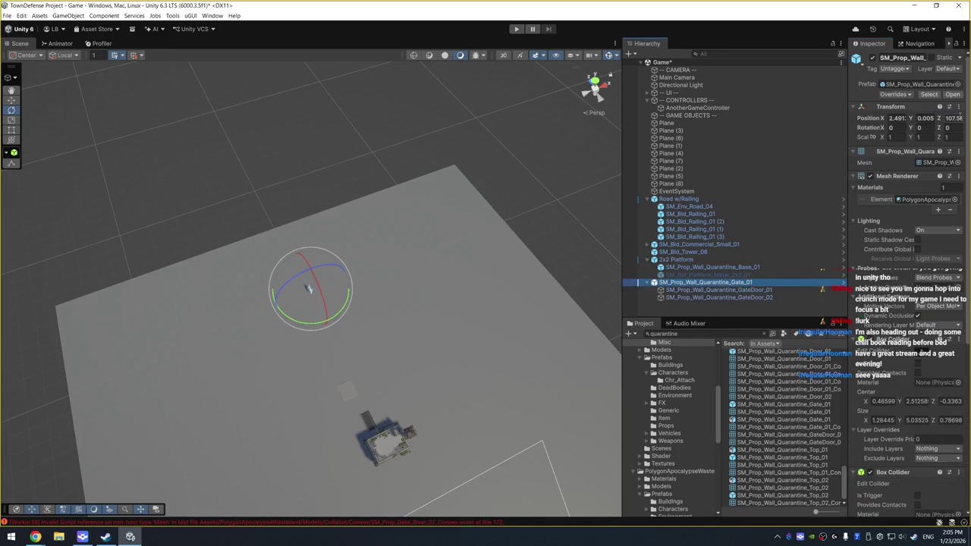
left_click(948, 127)
type("90")
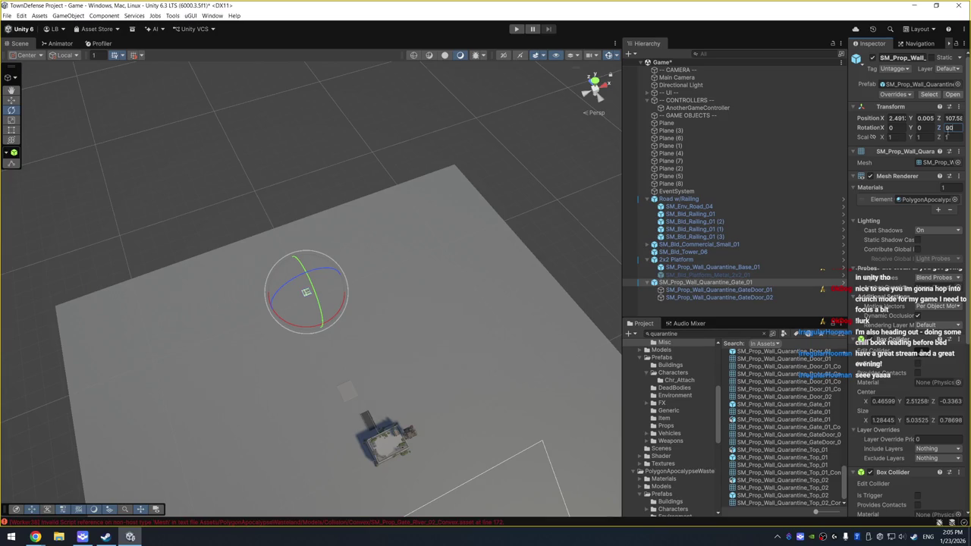
type("0")
key("shift+Tab")
key("shift+Tab")
type("90")
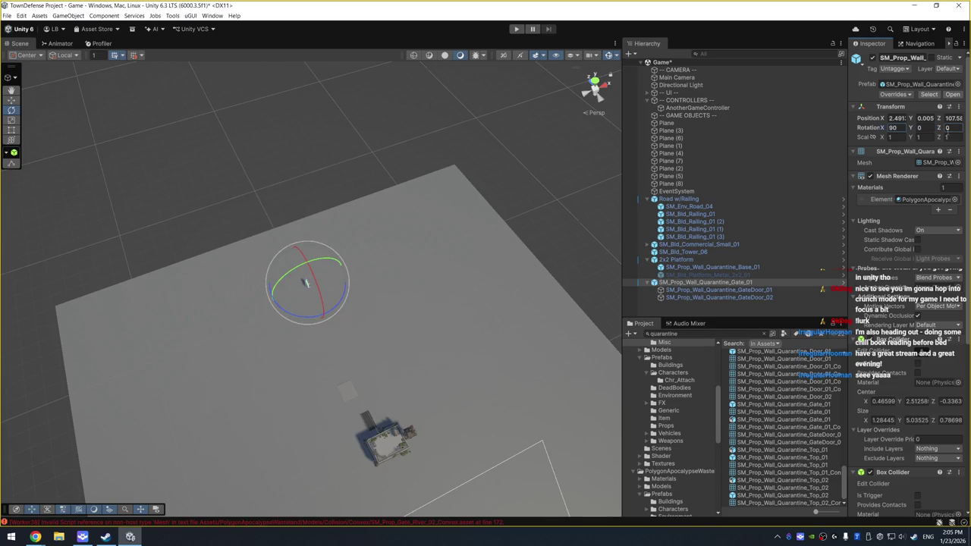
type("0")
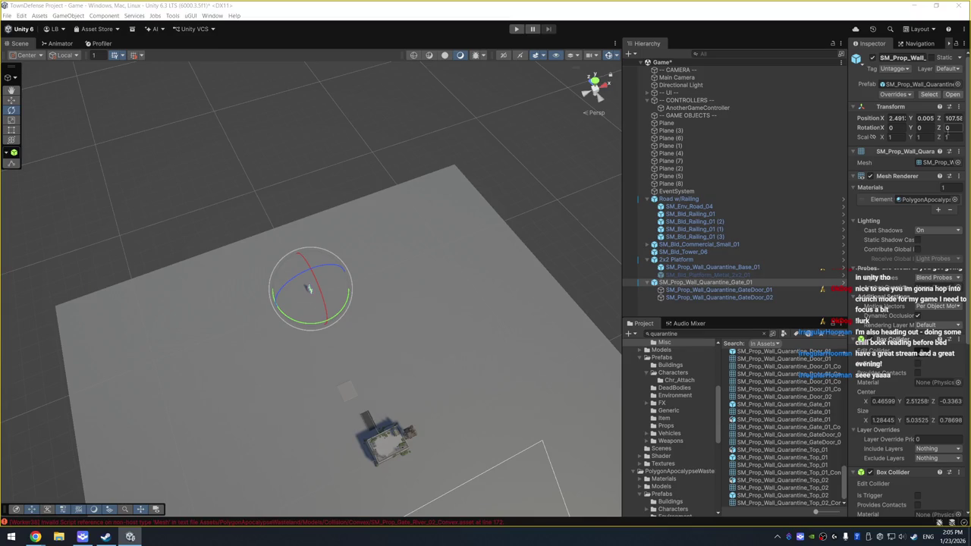
left_click(927, 127)
type("90")
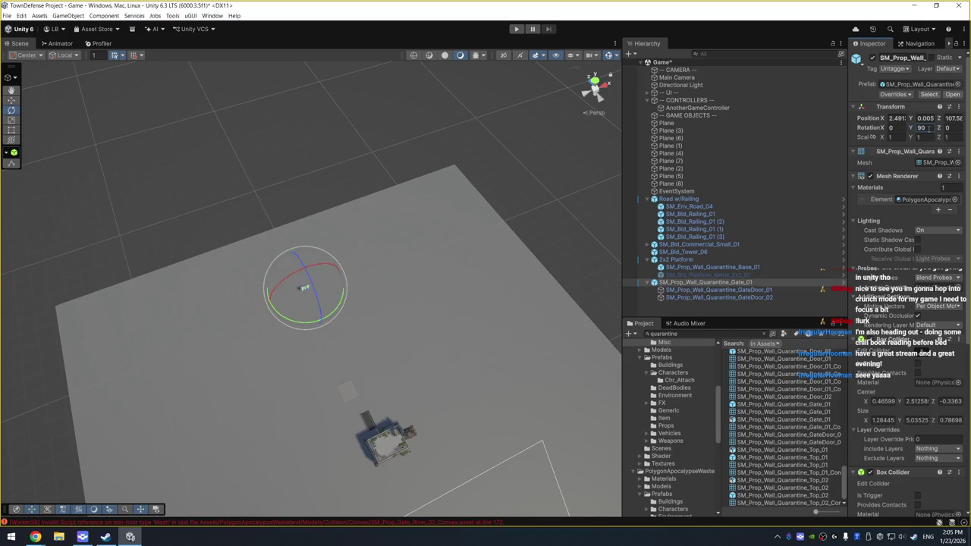
Scale the quarantine gate to 2, 2, 2
left_click(898, 137)
type("2")
left_click(924, 139)
type("2")
key("Tab")
type("2")
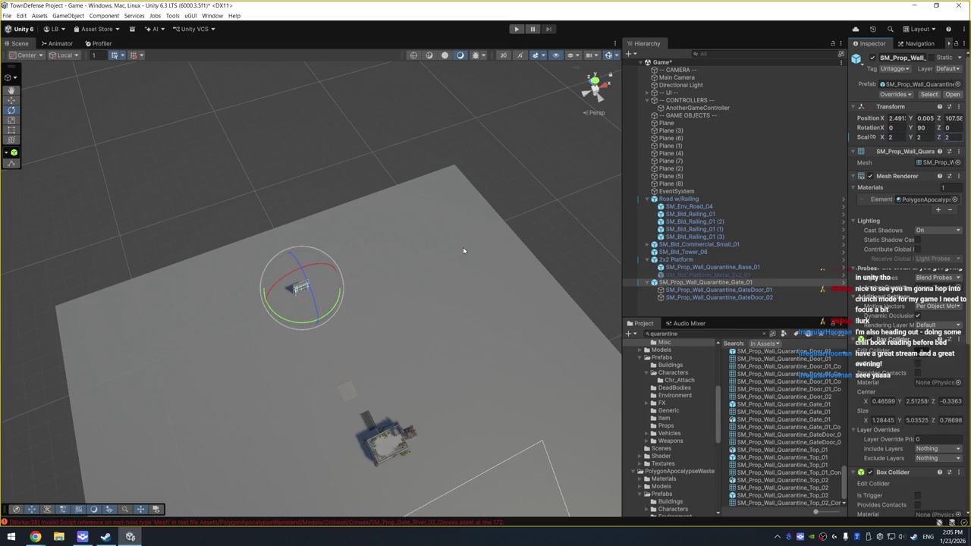
type("f")
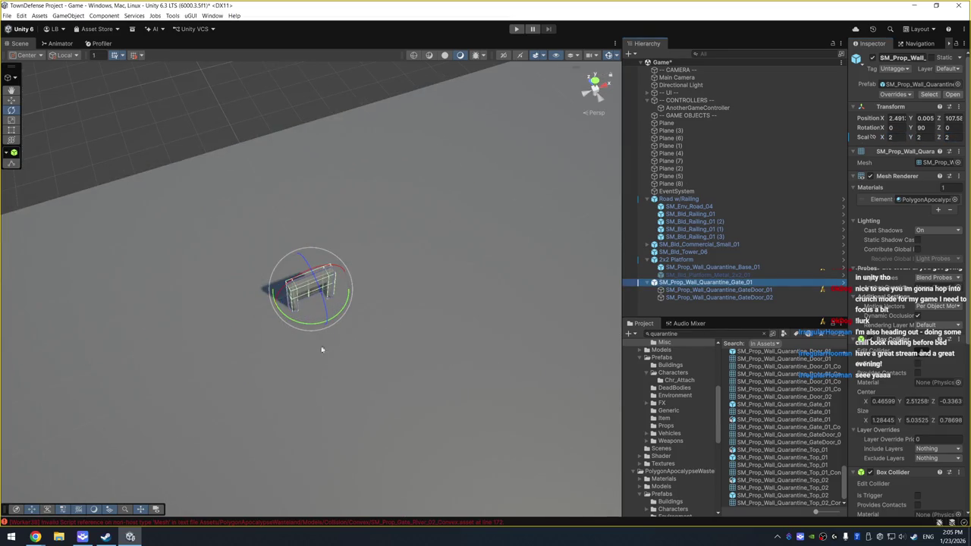
Move the gate down the plane to about X 7.3, Y 0.005, Z 85.5
left_click_drag(321, 349, 313, 376)
scroll(312, 376, "down", 3)
key("w")
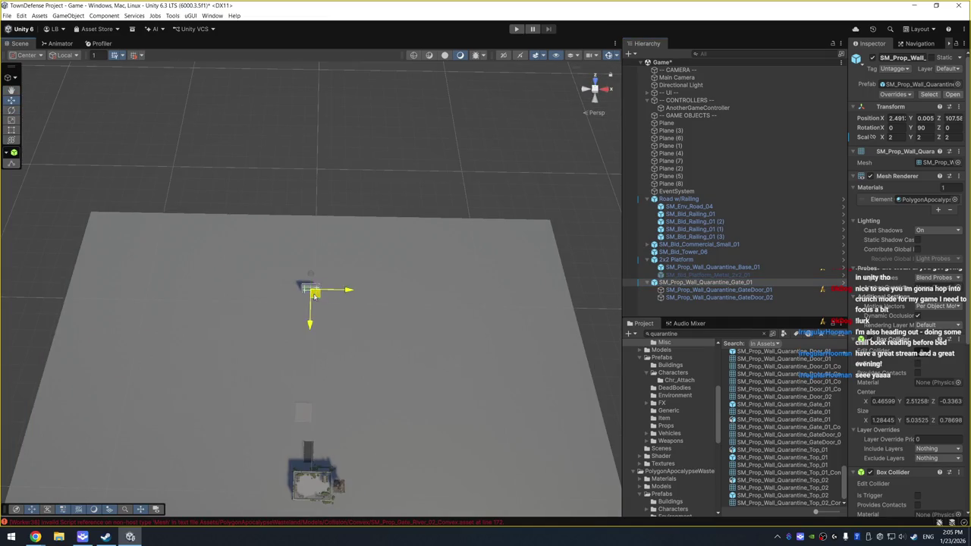
mouse_move(314, 296)
left_mouse_down()
mouse_move(319, 362)
mouse_move(323, 331)
left_mouse_up()
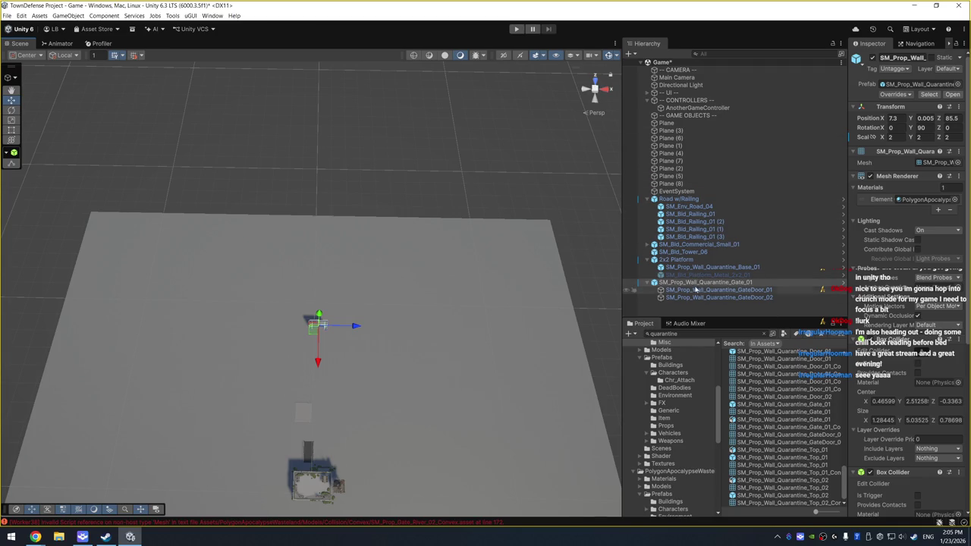
left_click(651, 263)
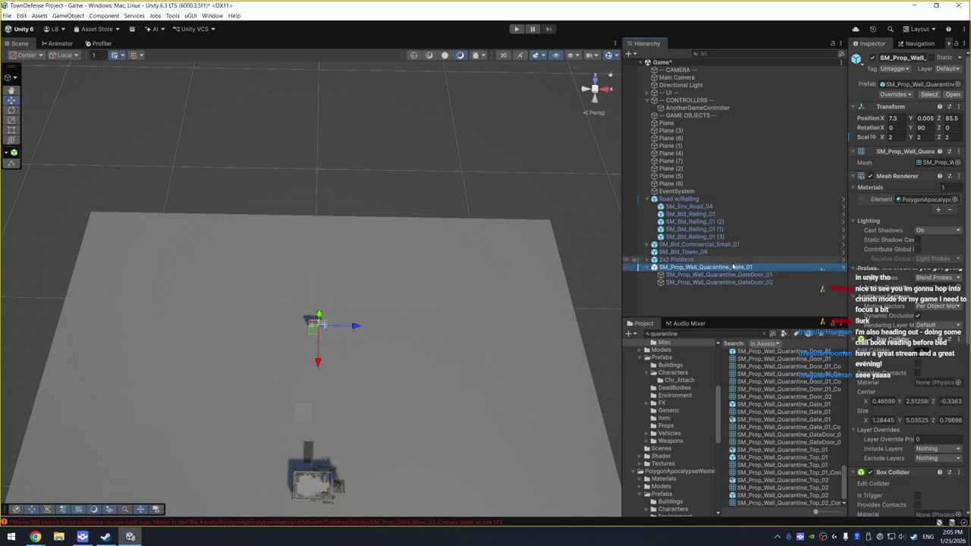
Browse the quarantine prefabs and drag SM_Prop_Wall_Quarantine_Column_Tall_02 into the scene beside the gate
key("Left")
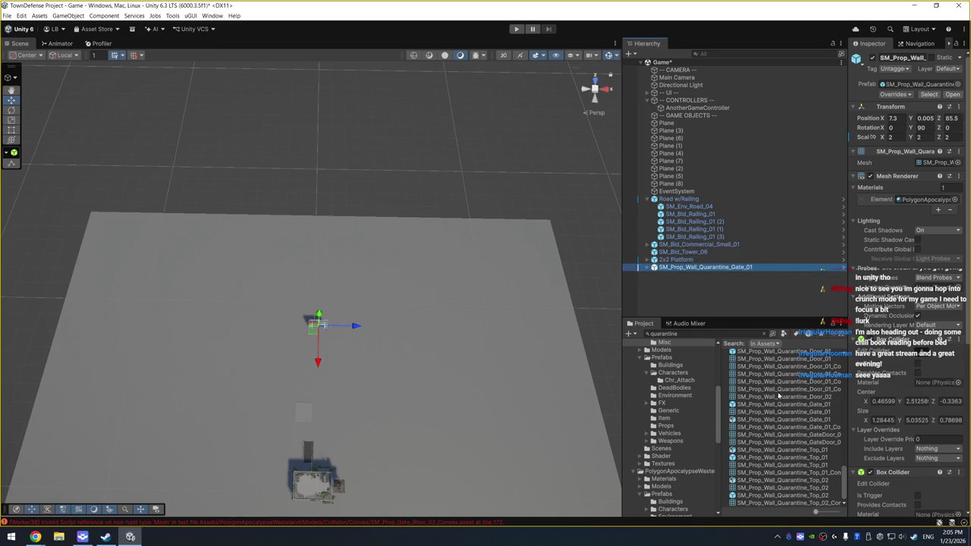
scroll(778, 394, "up", 2)
left_click(774, 411)
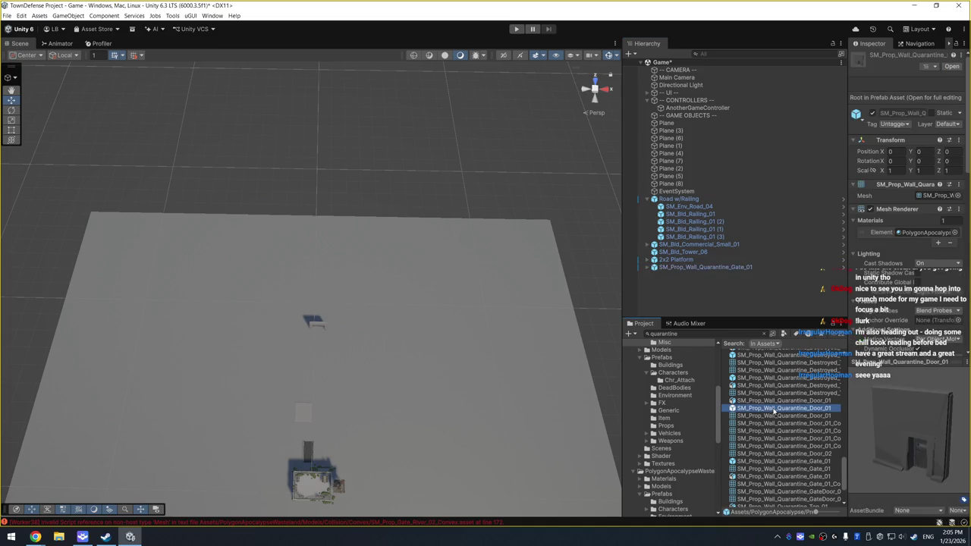
left_click(797, 378)
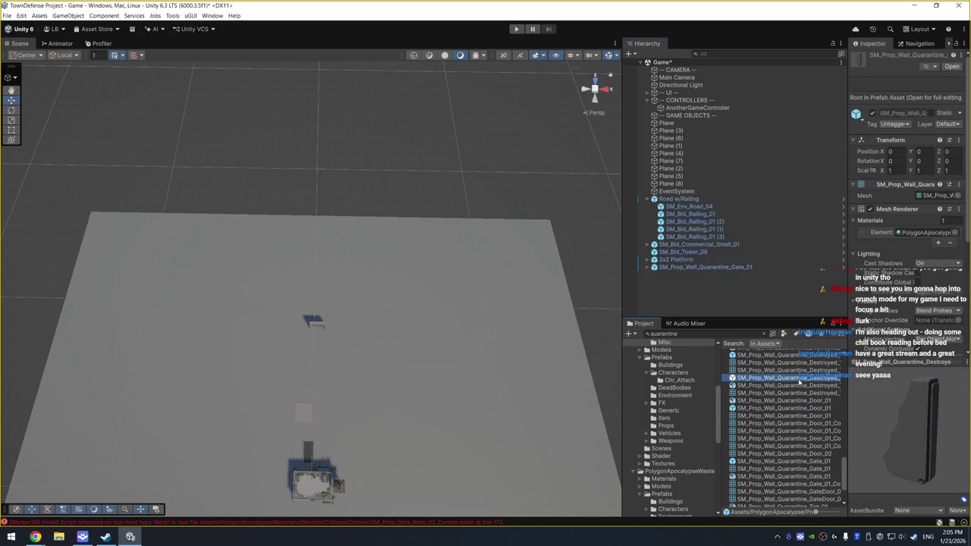
scroll(774, 383, "up", 1)
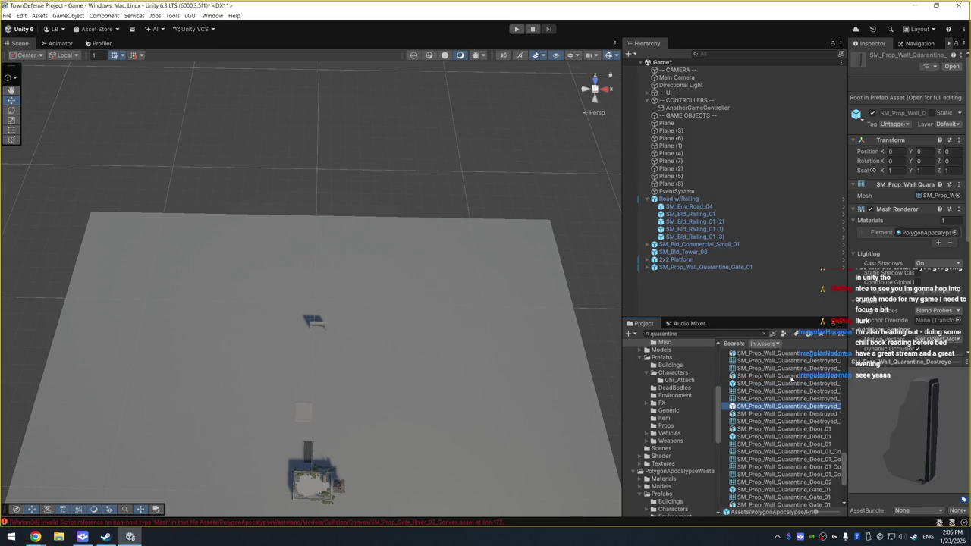
left_click(792, 377)
left_click(780, 385)
scroll(780, 384, "up", 1)
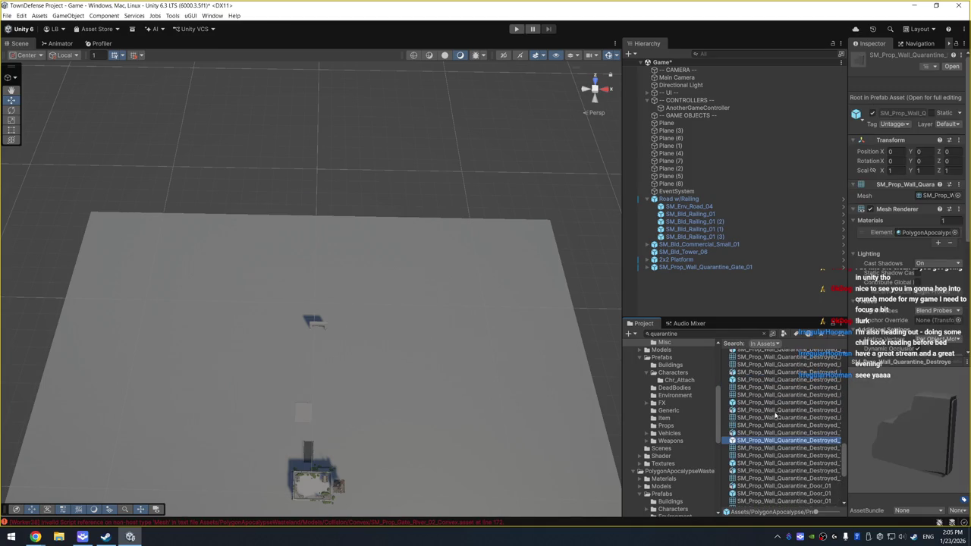
left_click(769, 408)
scroll(777, 430, "up", 1)
scroll(778, 430, "up", 1)
left_click(759, 431)
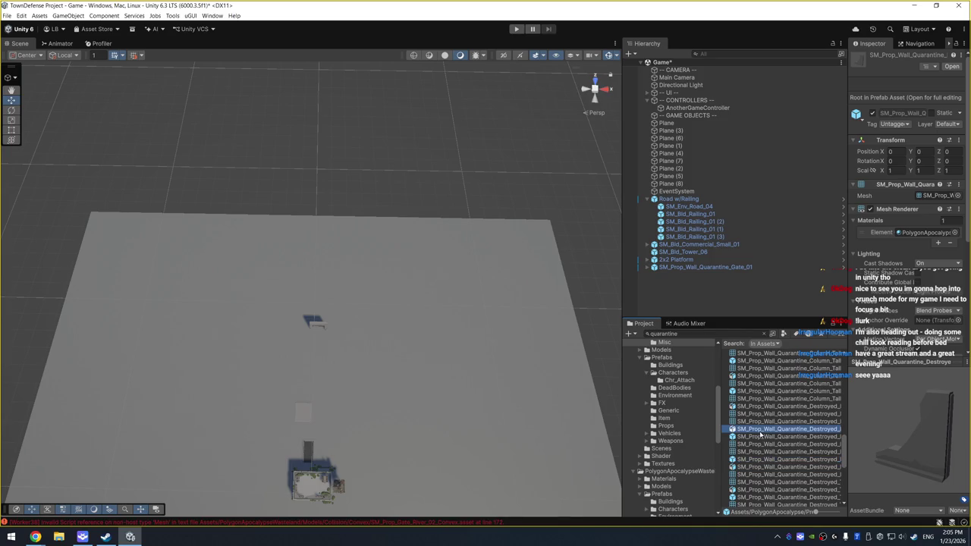
left_click(768, 392)
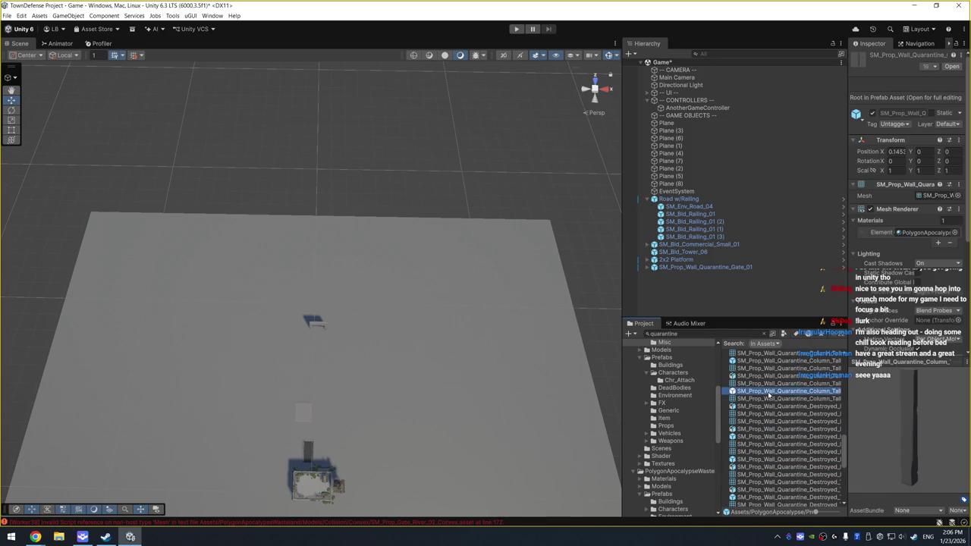
mouse_move(761, 390)
left_mouse_down()
mouse_move(358, 326)
mouse_move(339, 333)
left_mouse_up()
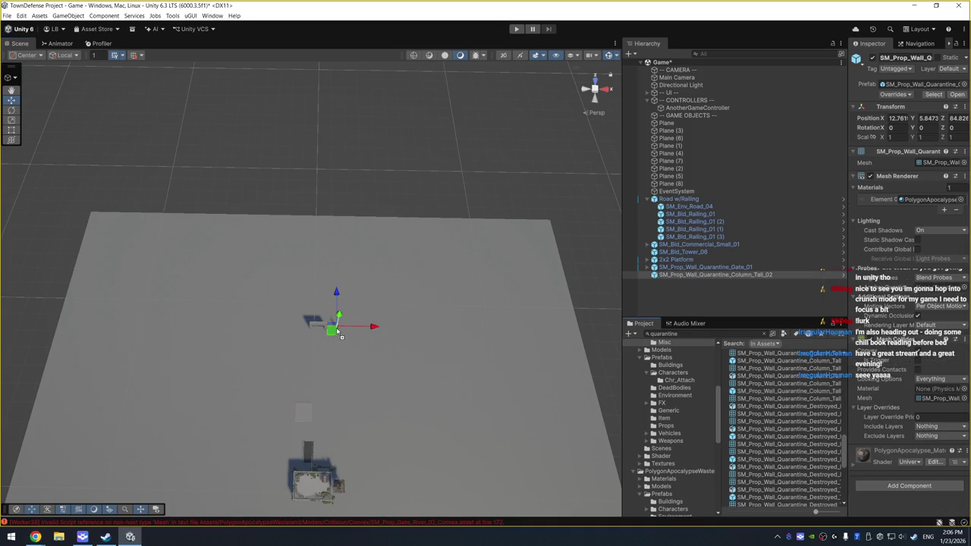
Set the tall column's scale to 2, 2, 2
left_click(895, 138)
type("2")
left_click(925, 138)
type("2")
left_click(954, 137)
Slide the tall column against the gate's edge
key("f")
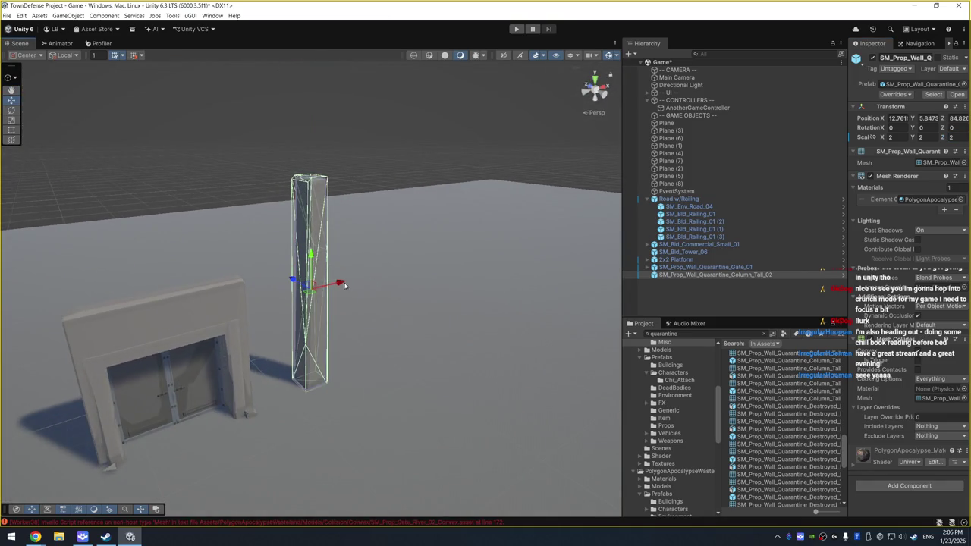
left_click_drag(344, 284, 295, 325)
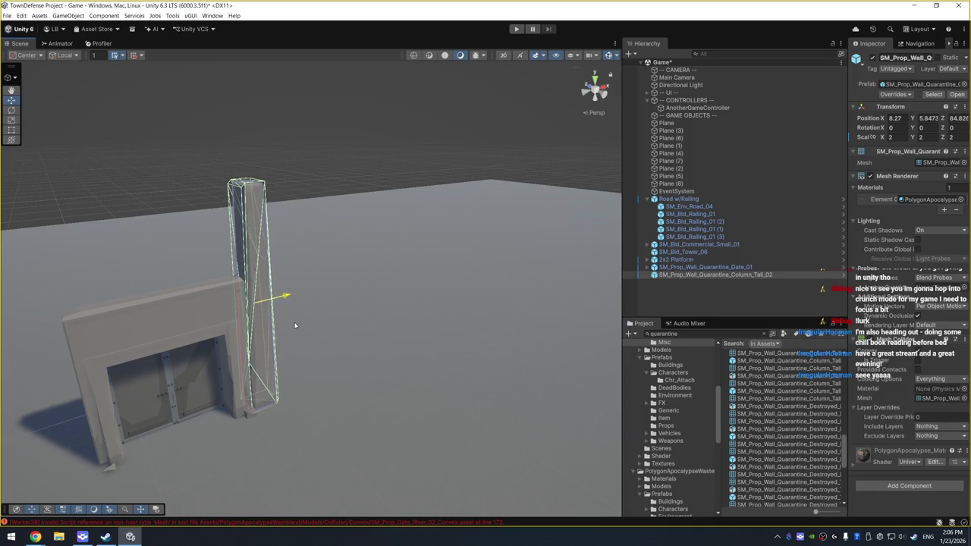
left_click_drag(381, 281, 536, 364)
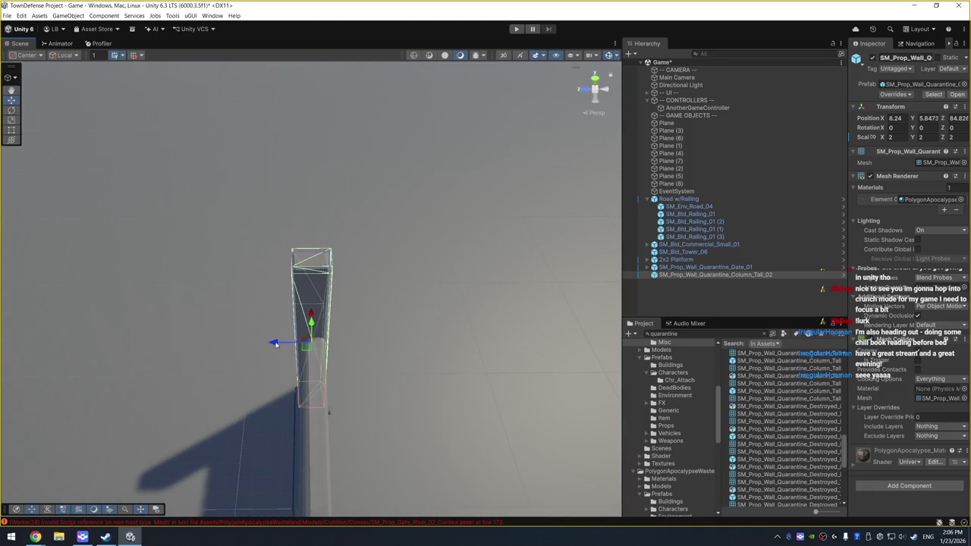
mouse_move(277, 340)
left_mouse_down()
mouse_move(329, 342)
mouse_move(192, 319)
left_mouse_up()
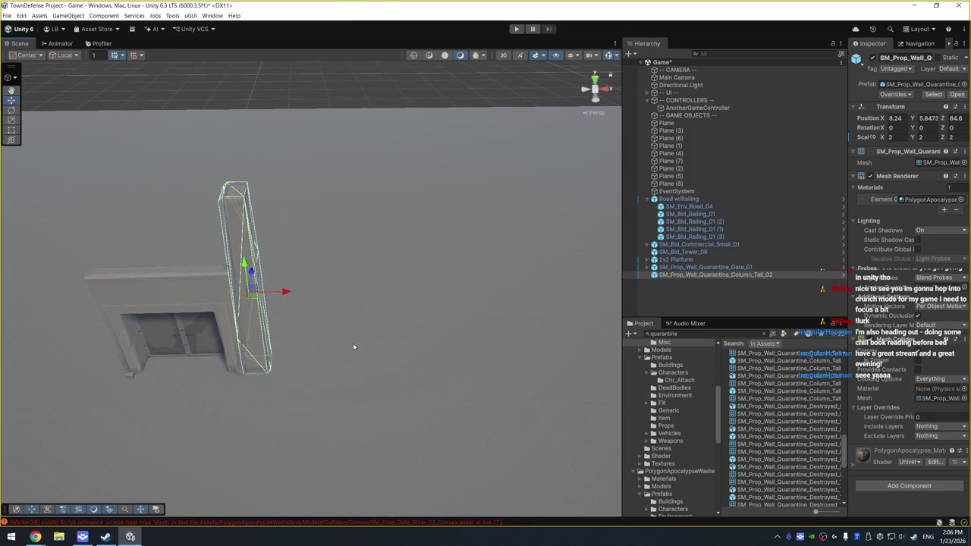
mouse_move(353, 343)
left_mouse_down()
mouse_move(381, 270)
mouse_move(345, 277)
left_mouse_up()
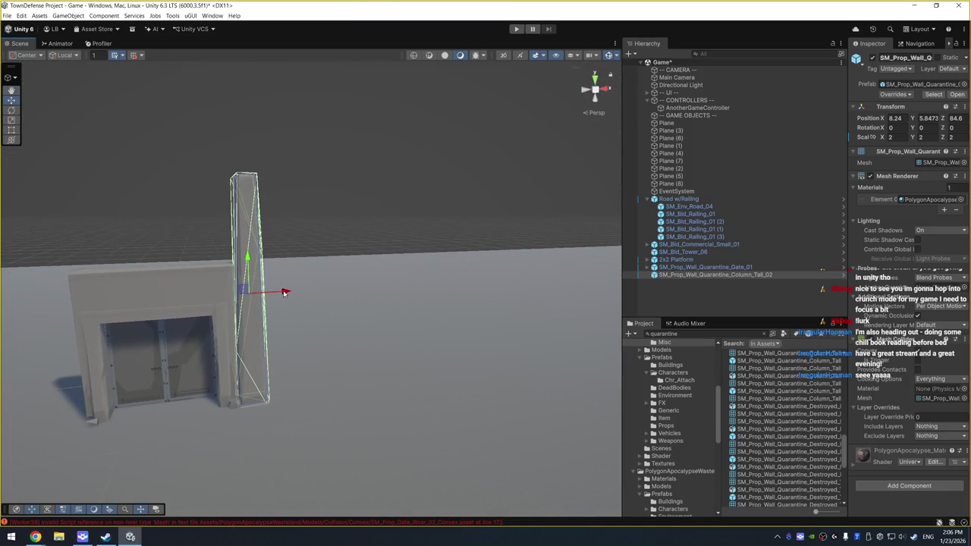
left_click_drag(284, 292, 278, 293)
mouse_move(336, 260)
left_mouse_down()
mouse_move(321, 460)
mouse_move(386, 407)
mouse_move(399, 345)
mouse_move(318, 331)
left_mouse_up()
Duplicate the column and place the copy on the gate's left side at X -3.4
key("ctrl+d")
mouse_move(300, 297)
left_mouse_down()
mouse_move(152, 324)
mouse_move(187, 323)
left_mouse_up()
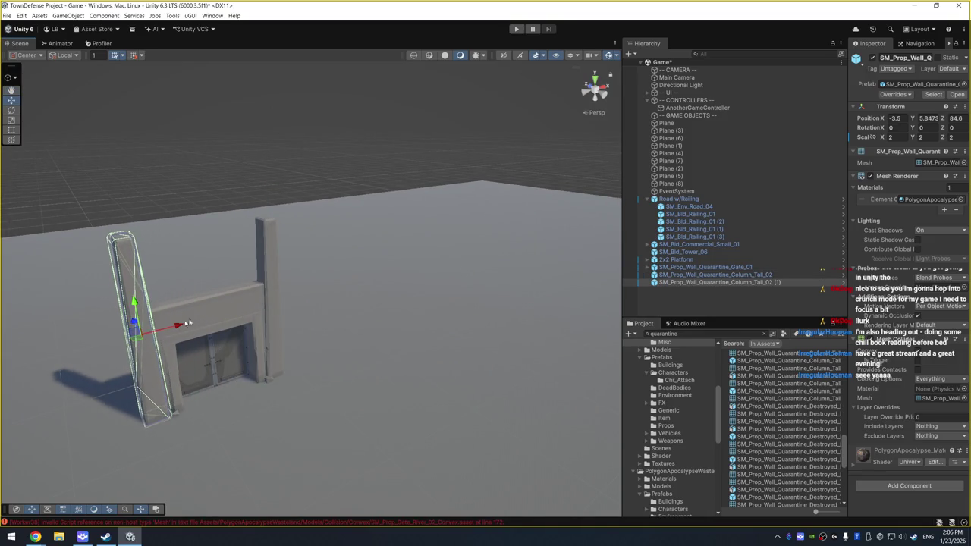
left_click(394, 295)
mouse_move(412, 272)
left_mouse_down()
mouse_move(342, 310)
mouse_move(365, 305)
left_mouse_up()
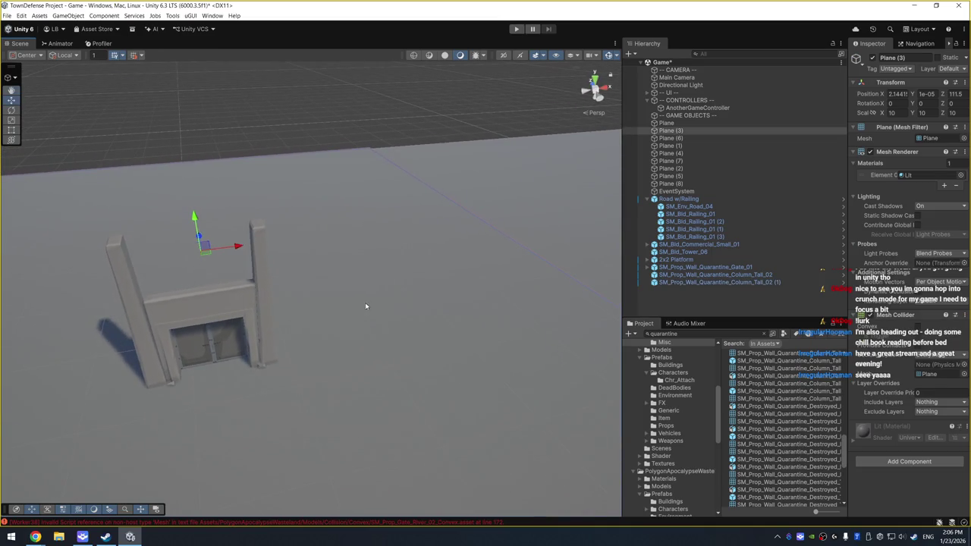
left_click(133, 326)
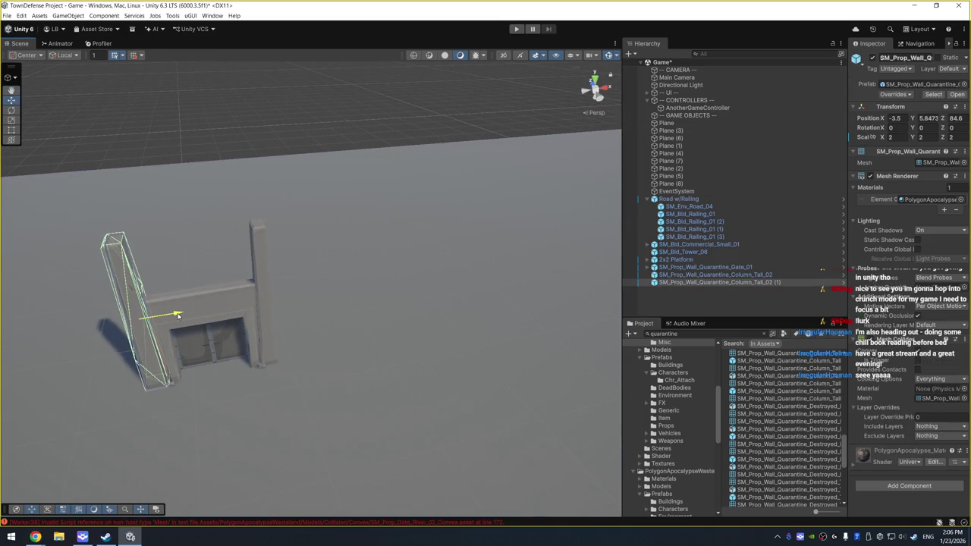
left_click_drag(179, 317, 182, 317)
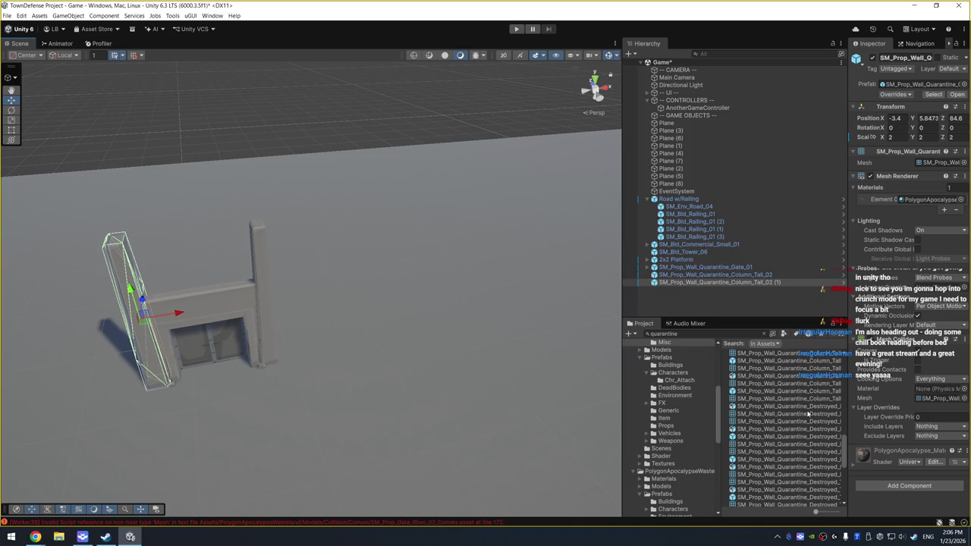
scroll(807, 413, "up", 5)
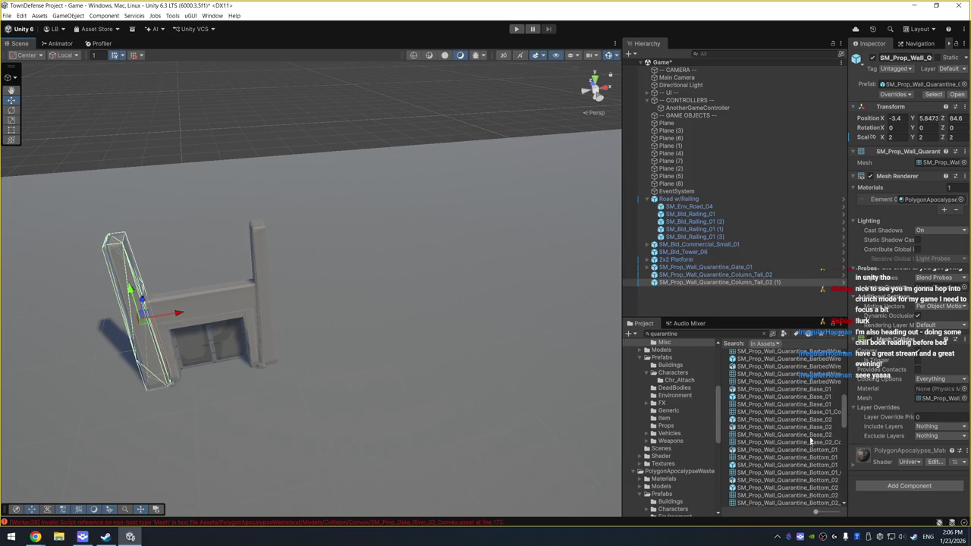
scroll(810, 439, "up", 2)
Place SM_Prop_Wall_Quarantine_BarbedWire_01 into the scene and frame it
left_click(800, 385)
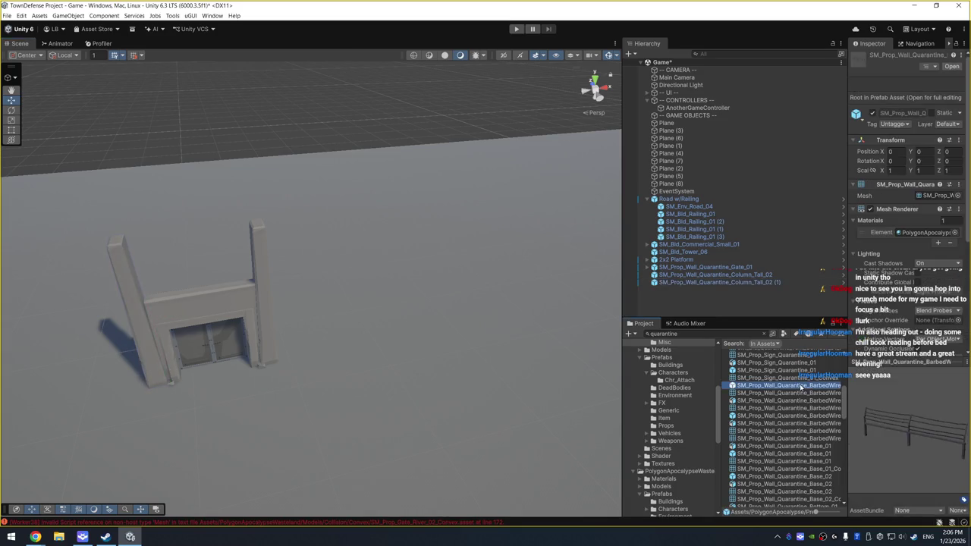
mouse_move(787, 387)
left_mouse_down()
mouse_move(185, 298)
mouse_move(201, 297)
left_mouse_up()
key("f")
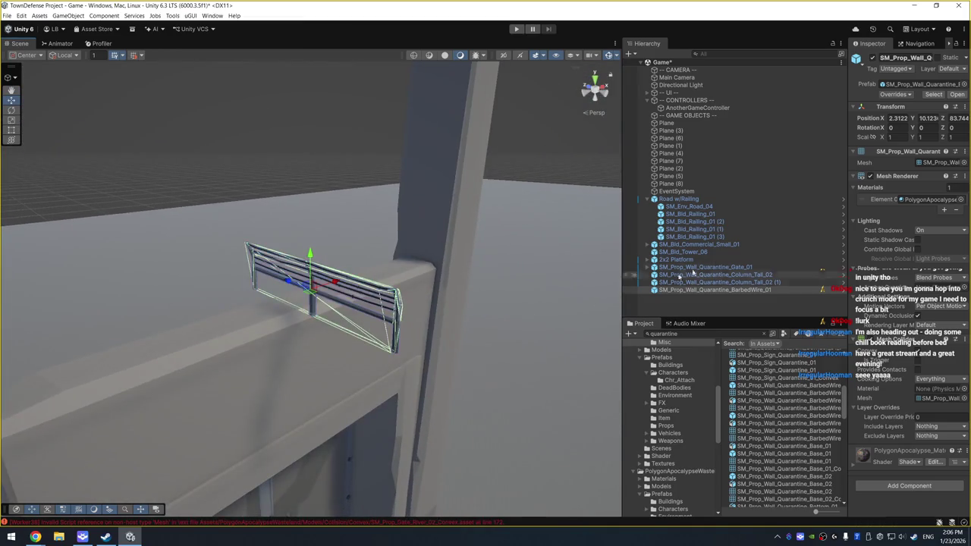
Scale the barbed wire up, rotate it 90 on Y, and set it on the gate wall top
left_click(919, 136)
type("2")
key("Return")
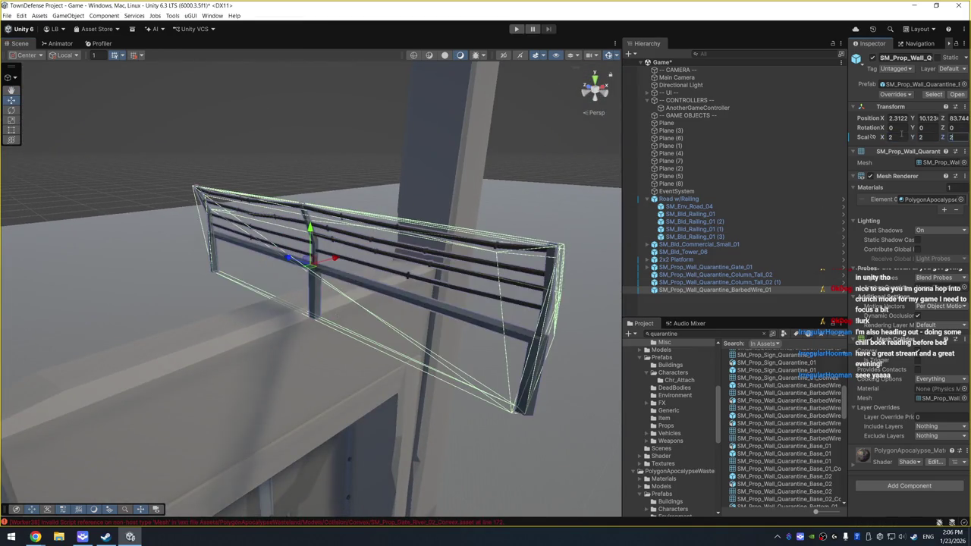
left_click(900, 135)
type("90")
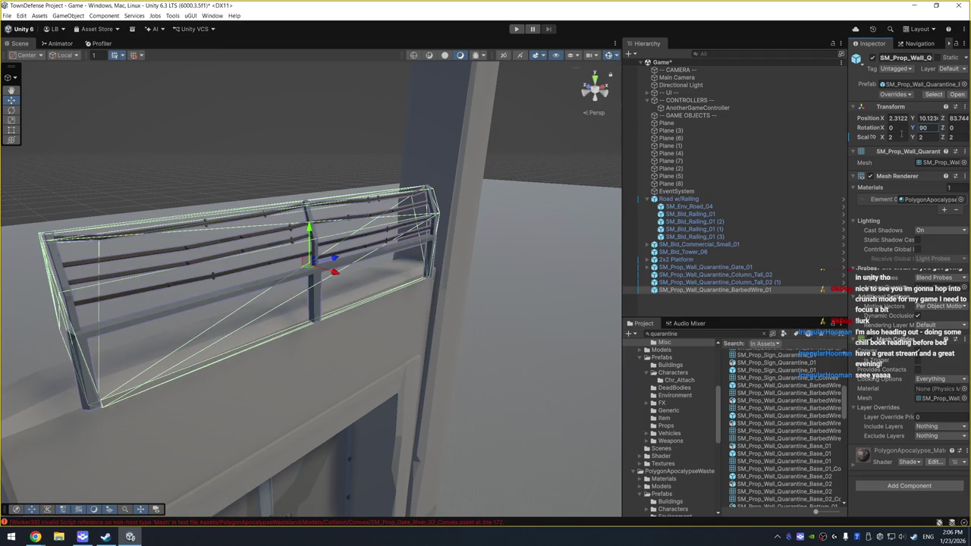
left_click_drag(483, 286, 303, 325)
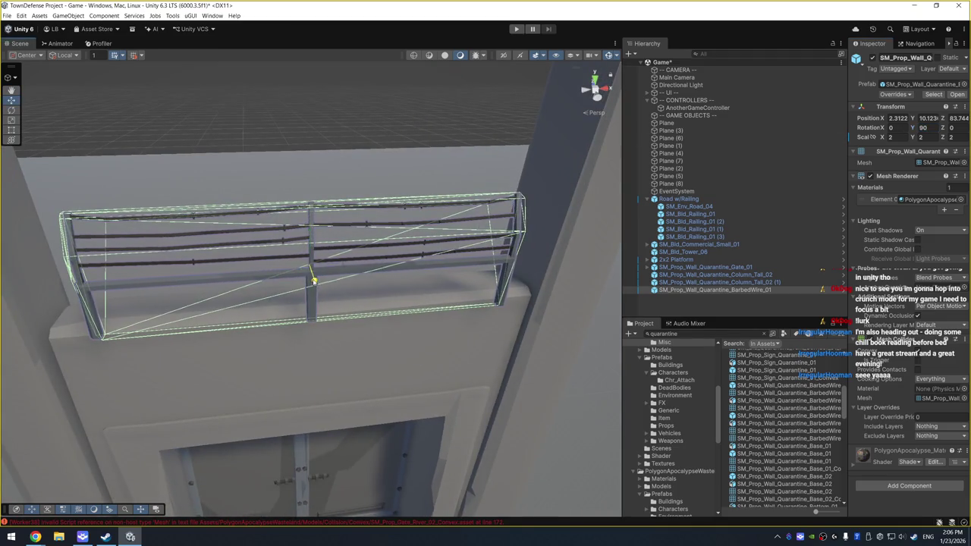
mouse_move(337, 263)
left_mouse_down()
mouse_move(308, 262)
mouse_move(307, 249)
mouse_move(318, 249)
left_mouse_up()
key("r")
left_click(321, 346)
Face the pillars, enter 180 on the left gate pillar and nudge it along X
left_click_drag(321, 346, 446, 341)
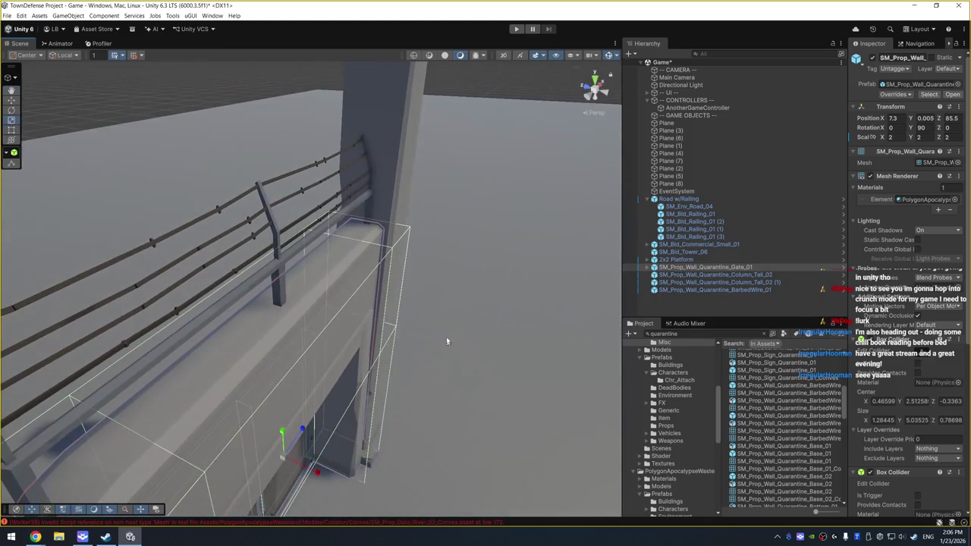
left_click(474, 259)
mouse_move(490, 292)
left_mouse_down()
mouse_move(310, 251)
mouse_move(364, 238)
mouse_move(277, 248)
mouse_move(310, 289)
left_mouse_up()
scroll(276, 248, "down", 3)
left_click_drag(266, 262, 445, 276)
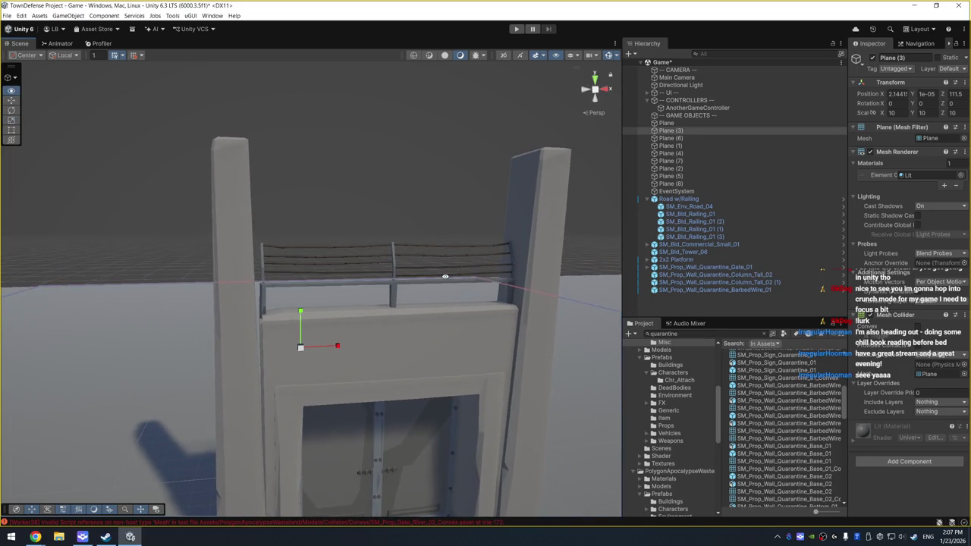
left_click(228, 344)
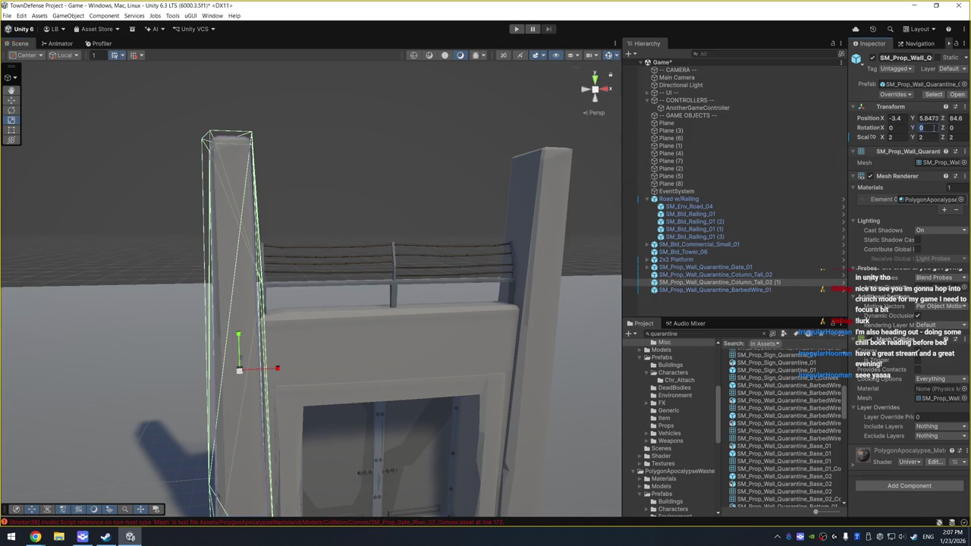
type("180")
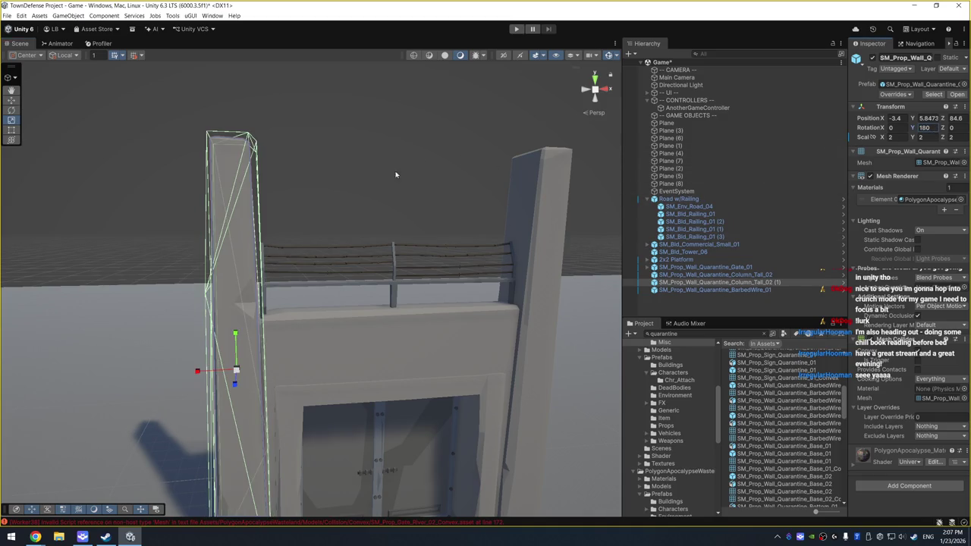
left_click_drag(197, 371, 200, 371)
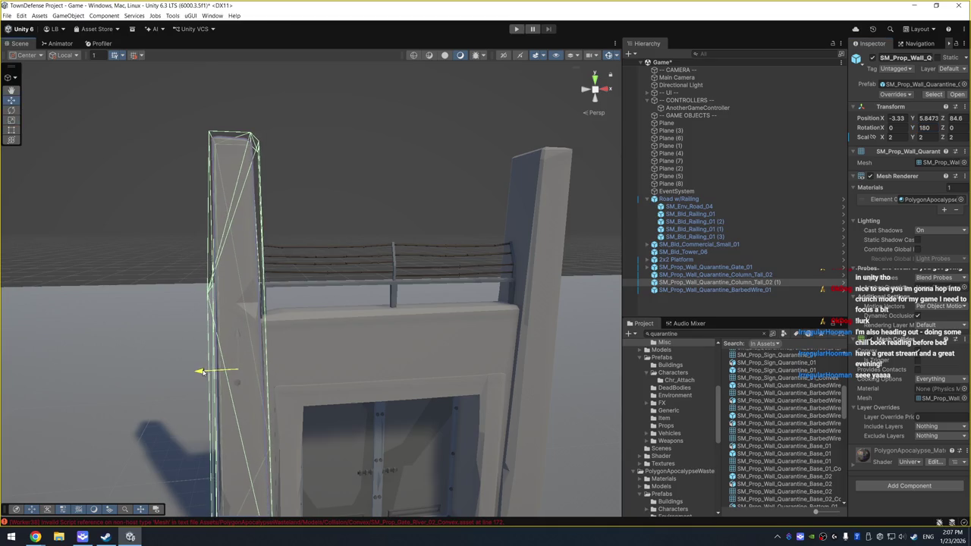
left_click(390, 178)
left_click_drag(389, 178, 353, 208)
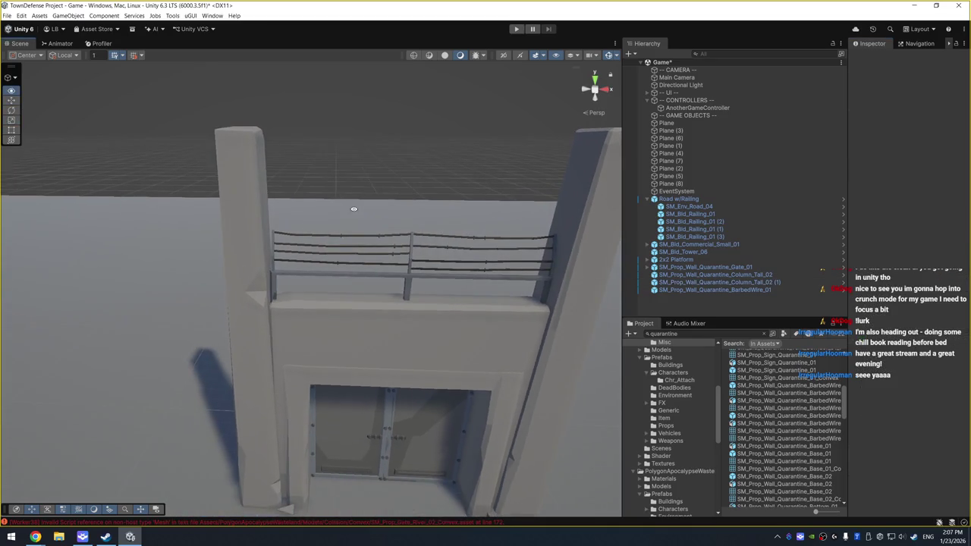
Nudge the tall column from X -3.31 to -3.19, snug against the gate wall
left_click(253, 270)
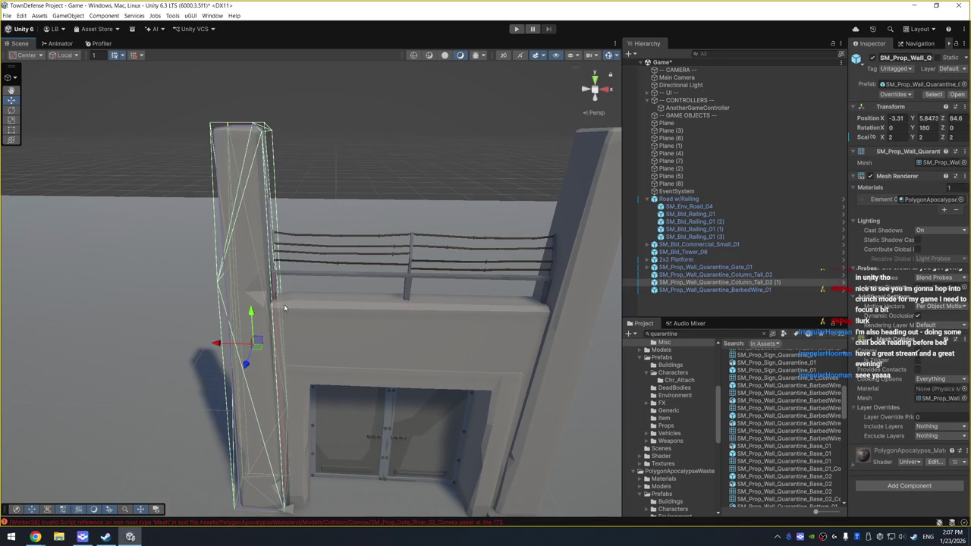
left_click_drag(225, 347, 219, 345)
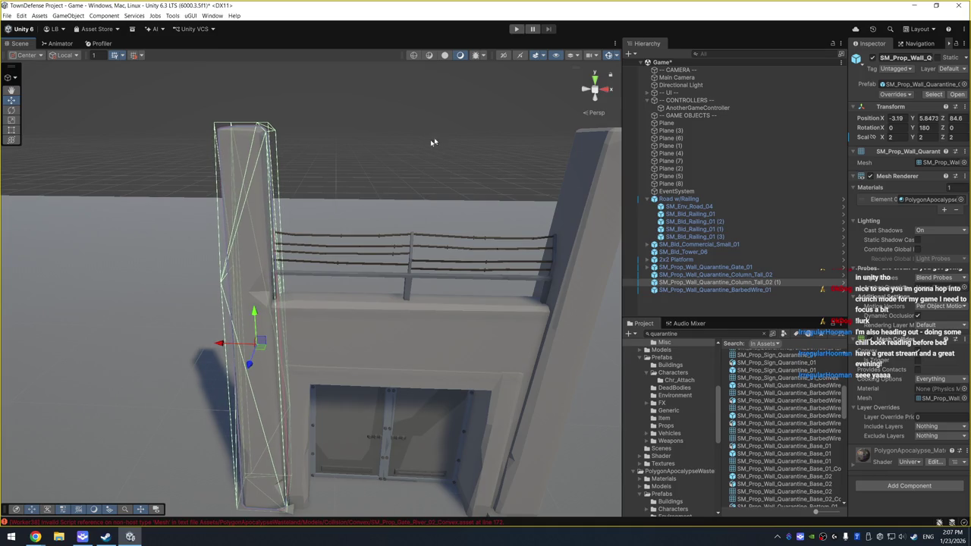
left_click(422, 197)
mouse_move(422, 197)
left_mouse_down()
mouse_move(346, 210)
mouse_move(365, 181)
mouse_move(396, 215)
mouse_move(921, 176)
mouse_move(895, 182)
left_mouse_up()
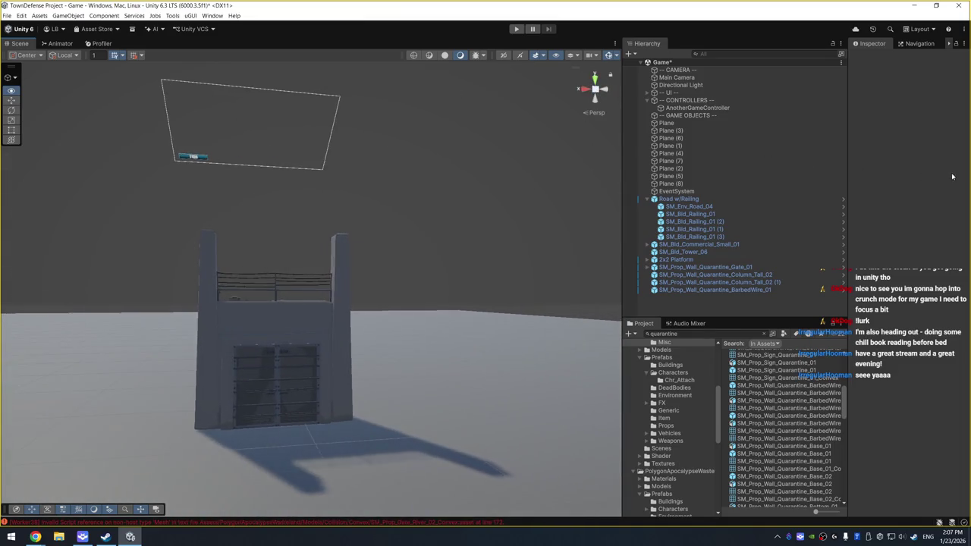
Add empty Left Door and Right Door children under Gate_01
left_click(294, 375)
left_click(294, 375)
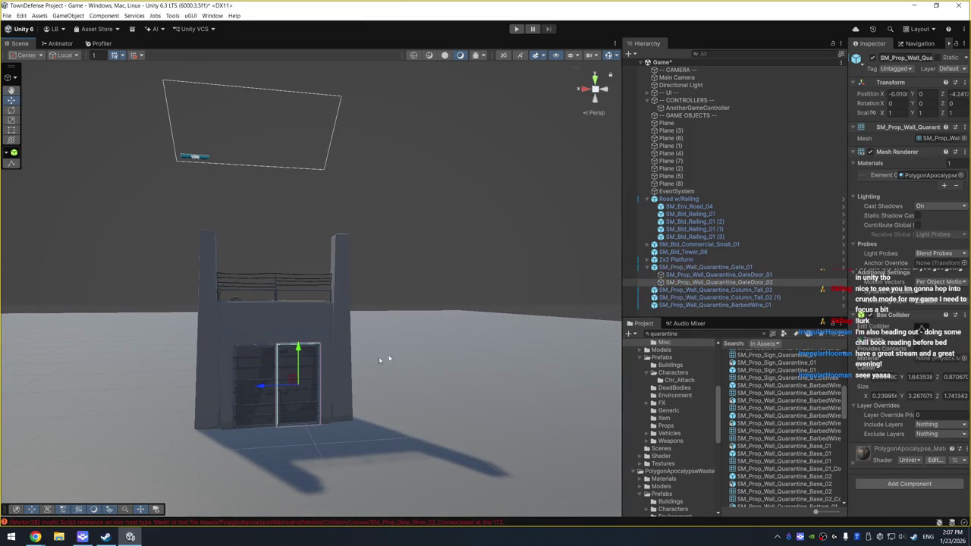
left_click(720, 268)
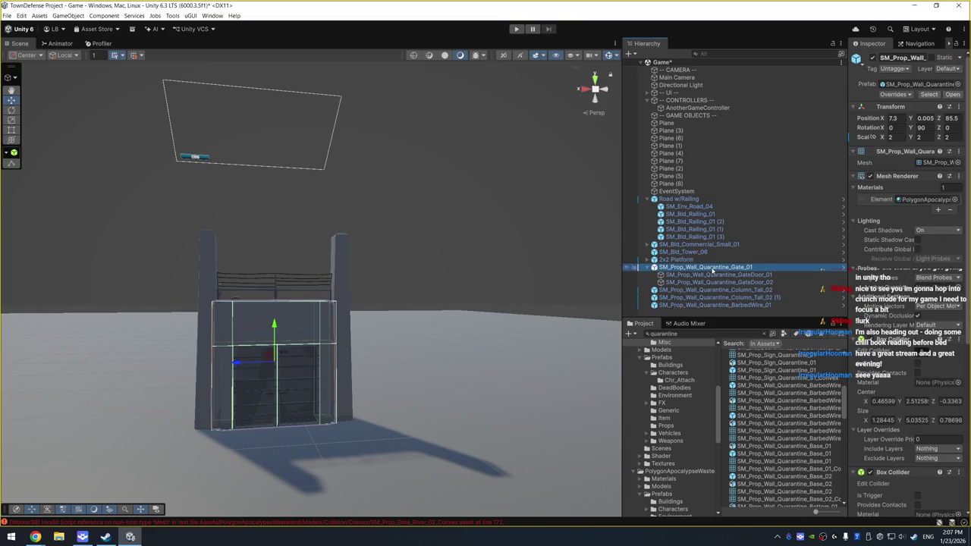
right_click(713, 270)
left_click(728, 334)
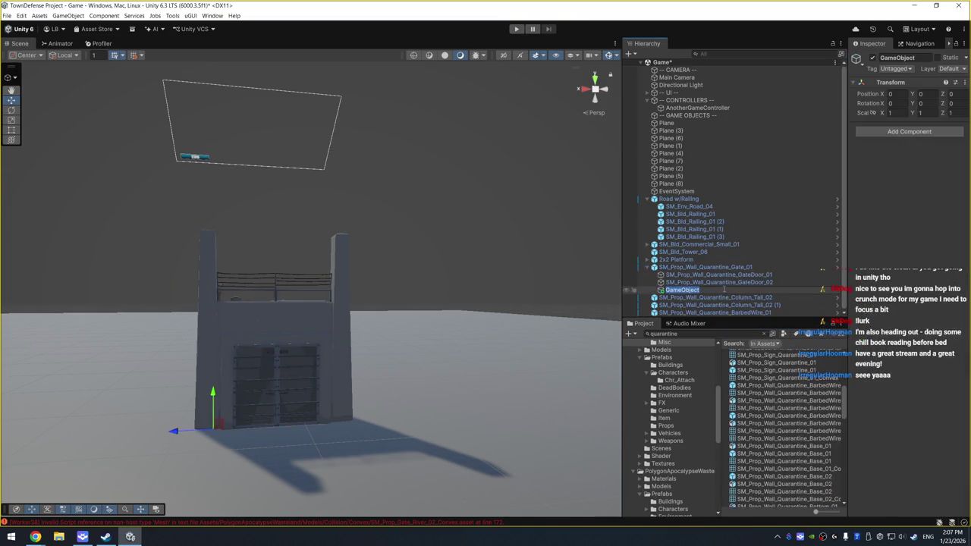
type("Left Door")
key("Return")
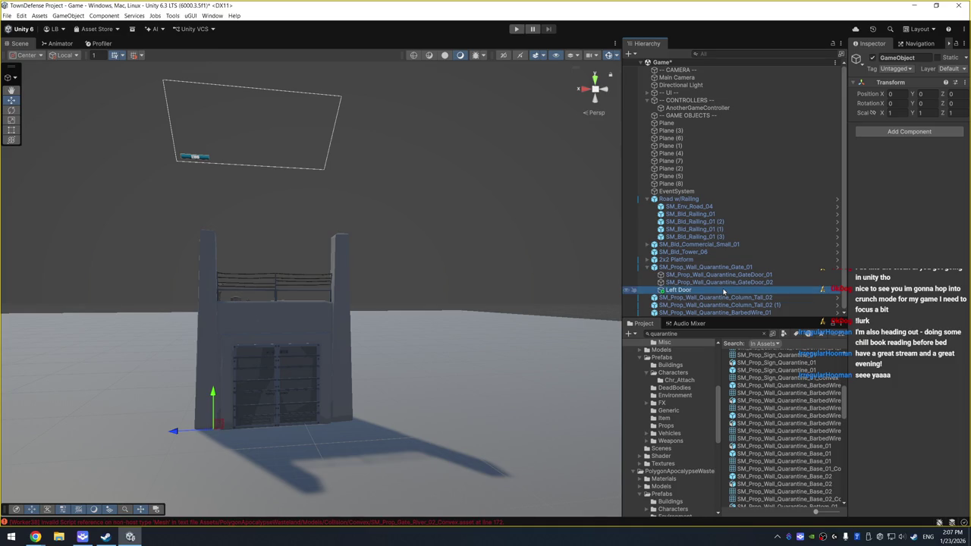
key("ctrl+d")
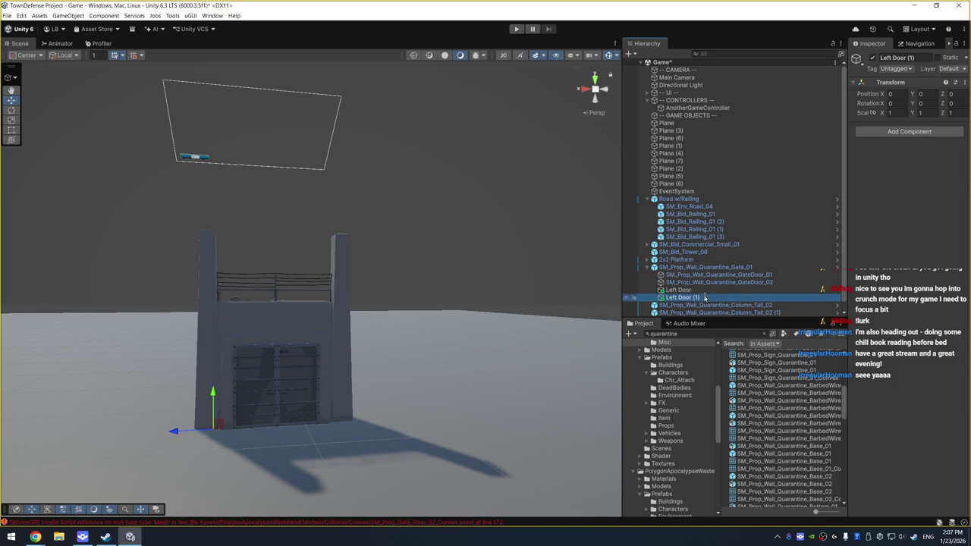
key("F2")
type("Right Door")
key("Return")
Try moving GateDoor_01 under Left Door and dismiss the cannot-restructure warning
left_click(723, 276)
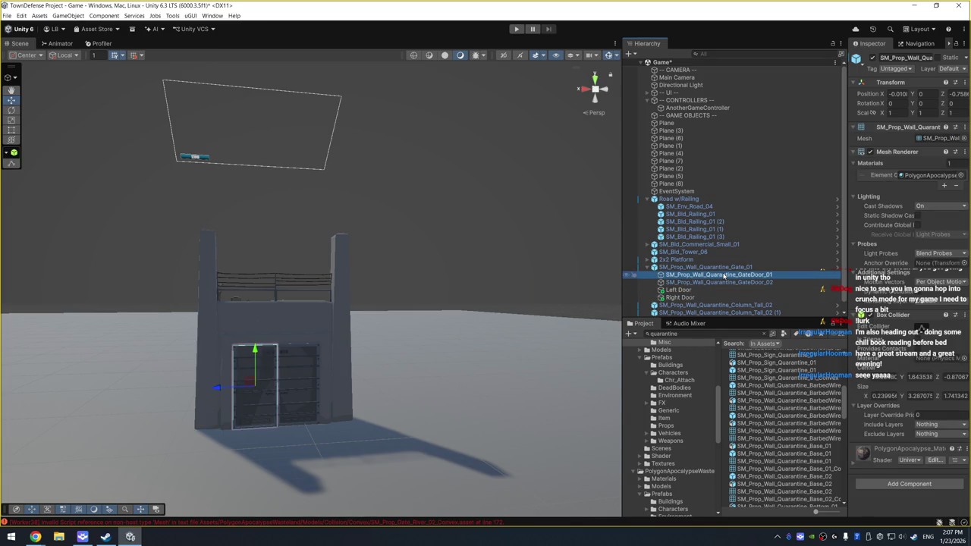
left_click_drag(690, 297, 692, 293)
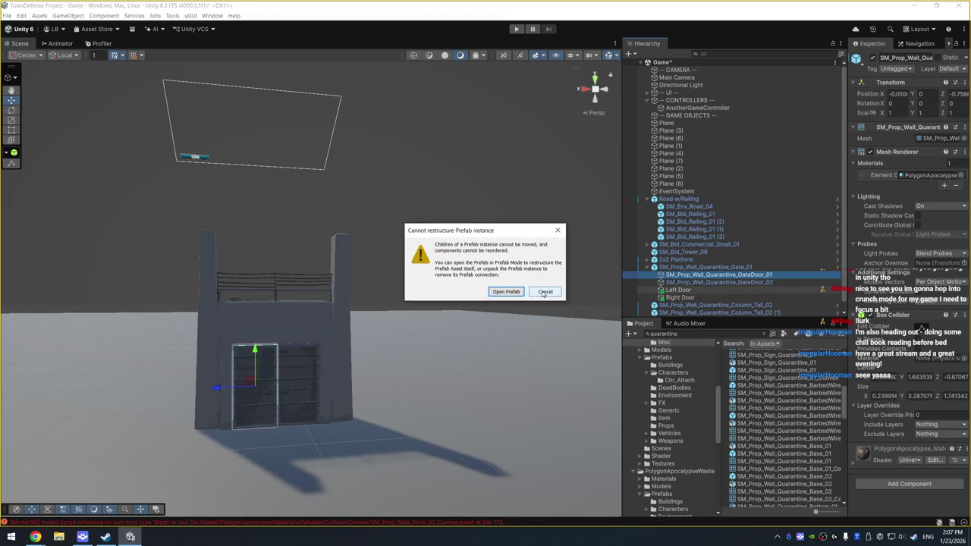
left_click(545, 292)
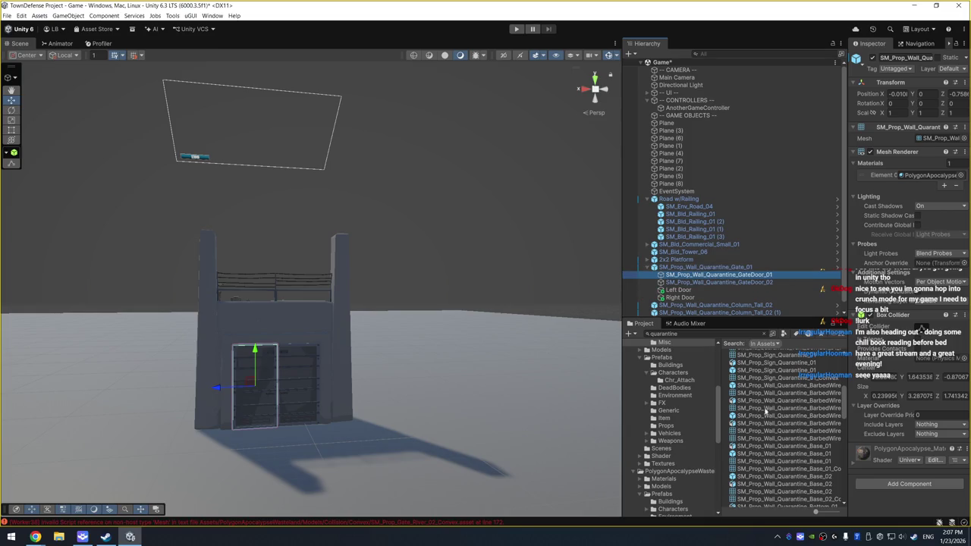
scroll(765, 412, "down", 5)
scroll(753, 402, "up", 5)
scroll(682, 481, "up", 3)
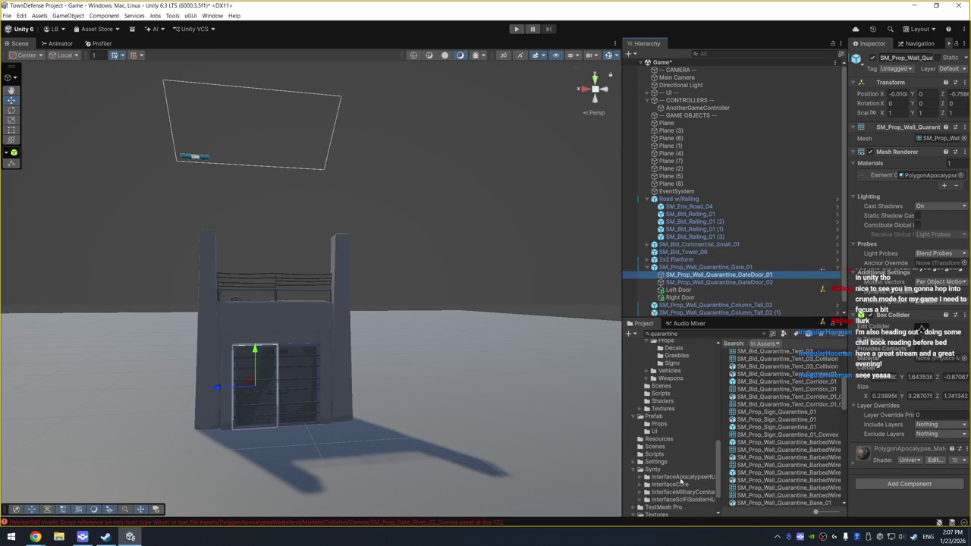
scroll(675, 397, "down", 5)
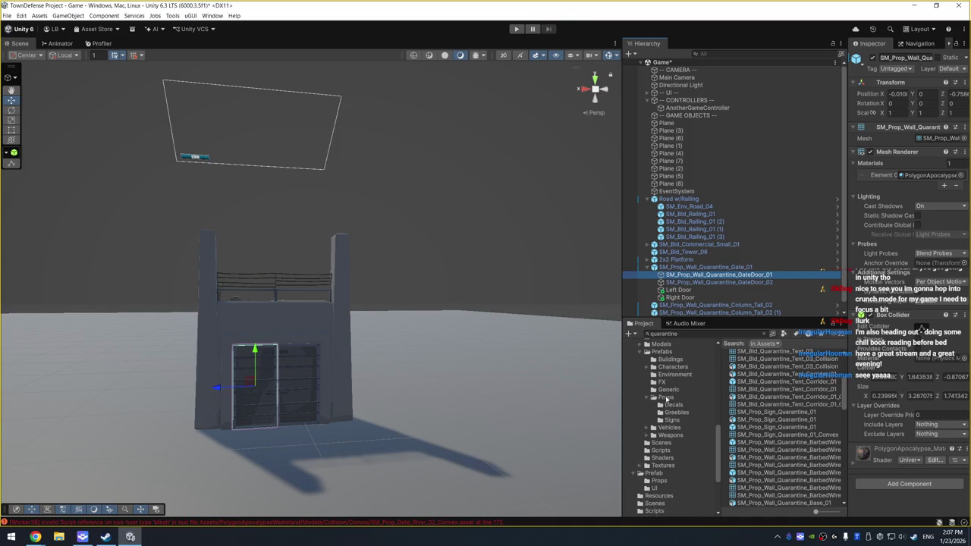
Save the gate as an Original Prefab in Assets/Prefab/Props
left_click(651, 474)
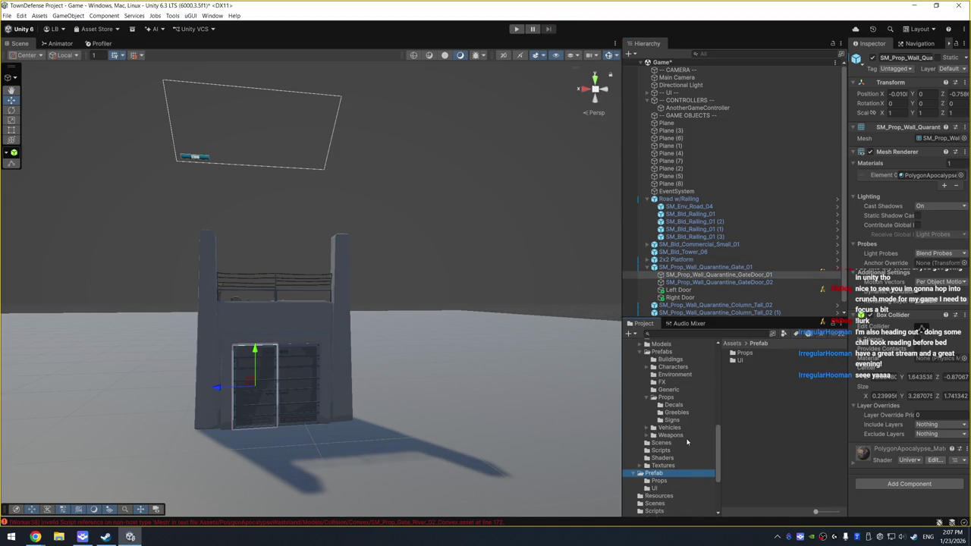
left_click(660, 481)
left_click_drag(696, 277, 664, 481)
left_click(452, 282)
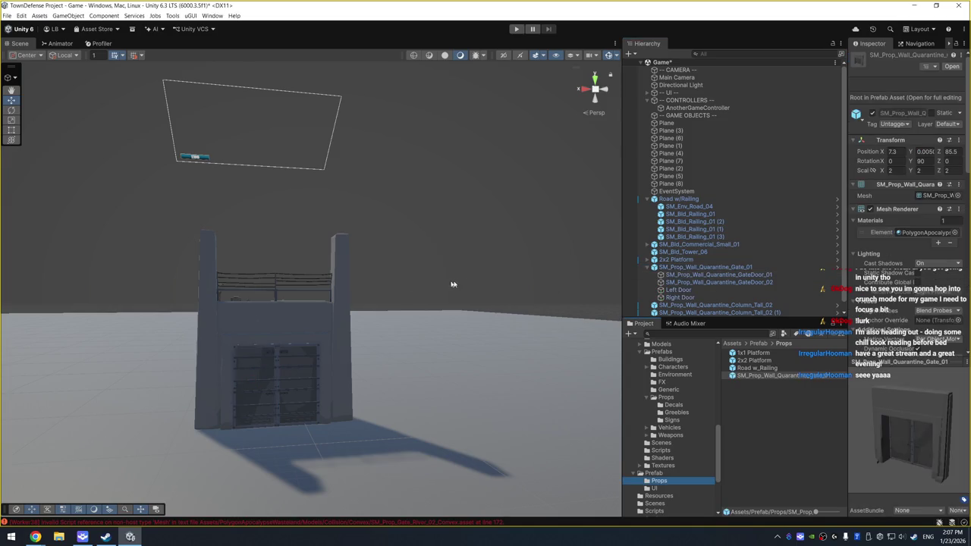
Retry the GateDoor_01 move, then open the gate prefab in Prefab Mode
left_click(706, 267)
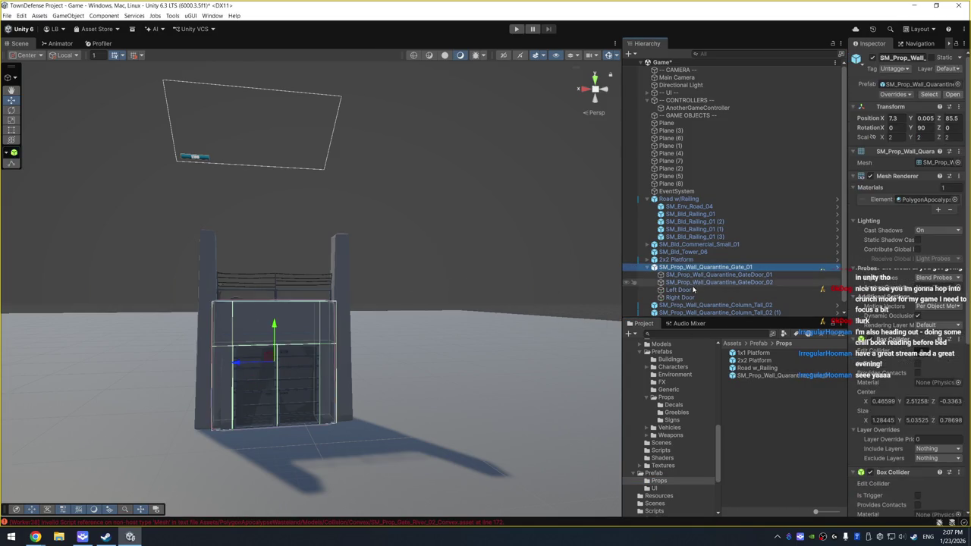
left_click_drag(705, 276, 695, 294)
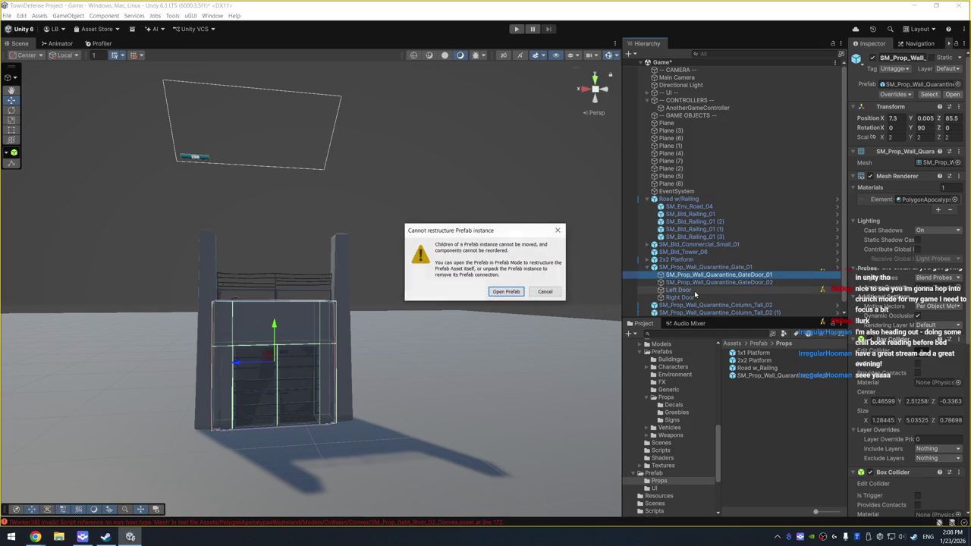
left_click(514, 292)
scroll(486, 318, "up", 5)
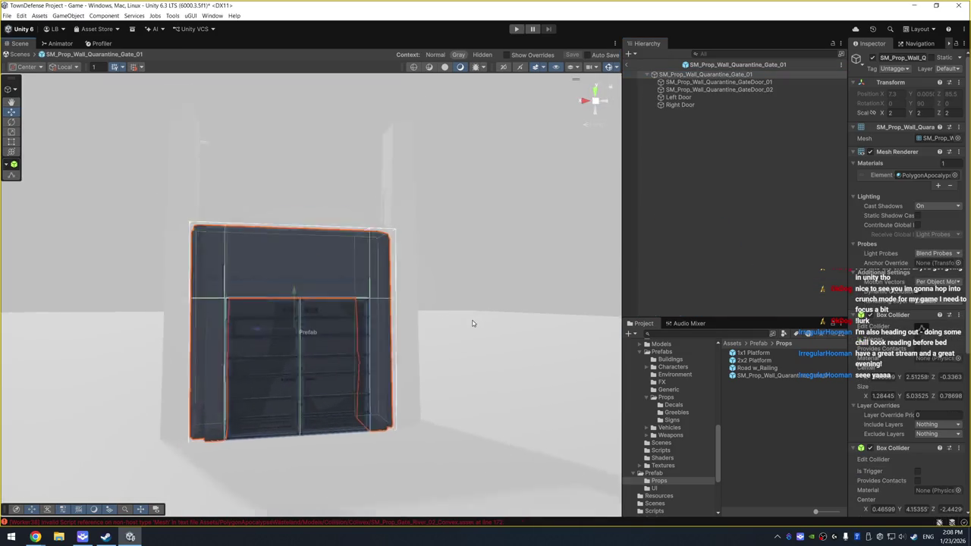
Nest GateDoor_01 and GateDoor_02 under the Left Door and Right Door pivots, and test-rotate Left Door
left_click(709, 82)
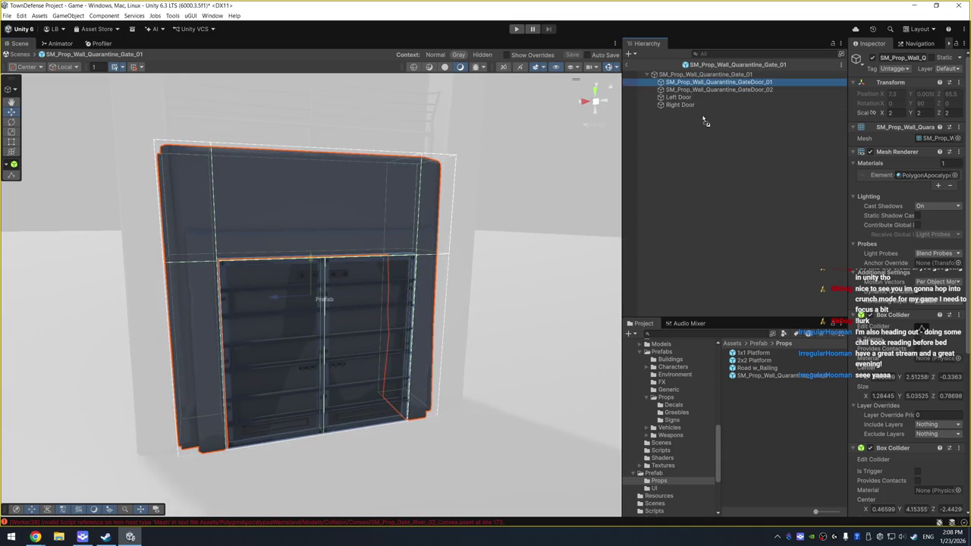
left_click_drag(685, 100, 686, 91)
left_click(685, 82)
key("e")
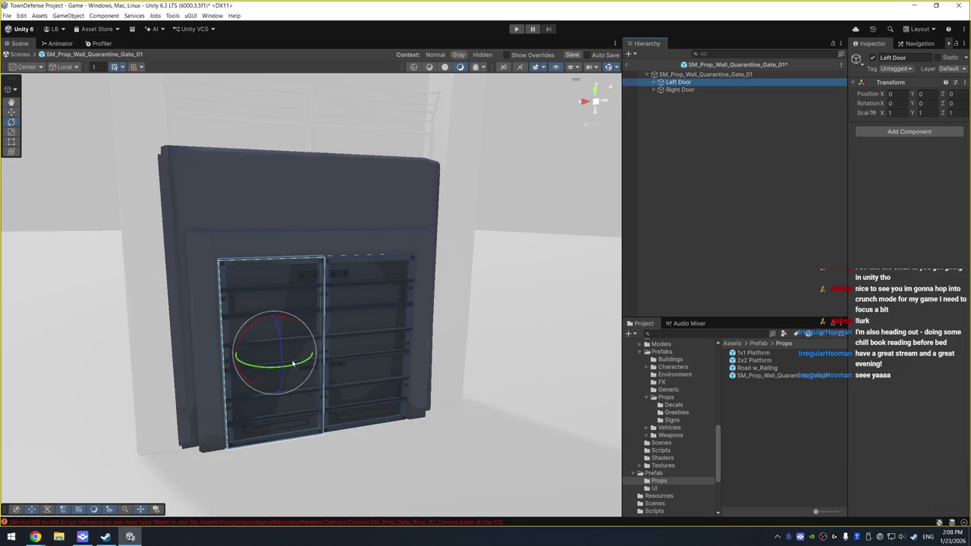
mouse_move(294, 367)
left_mouse_down()
mouse_move(268, 366)
mouse_move(426, 393)
left_mouse_up()
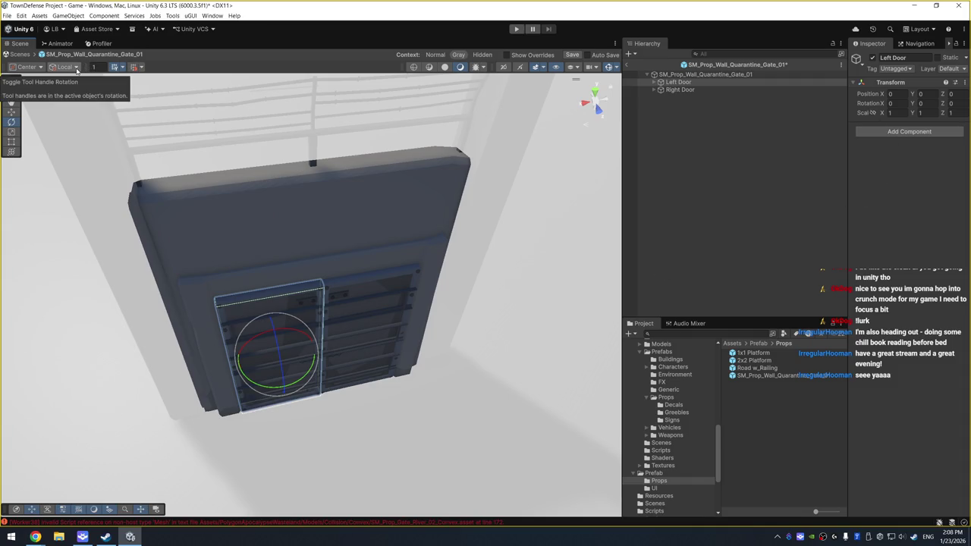
Switch handles to Global, retest the left door swing, and slide Left Door outward along X
left_click(62, 69)
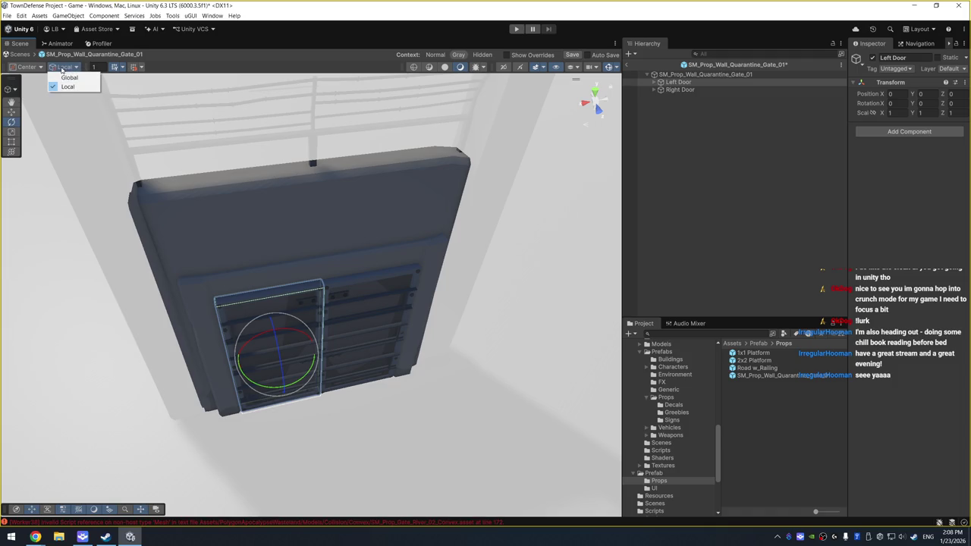
left_click(67, 77)
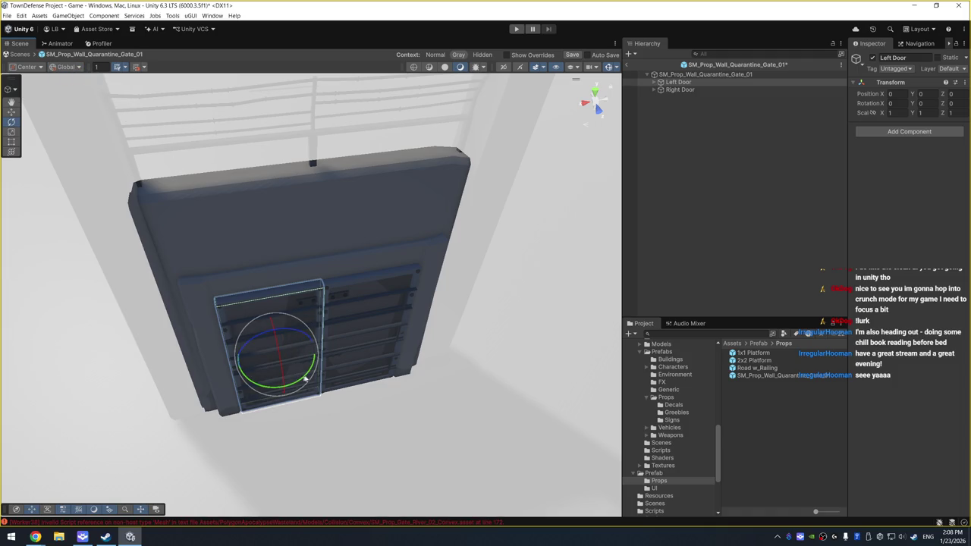
mouse_move(307, 377)
left_mouse_down()
mouse_move(281, 379)
mouse_move(324, 366)
left_mouse_up()
left_click(682, 82)
key("w")
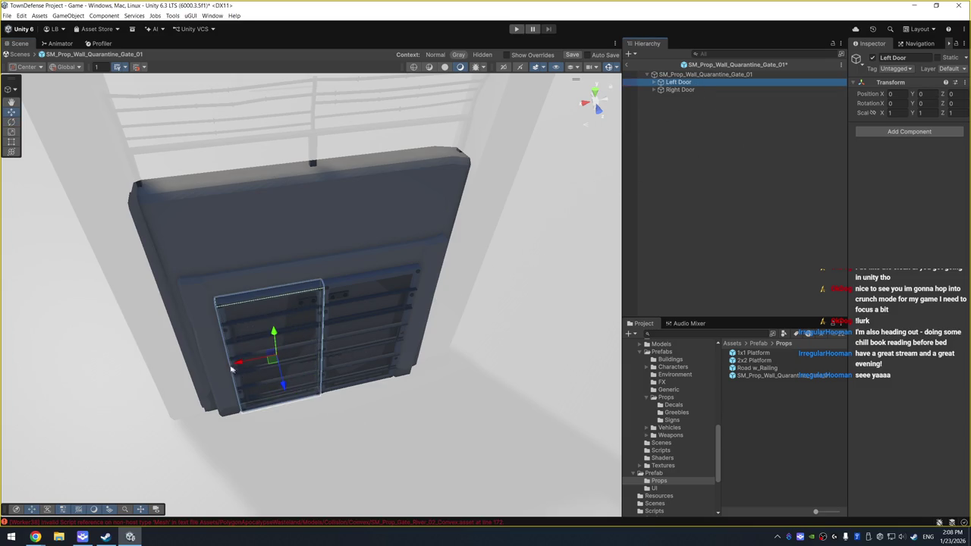
left_click_drag(239, 364, 185, 371)
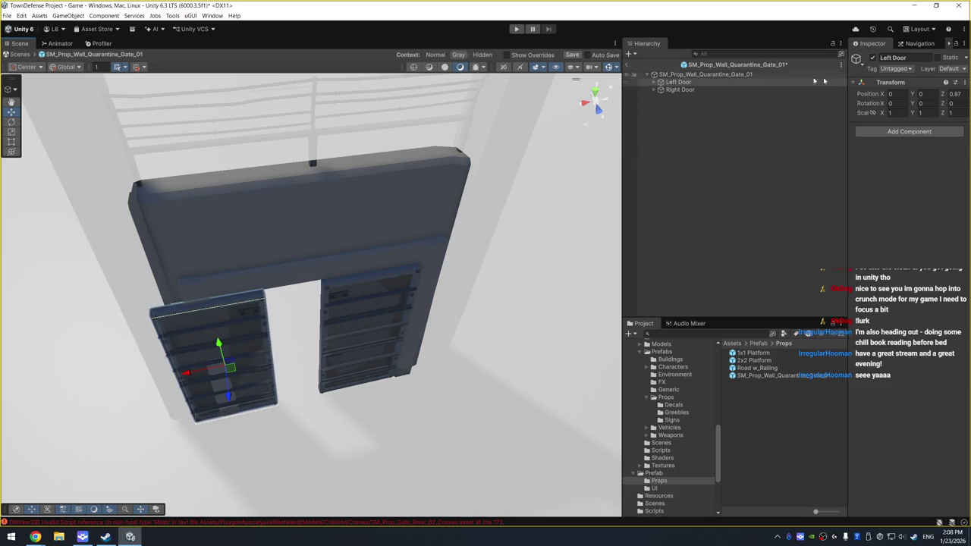
Set Left Door Position Z to 1 and Right Door Position Z to -1
left_click(954, 93)
type("1")
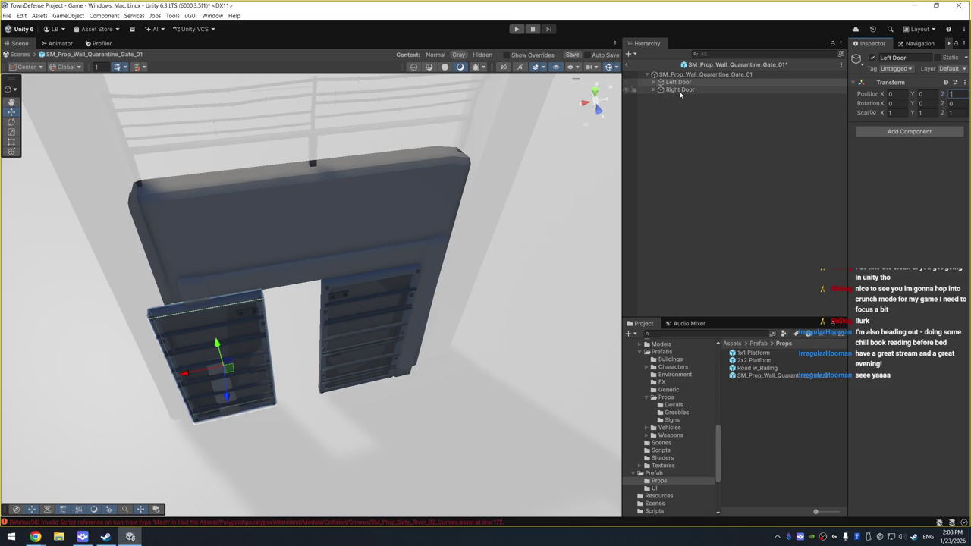
left_click(728, 90)
left_click(952, 93)
type("-1")
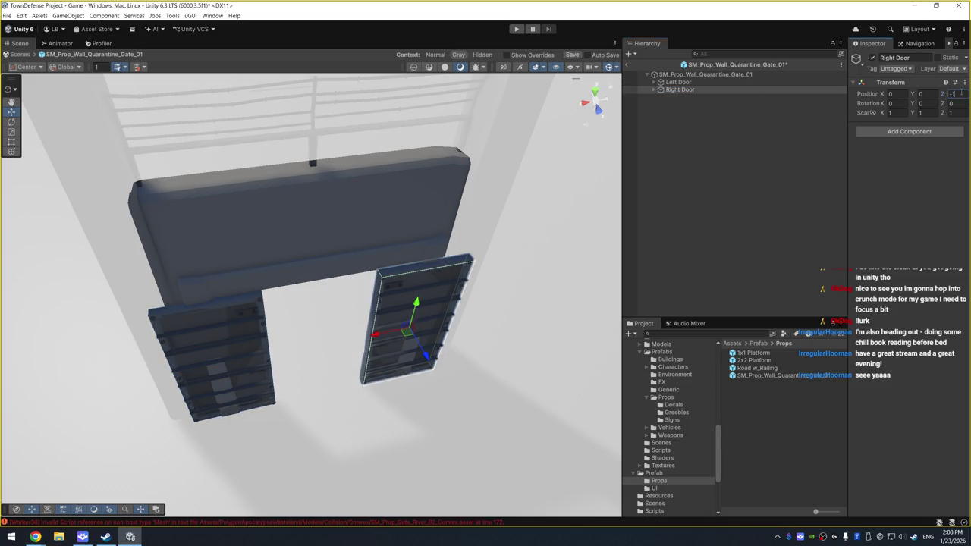
left_click(694, 82)
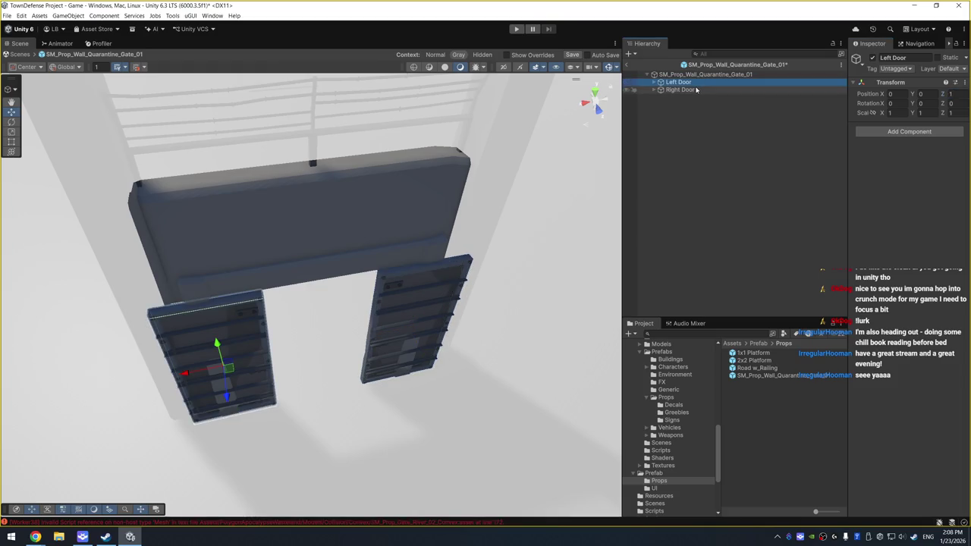
left_click(696, 89, "ctrl")
key("Right")
Slide both door panels back into the opening, setting GateDoor_02 Position X to 0
left_click(702, 90)
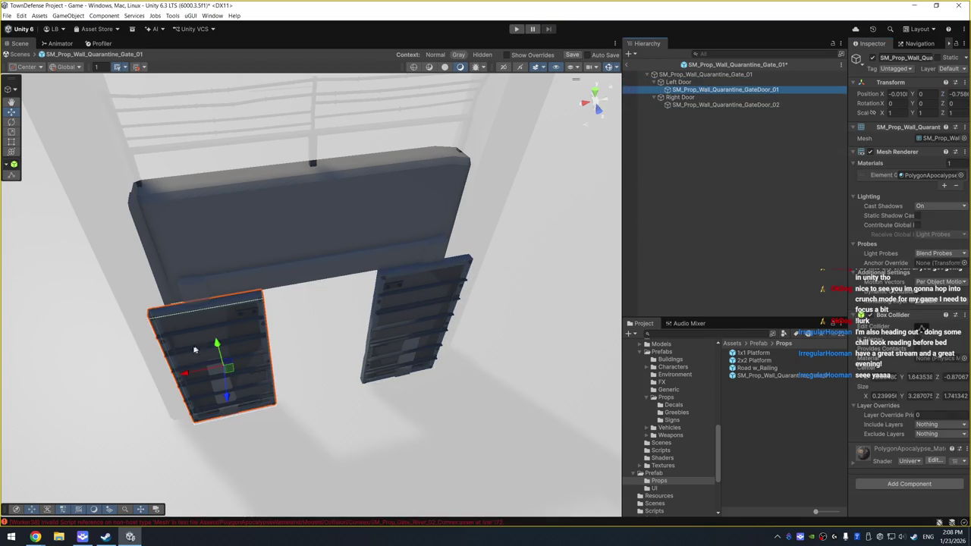
mouse_move(182, 375)
left_mouse_down()
mouse_move(257, 359)
mouse_move(236, 364)
left_mouse_up()
left_click(722, 105)
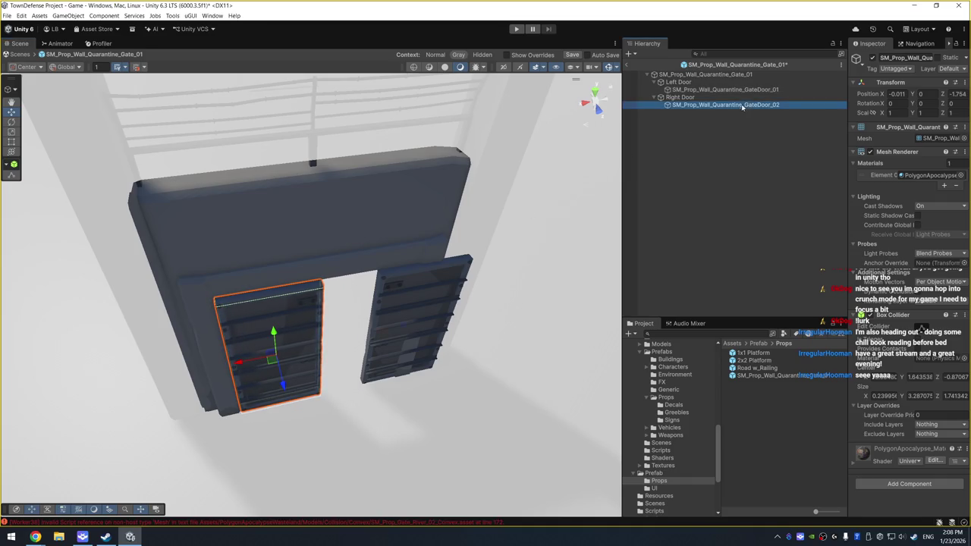
left_click_drag(375, 339, 321, 343)
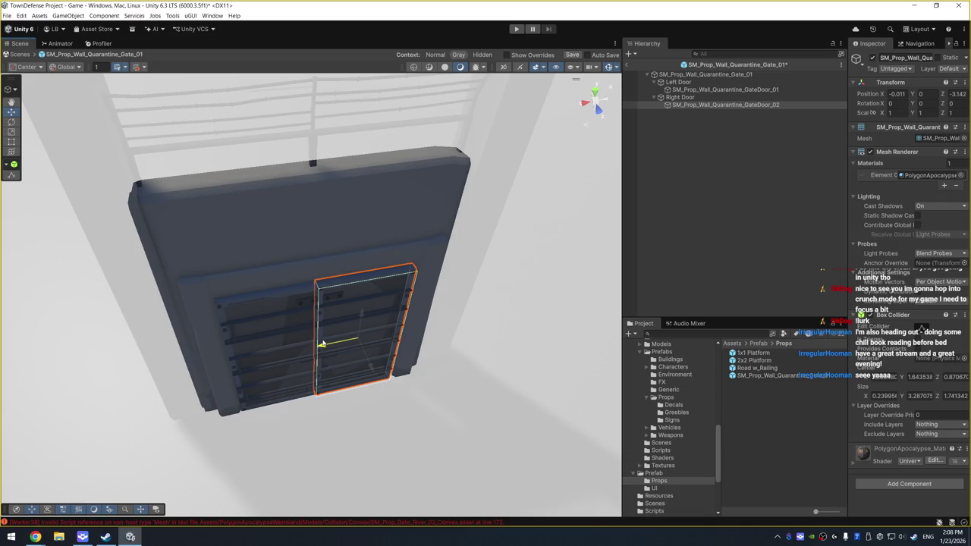
type("0")
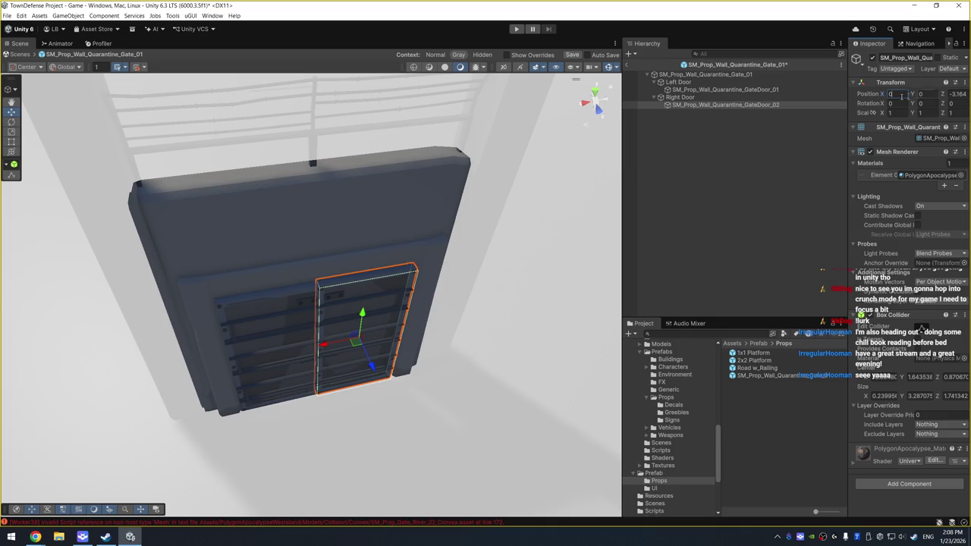
Set GateDoor_01 Position X to 0, keeping its Z at -1.754
left_click(741, 91)
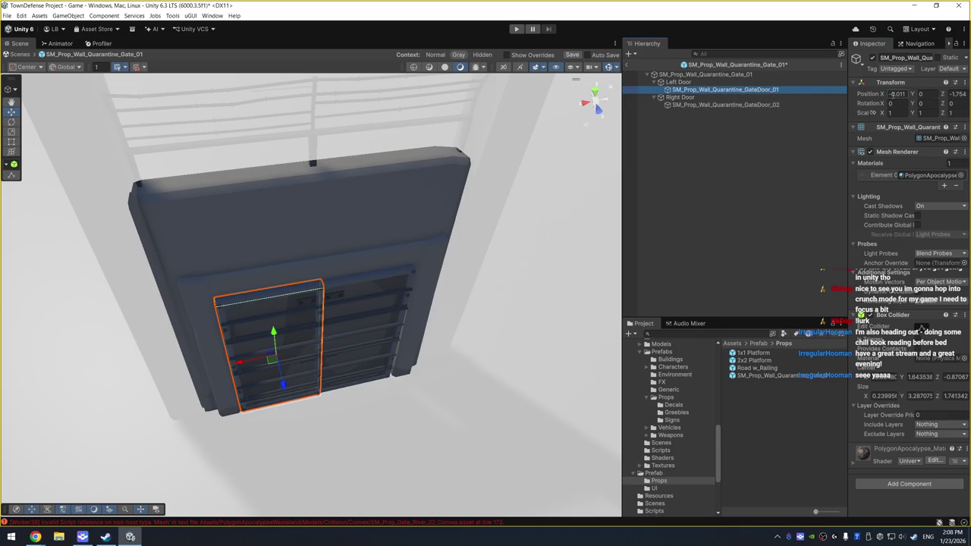
double_click(892, 94)
type("0")
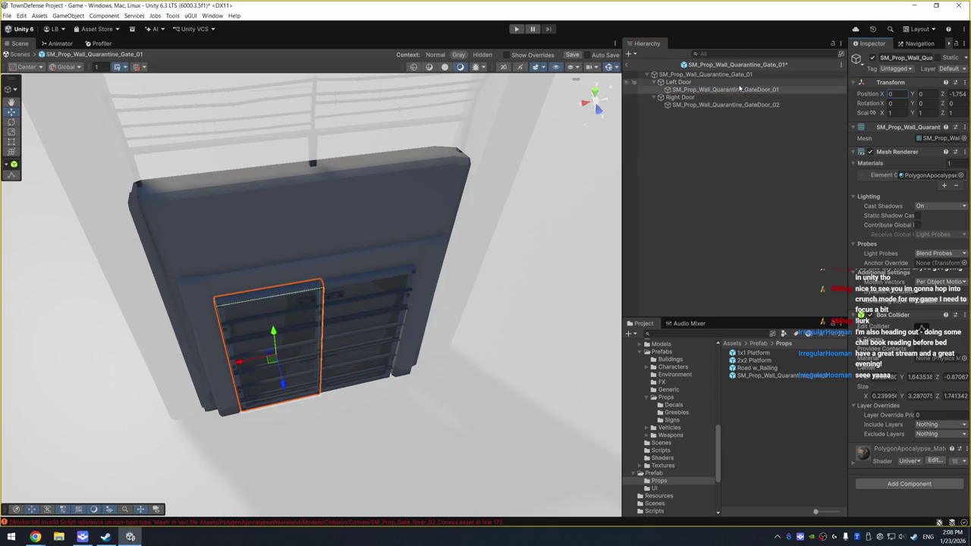
left_click(739, 105)
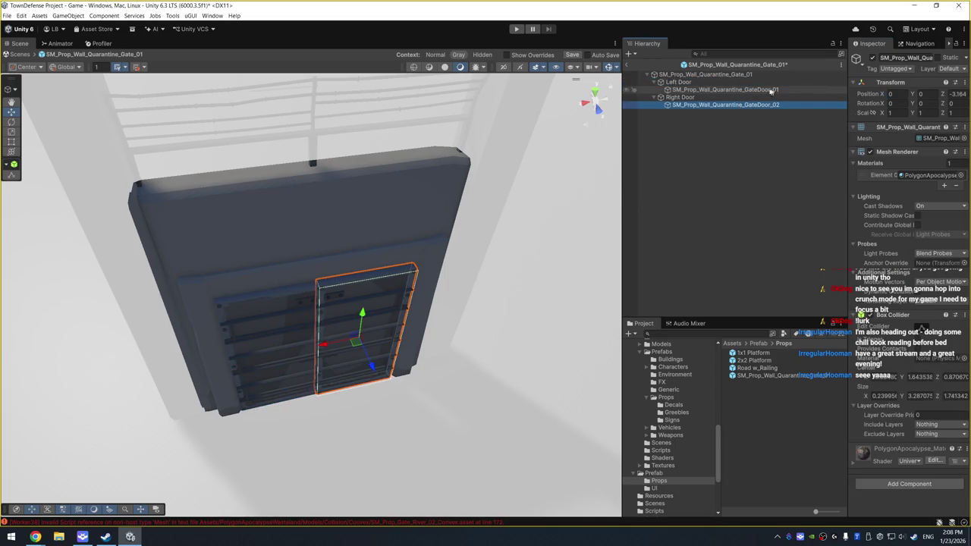
left_click(751, 84)
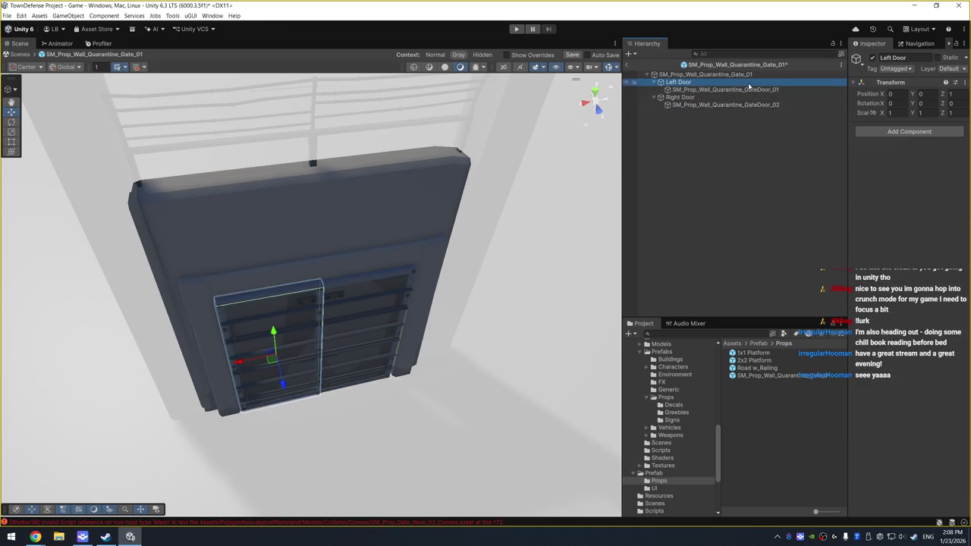
left_click(751, 89)
left_click(957, 93)
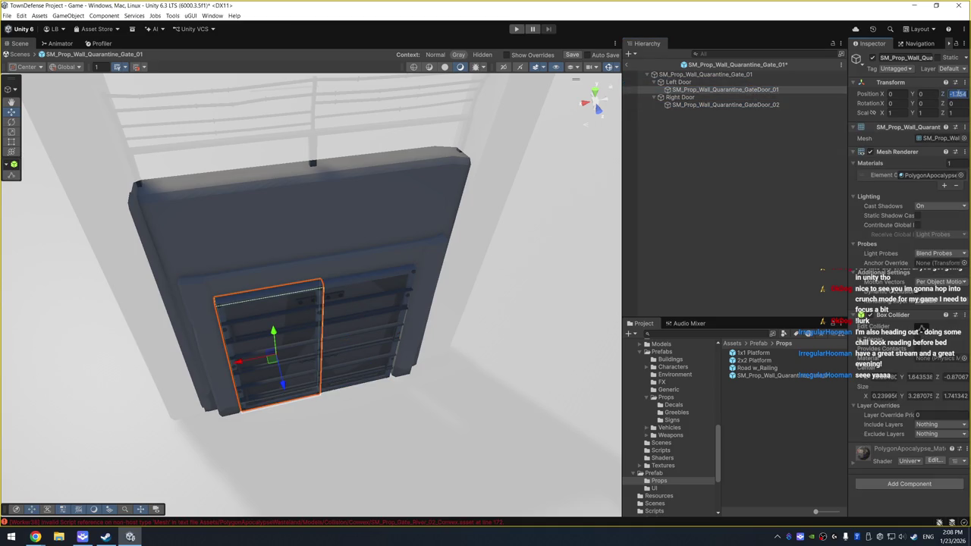
type("-2")
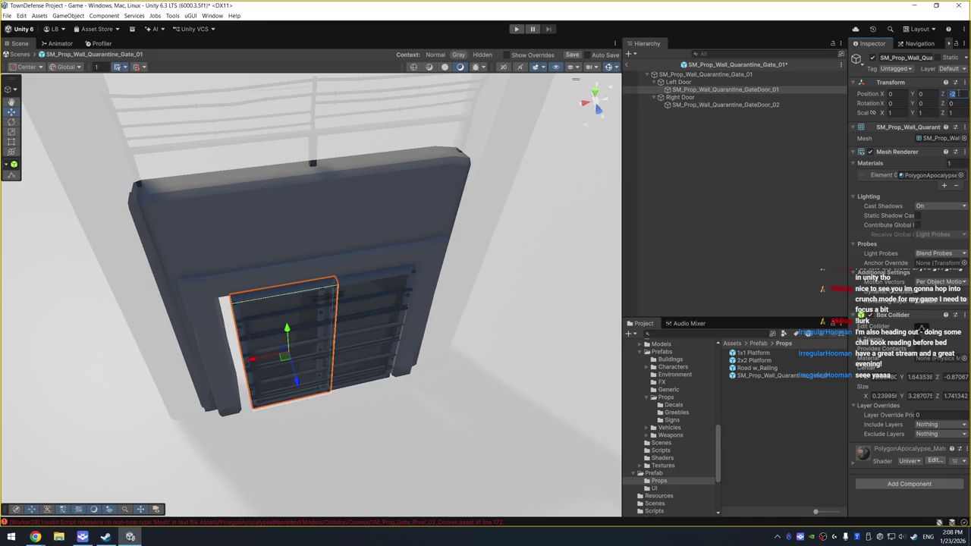
key("Escape")
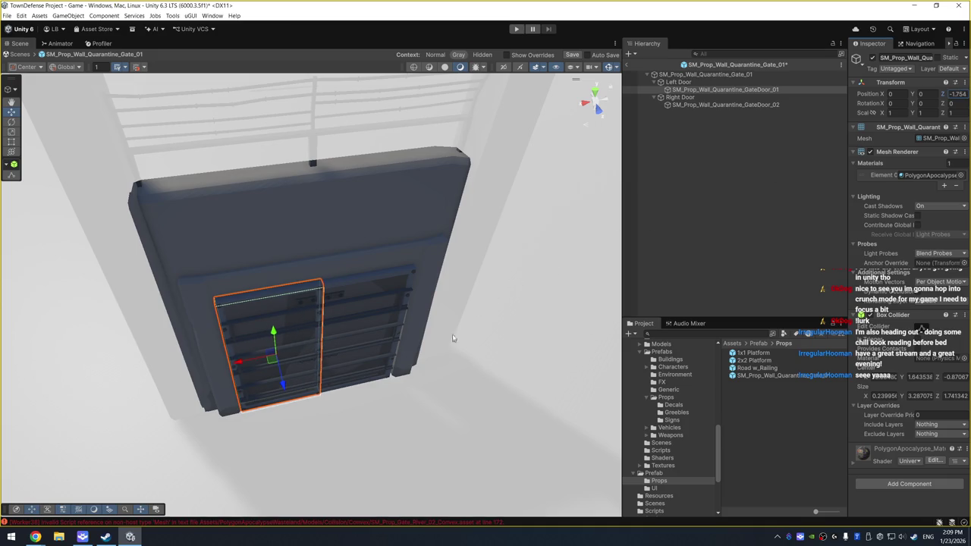
Orbit around the gate to inspect the left and right door panels
left_click_drag(453, 338, 447, 233)
left_click(457, 305)
mouse_move(457, 305)
left_mouse_down()
mouse_move(485, 295)
mouse_move(496, 238)
mouse_move(466, 281)
left_mouse_up()
left_click(368, 297)
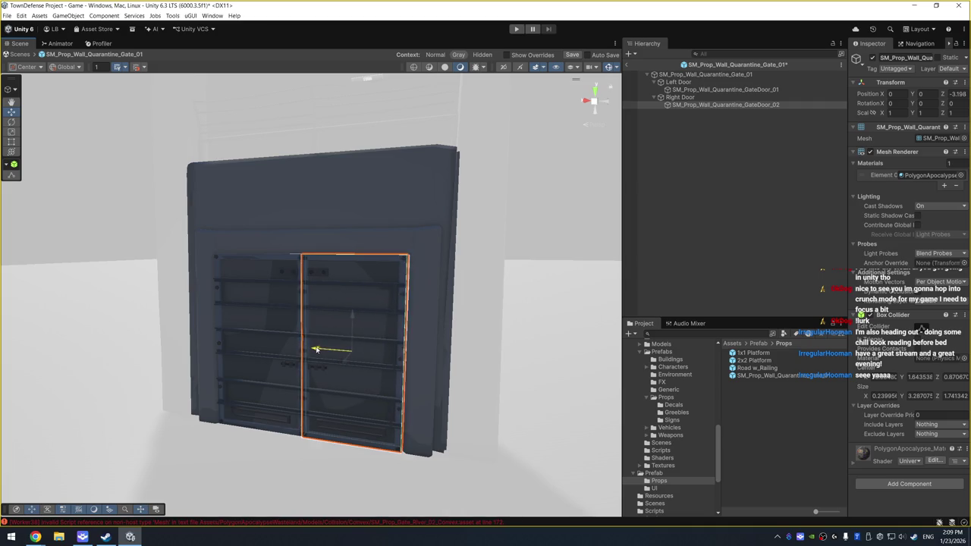
left_click(490, 325)
left_click_drag(489, 325, 479, 361)
left_click(361, 330)
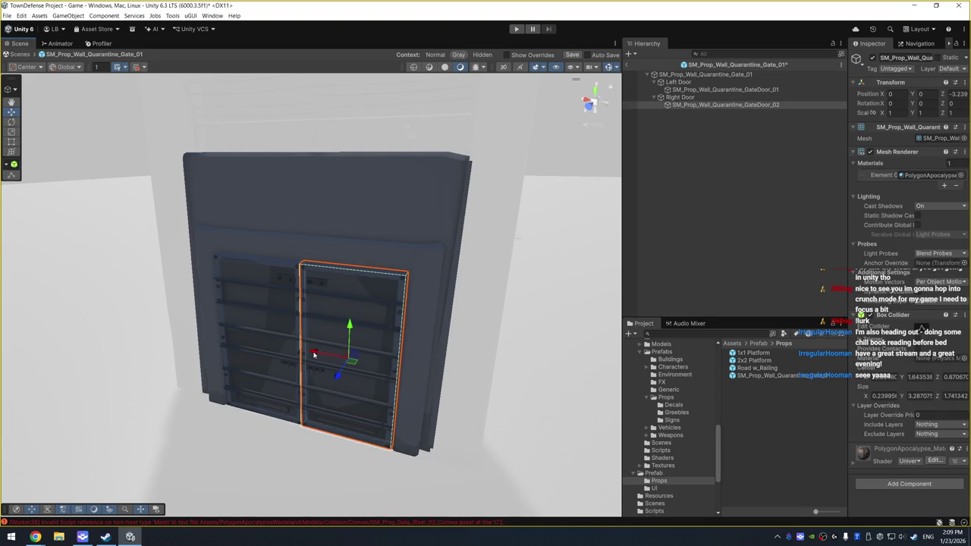
mouse_move(522, 339)
left_mouse_down()
mouse_move(624, 331)
mouse_move(554, 349)
left_mouse_up()
left_click(297, 307)
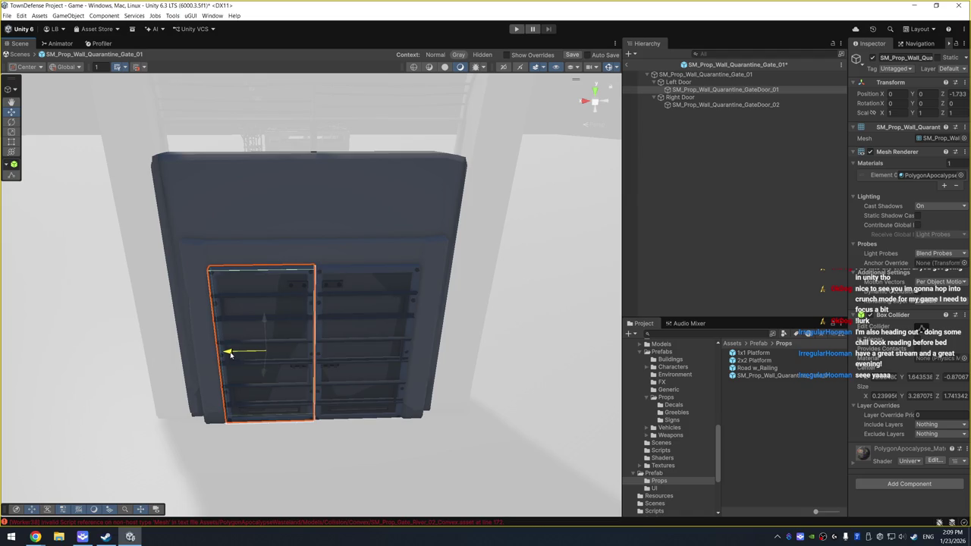
left_click(533, 311)
mouse_move(533, 310)
left_mouse_down()
mouse_move(500, 314)
mouse_move(531, 311)
left_mouse_up()
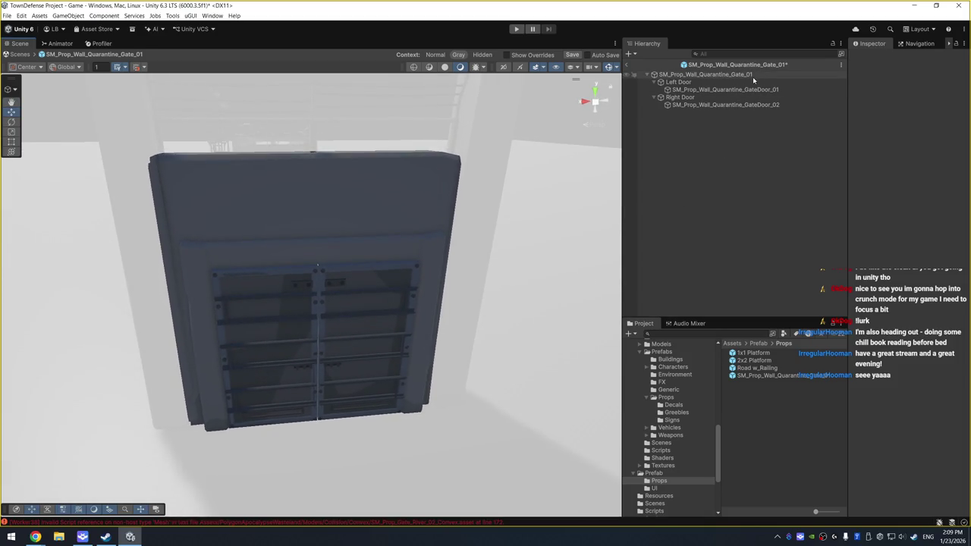
Test-swing Left Door about 30 degrees, then undo so it stays closed
left_click(750, 82)
key("e")
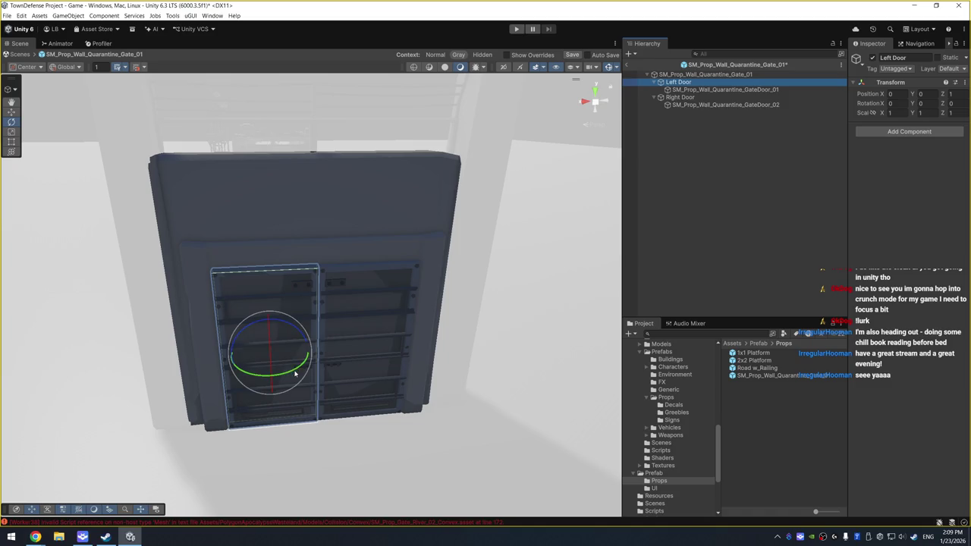
left_click_drag(261, 371, 263, 386)
key("ctrl+z")
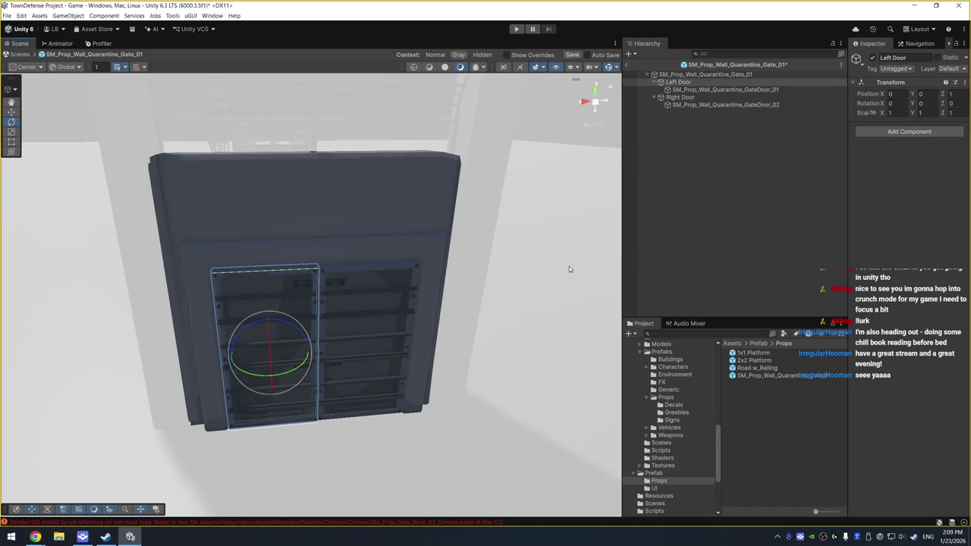
left_click(678, 82)
left_click(712, 89)
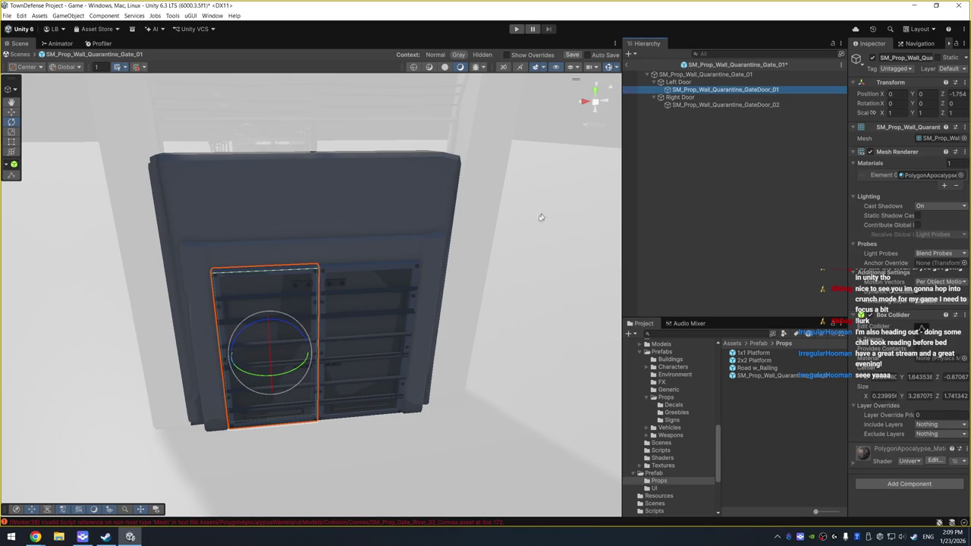
Set handle orientation to Local and test-rotate the left door, then undo
mouse_move(235, 162)
left_mouse_down()
mouse_move(260, 208)
mouse_move(450, 235)
mouse_move(300, 253)
mouse_move(242, 189)
mouse_move(251, 191)
left_mouse_up()
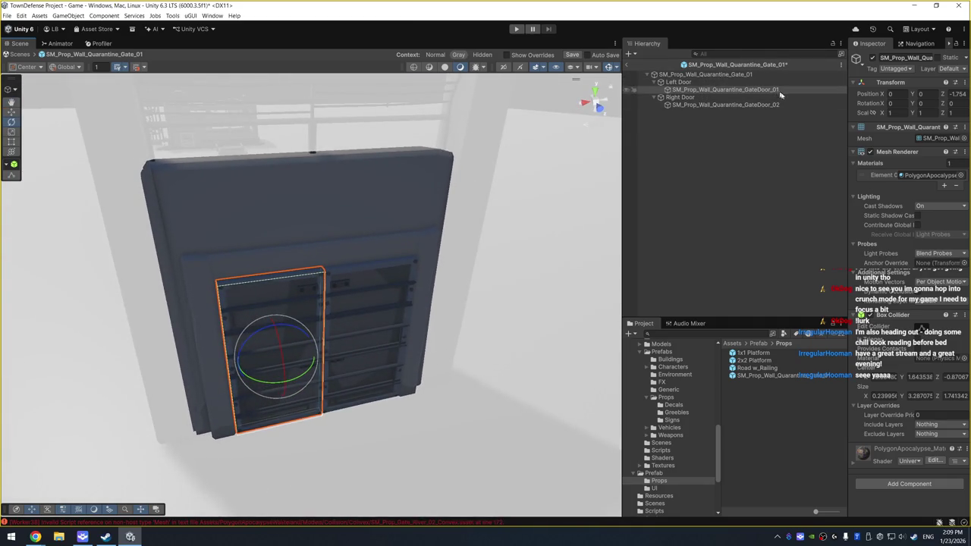
left_click(64, 67)
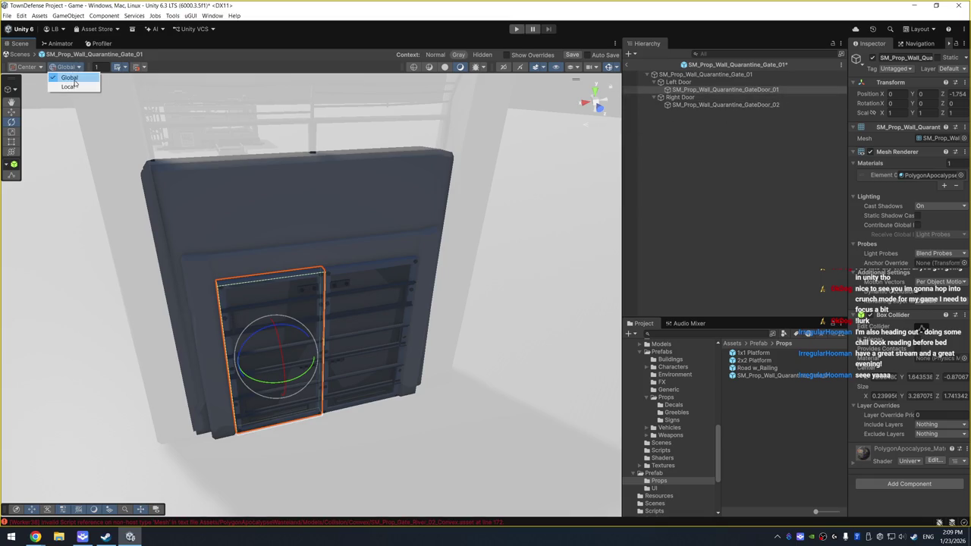
left_click(64, 88)
mouse_move(302, 377)
left_mouse_down()
mouse_move(269, 413)
mouse_move(303, 364)
left_mouse_up()
key("ctrl+z")
Switch handles to Pivot and move the Left Door pivot to the door's outer edge
left_click(697, 82)
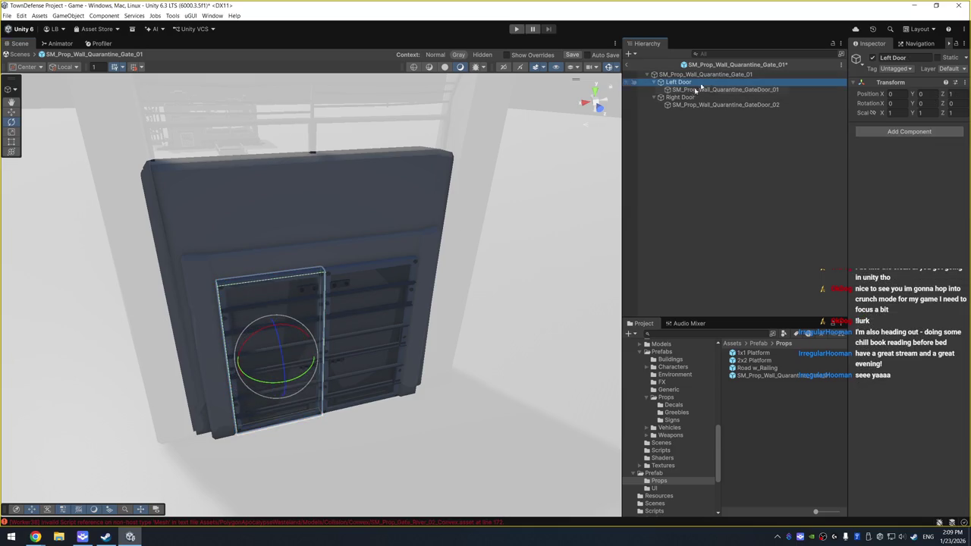
left_click(25, 66)
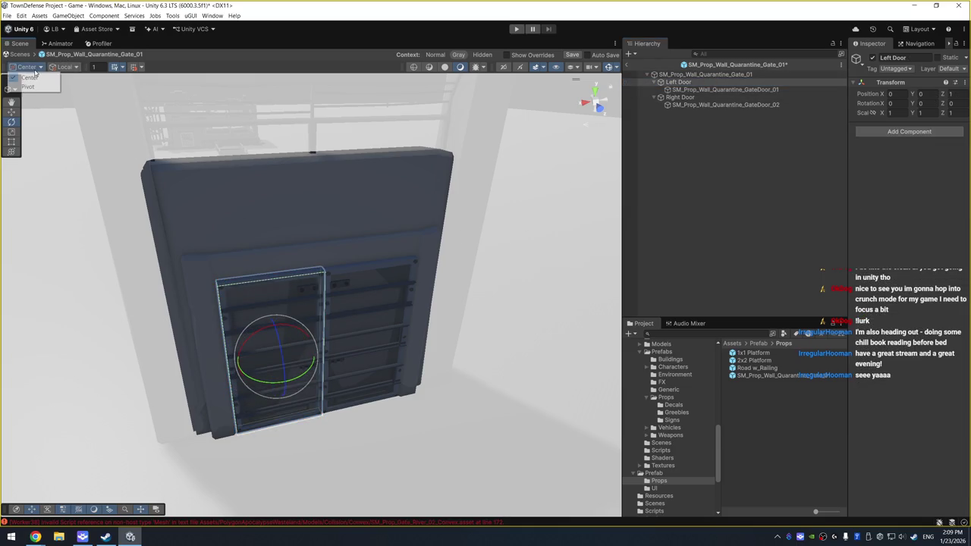
left_click(41, 88)
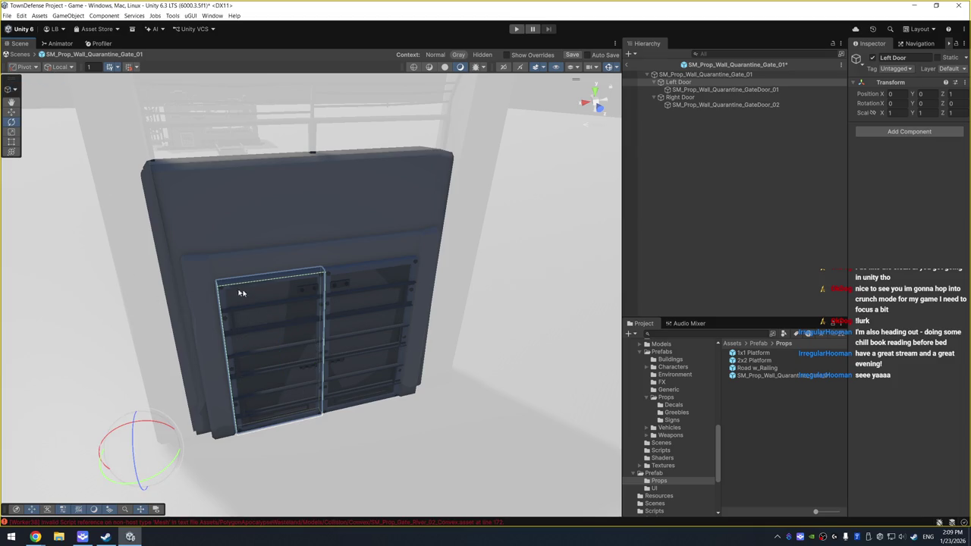
mouse_move(172, 462)
left_mouse_down()
mouse_move(163, 474)
mouse_move(234, 432)
left_mouse_up()
scroll(289, 378, "down", 2)
key("w")
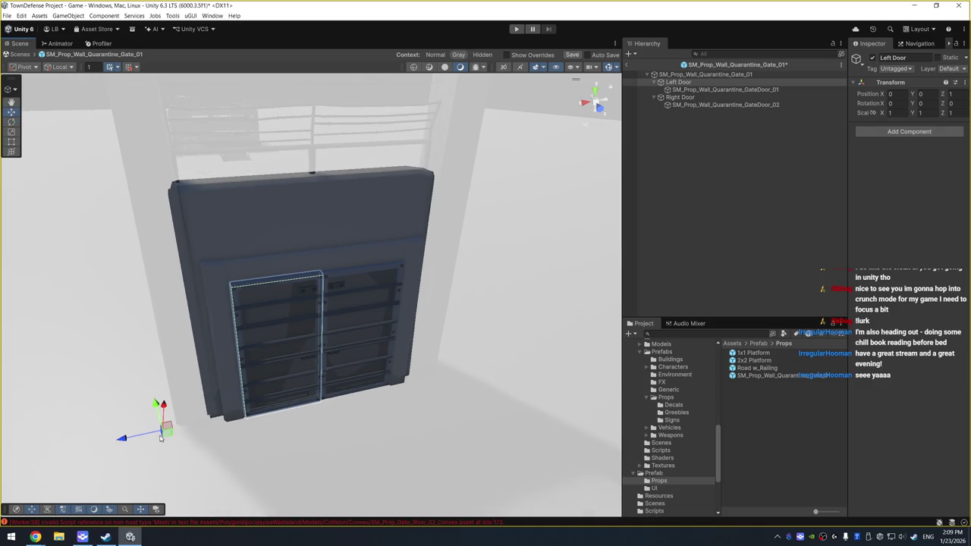
mouse_move(164, 437)
left_mouse_down()
mouse_move(156, 427)
mouse_move(246, 410)
mouse_move(248, 419)
left_mouse_up()
key("f")
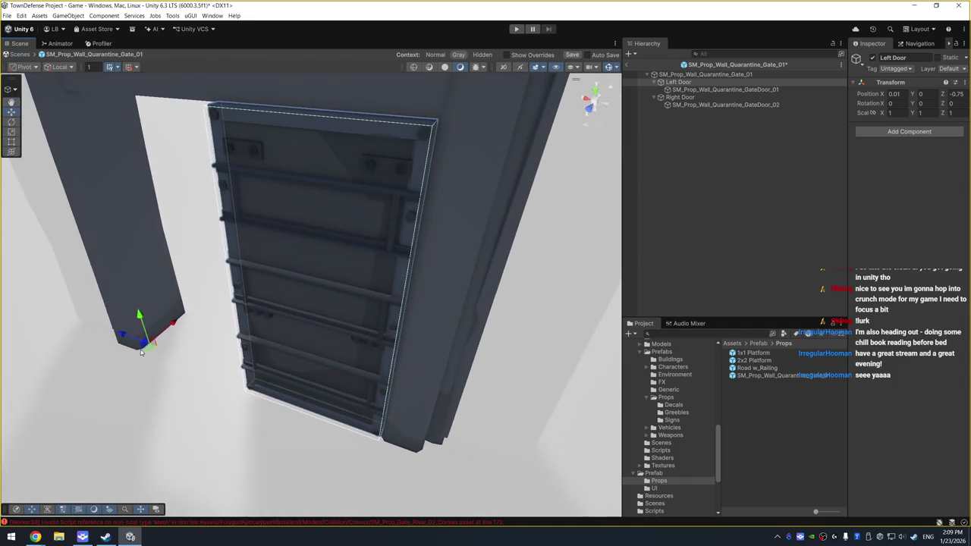
left_click_drag(151, 347, 143, 353)
Slide GateDoor_01 back into the opening by setting its Position Z to 0
mouse_move(183, 392)
left_mouse_down()
mouse_move(334, 373)
mouse_move(293, 479)
mouse_move(336, 394)
mouse_move(341, 407)
mouse_move(412, 379)
mouse_move(451, 317)
mouse_move(445, 253)
mouse_move(505, 246)
left_mouse_up()
double_click(719, 89)
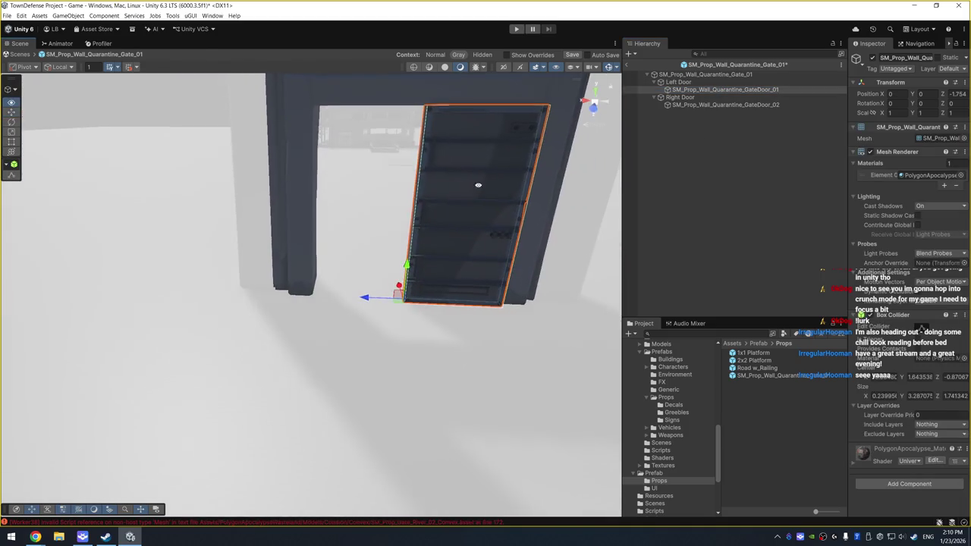
left_click_drag(364, 298, 272, 299)
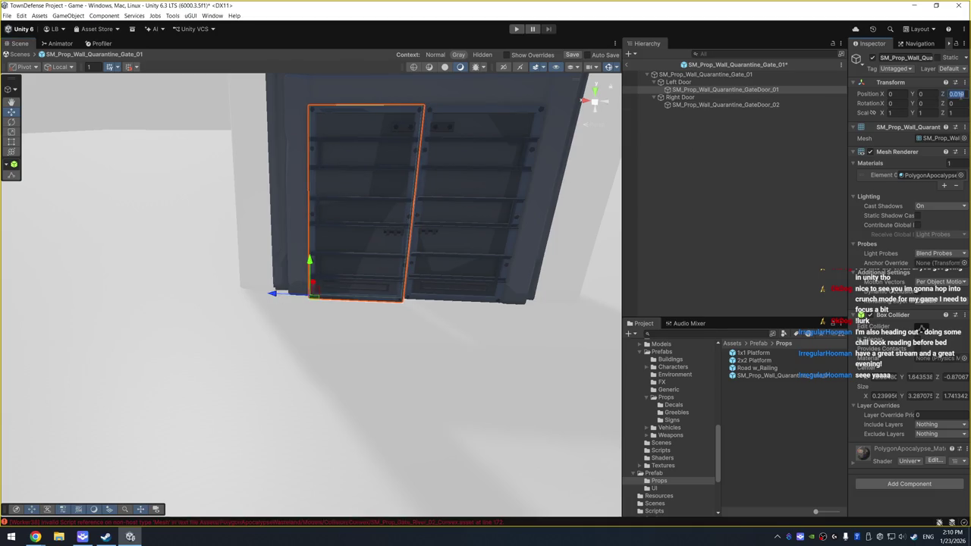
type("0")
left_click(682, 82)
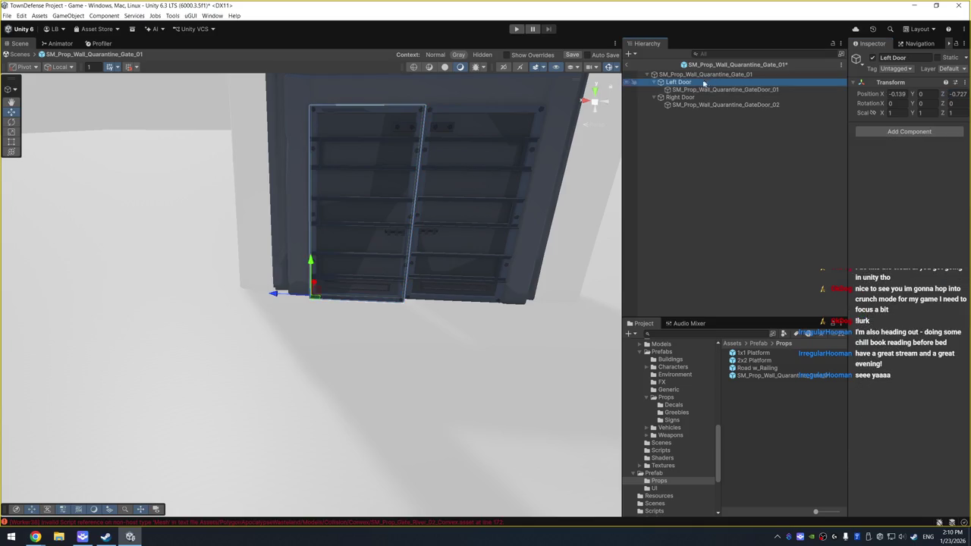
Test-swing the left door about 98 degrees and nudge its mesh 0.13 along X
key("r")
key("e")
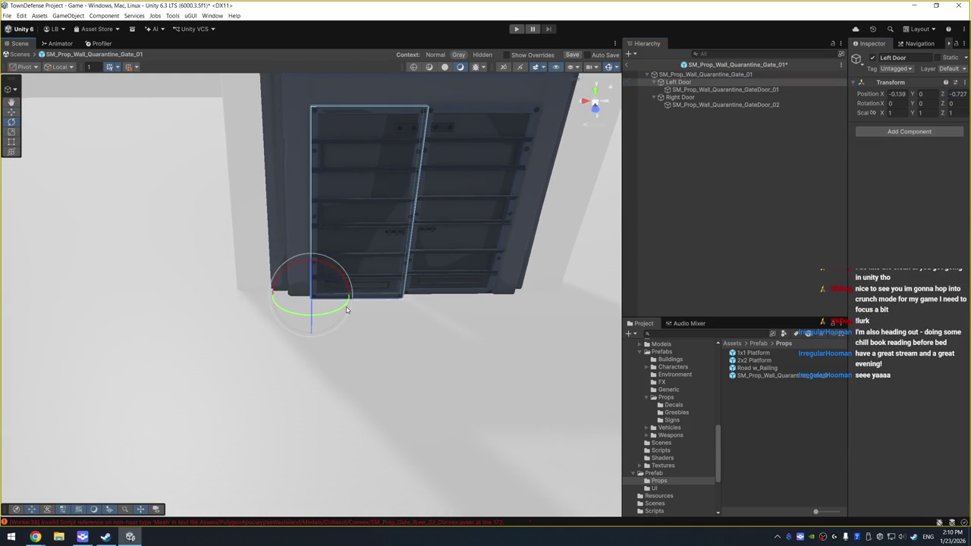
mouse_move(346, 309)
left_mouse_down()
mouse_move(251, 333)
mouse_move(361, 331)
left_mouse_up()
mouse_move(469, 234)
left_mouse_down()
mouse_move(494, 227)
mouse_move(346, 291)
mouse_move(382, 264)
mouse_move(445, 273)
left_mouse_up()
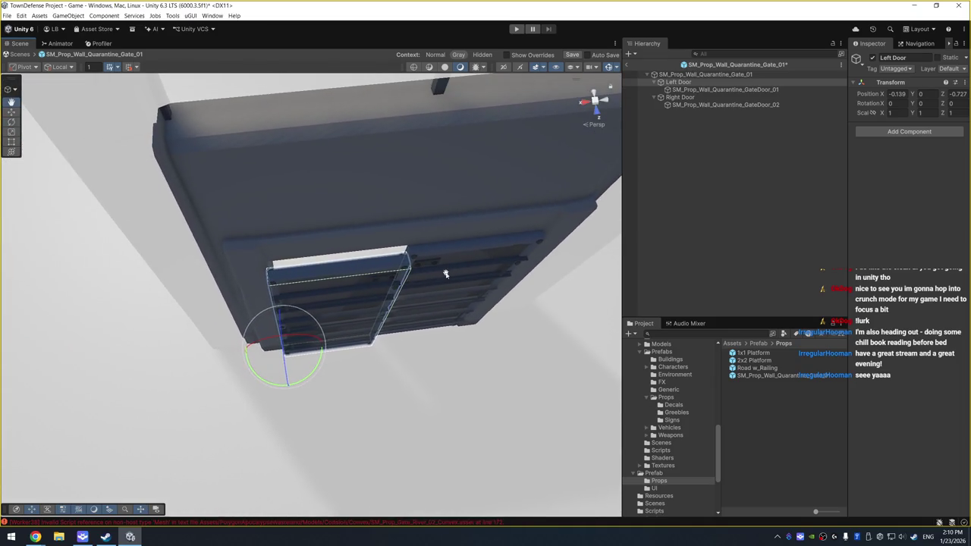
left_click(702, 90)
key("w")
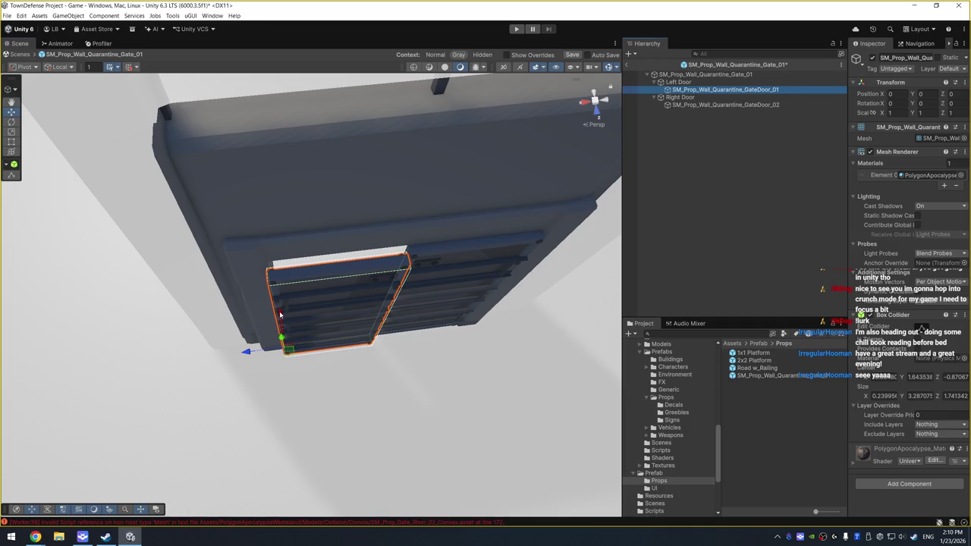
left_click_drag(279, 314, 281, 307)
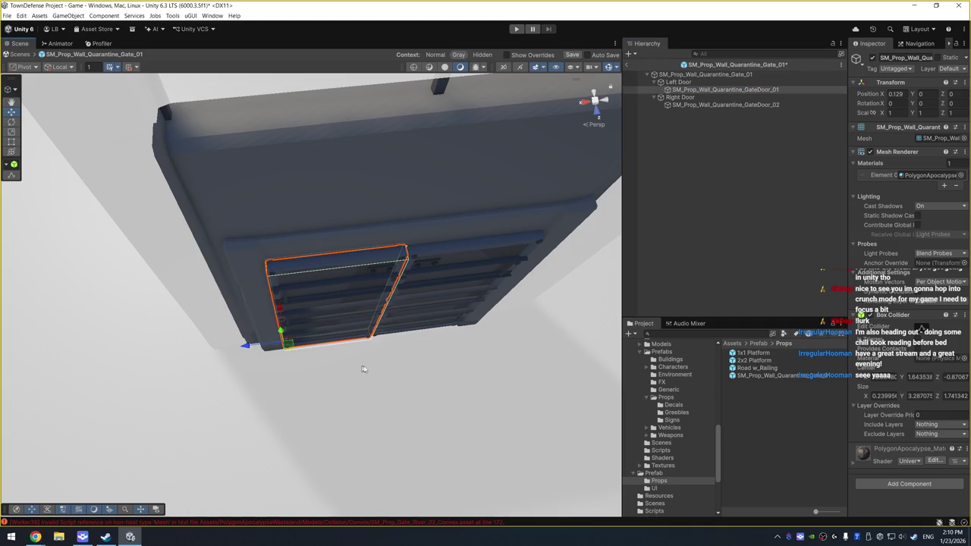
mouse_move(363, 370)
left_mouse_down()
mouse_move(472, 253)
mouse_move(310, 283)
left_mouse_up()
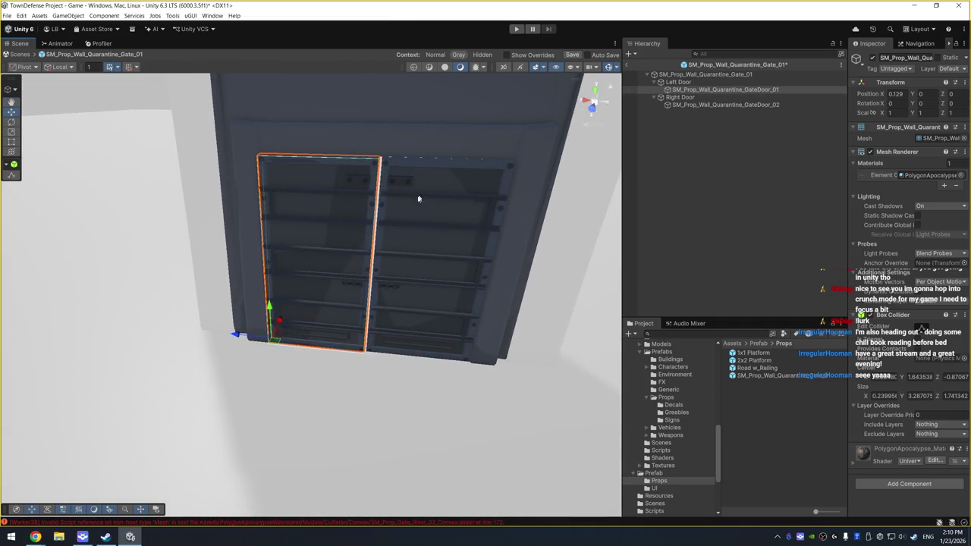
Set Left Door Position X to 0 and confirm GateDoor_01 sits at 0, 0, 0
left_click(738, 83)
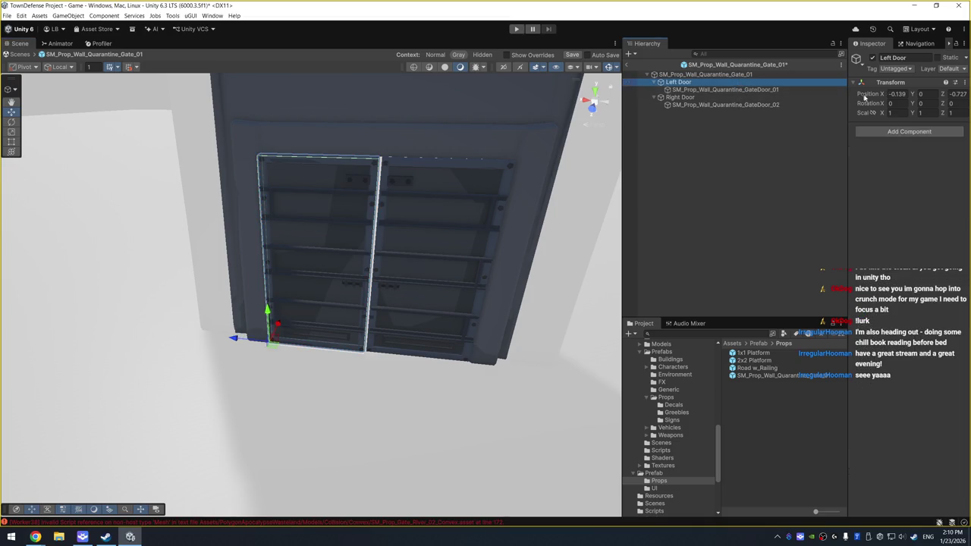
left_click(896, 94)
type("0")
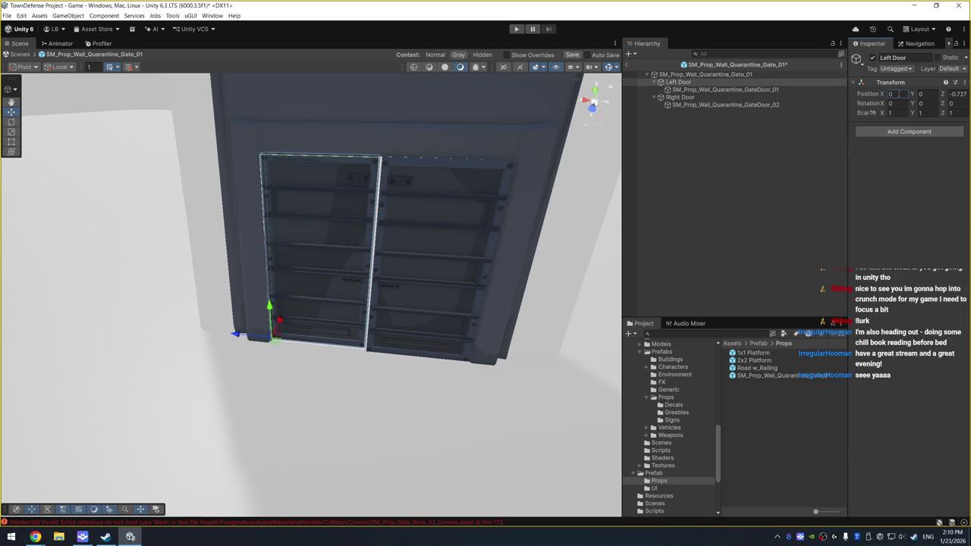
left_click(724, 90)
left_click(894, 94)
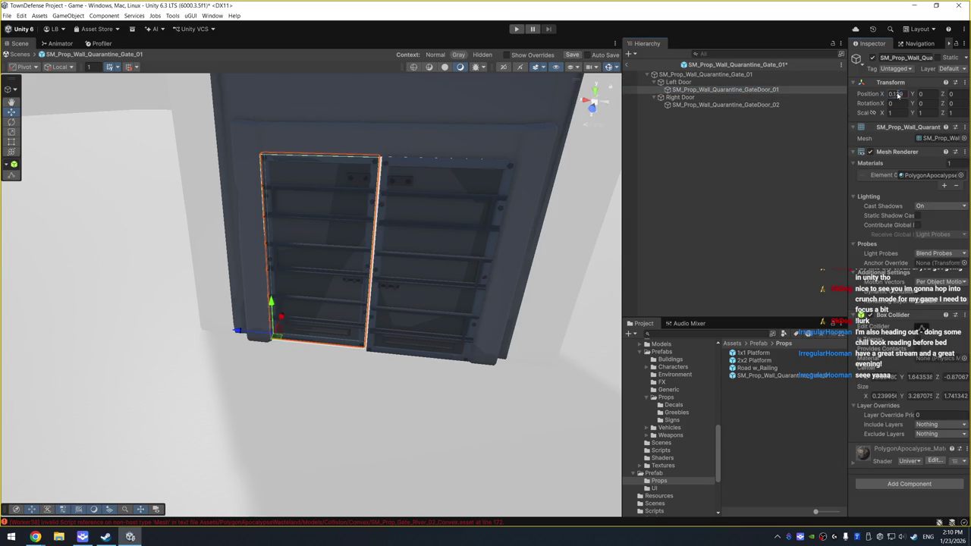
left_click(740, 82)
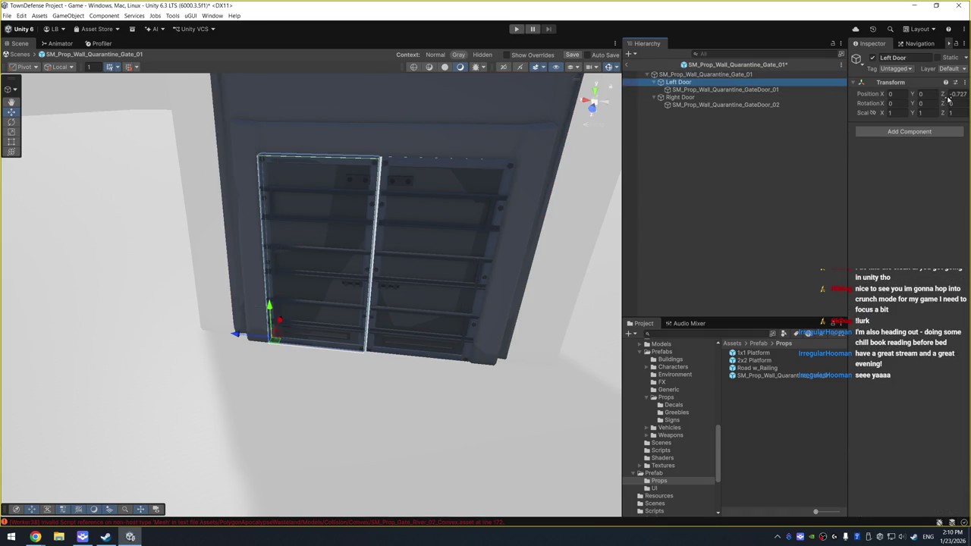
left_click_drag(584, 186, 551, 200)
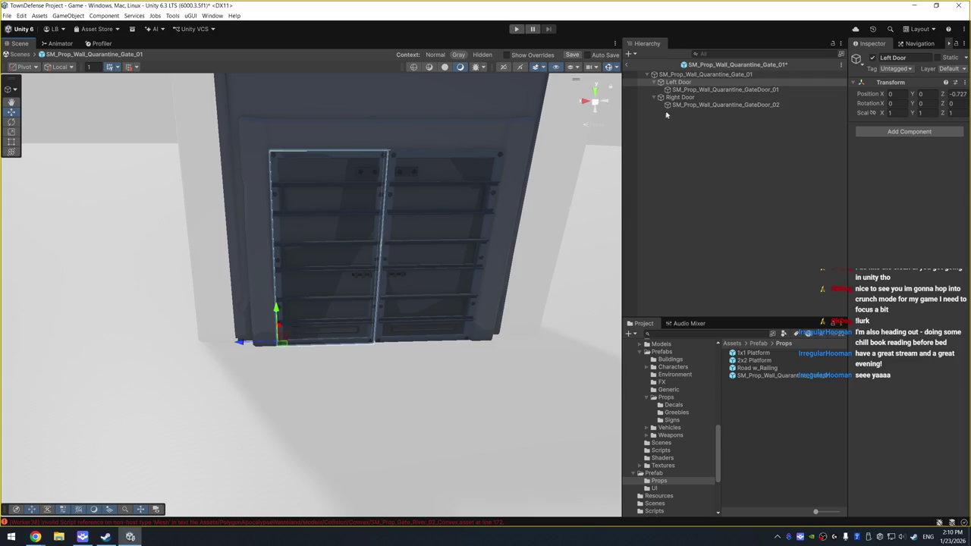
left_click(724, 89)
Move the Right Door hinge to Z -4.24 and set GateDoor_02 Position Z to 0
left_click(680, 97)
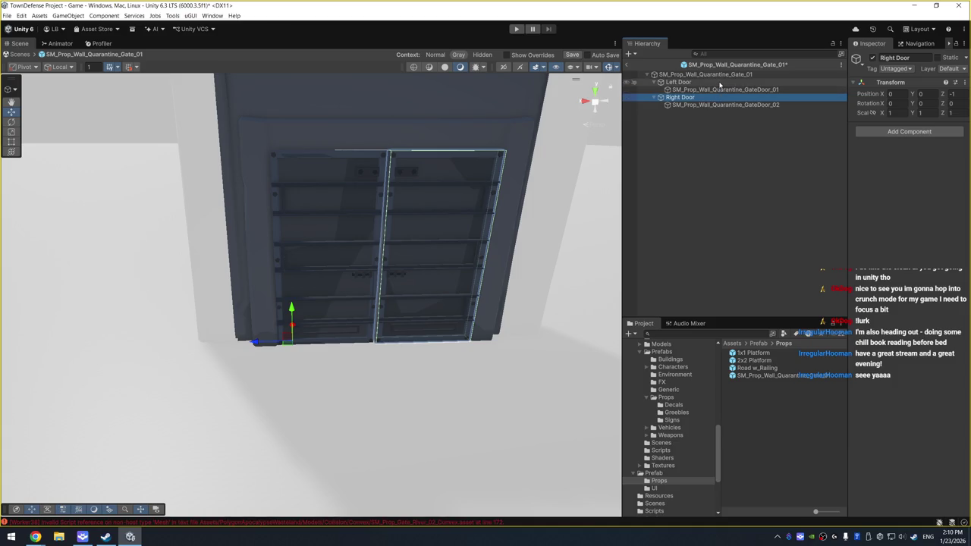
mouse_move(561, 182)
left_mouse_down()
mouse_move(544, 202)
mouse_move(325, 251)
left_mouse_up()
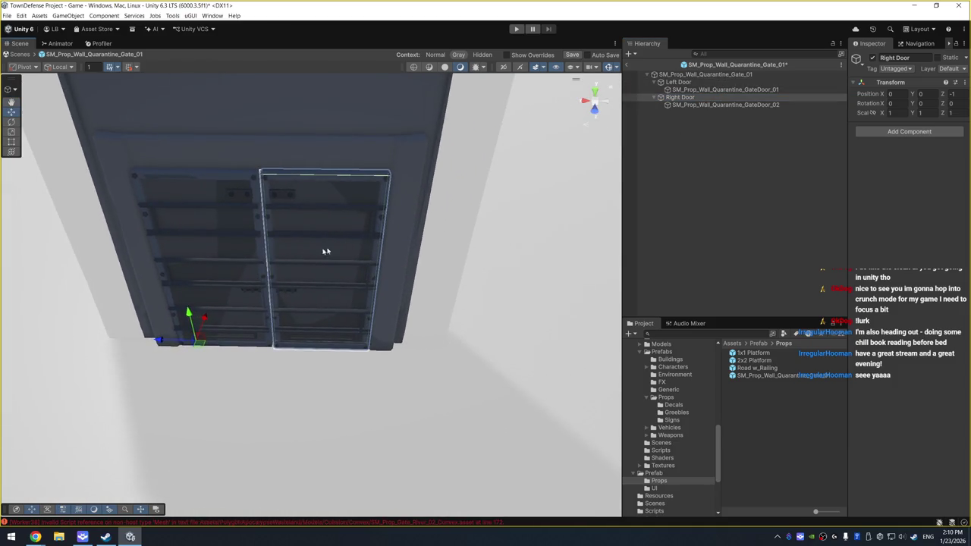
mouse_move(158, 341)
left_mouse_down()
mouse_move(334, 347)
mouse_move(329, 357)
left_mouse_up()
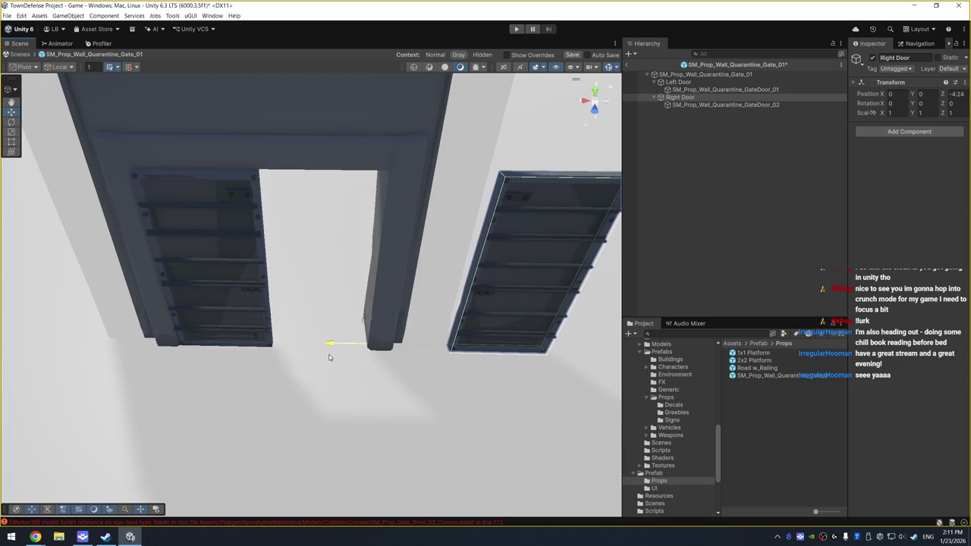
left_click(804, 105)
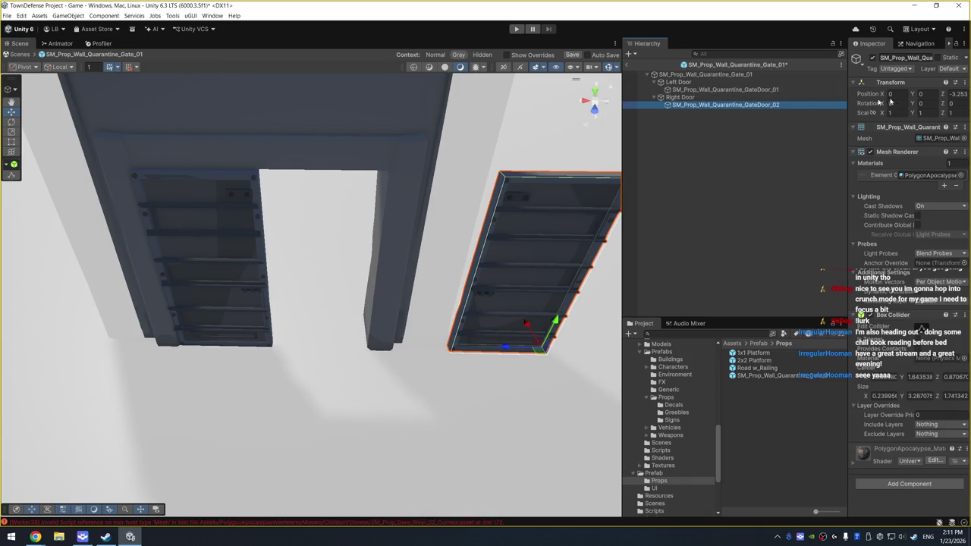
left_click(966, 93)
type("0")
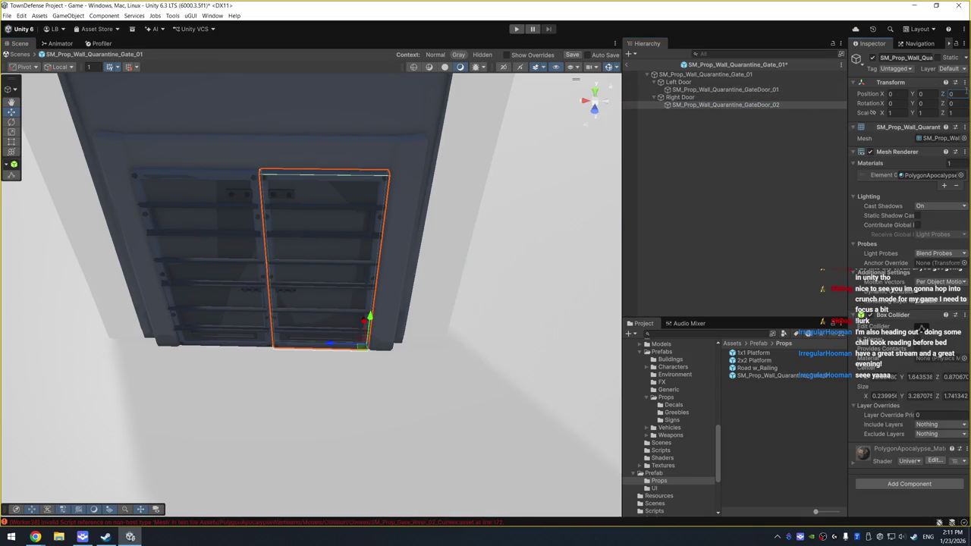
Test-swing the right and left doors, then undo so both close
left_click(679, 98)
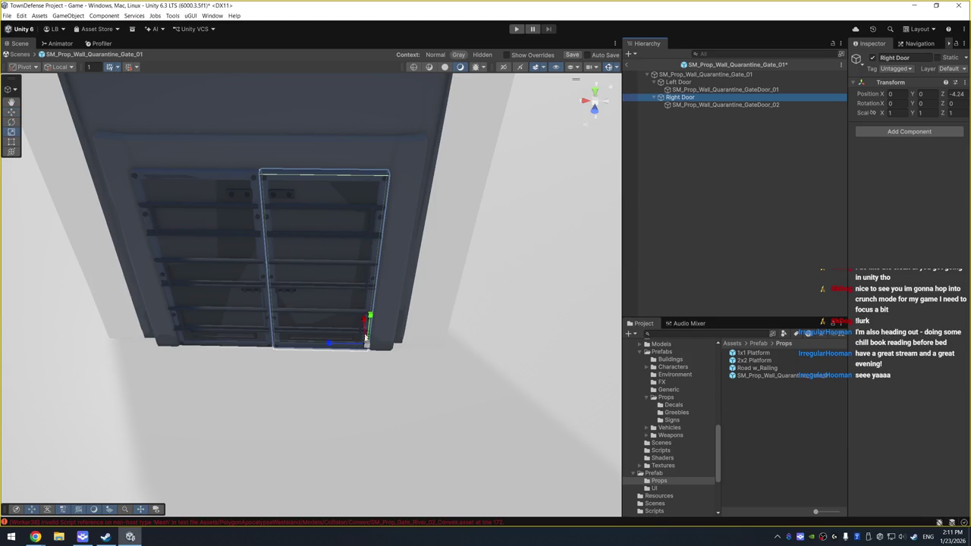
key("f")
key("e")
left_click_drag(364, 425, 475, 451)
scroll(327, 336, "down", 3)
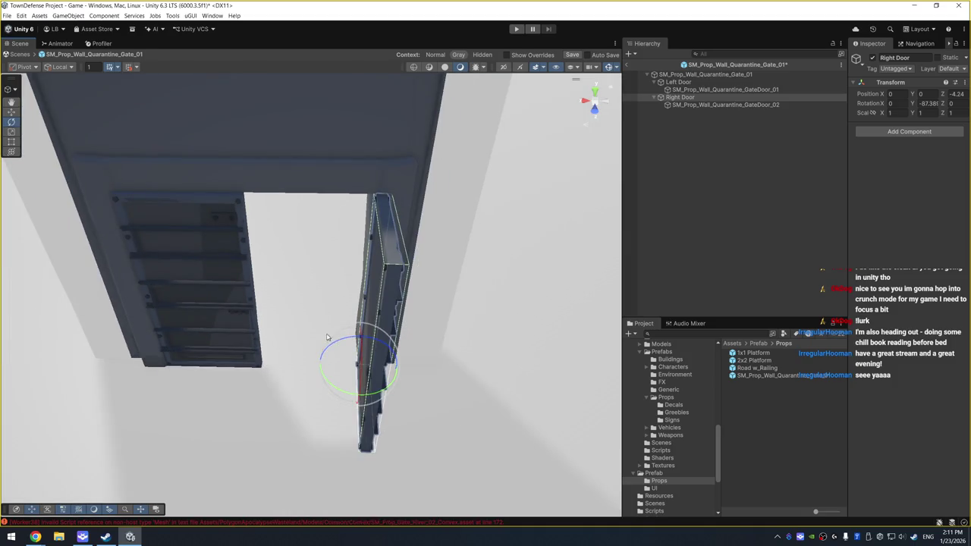
left_click(227, 329)
left_click_drag(191, 382, 216, 370)
key("ctrl+z")
key("ctrl+z")
key("ctrl+z")
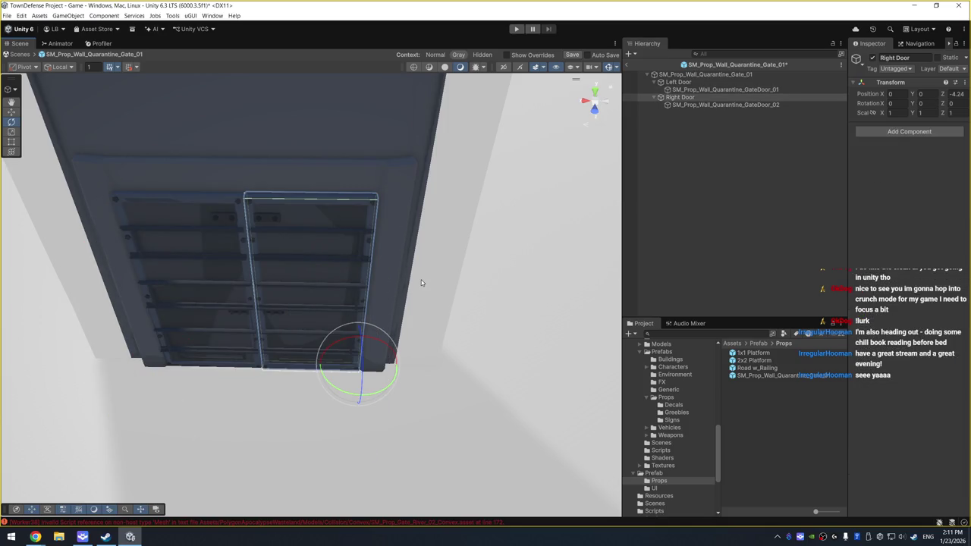
left_click(781, 129)
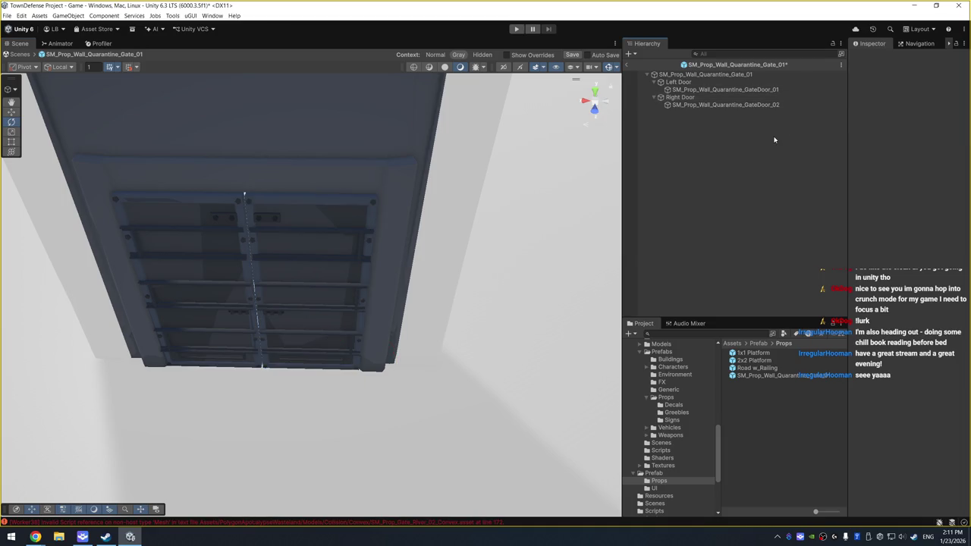
Save the gate prefab, test-swing both doors together, and undo
key("ctrl+s")
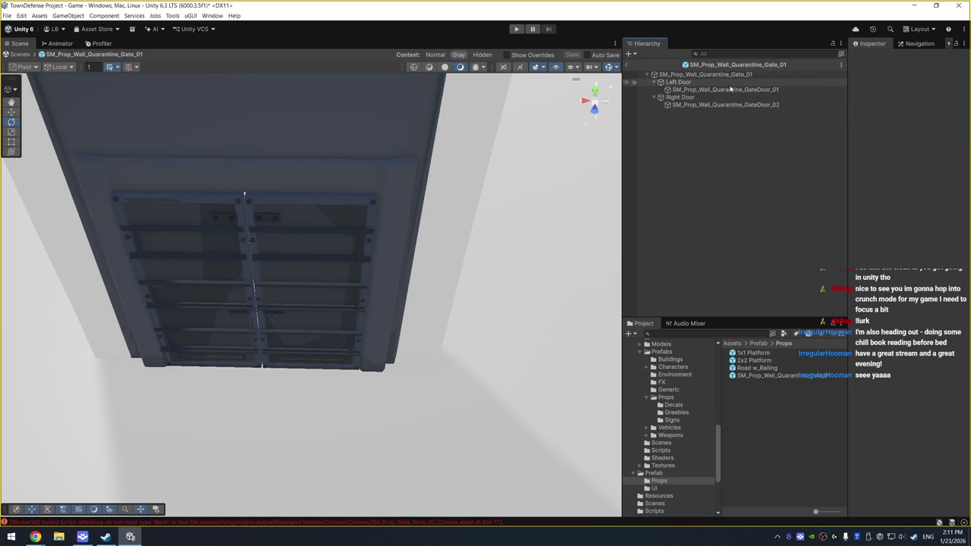
left_click(678, 82)
left_click(679, 97, "ctrl")
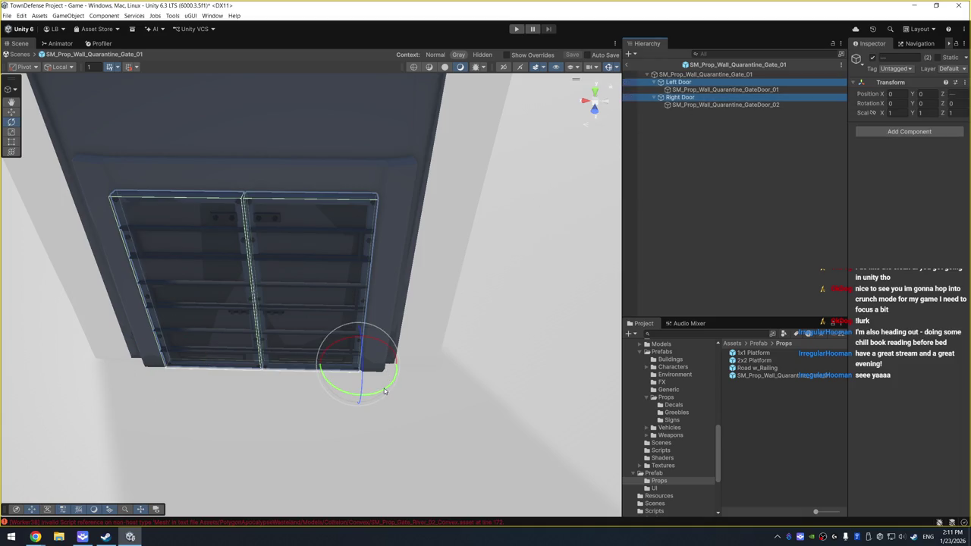
mouse_move(384, 390)
left_mouse_down()
mouse_move(509, 396)
mouse_move(500, 394)
left_mouse_up()
key("ctrl+z")
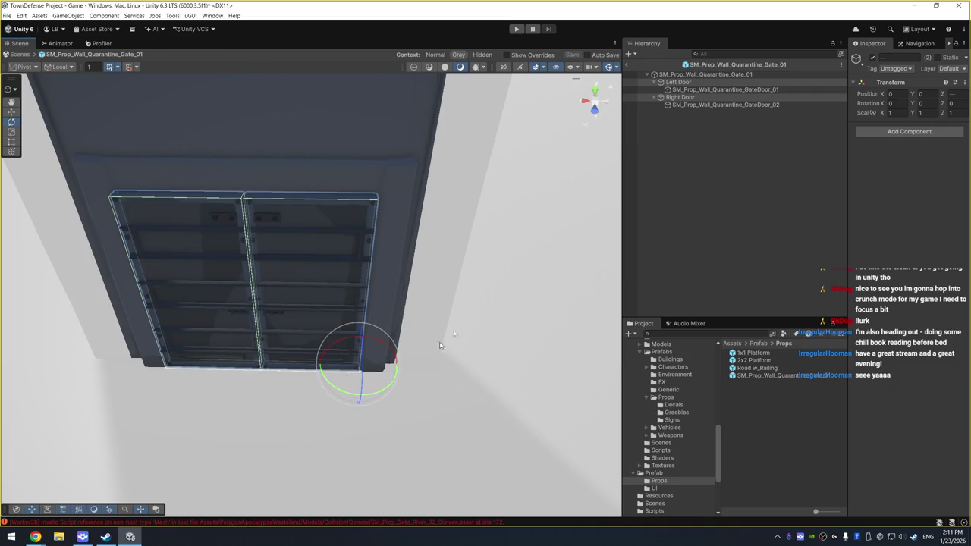
Rotate Right Door to Y -90 and Left Door to Y 90, then exit to the Game scene
left_click(680, 97)
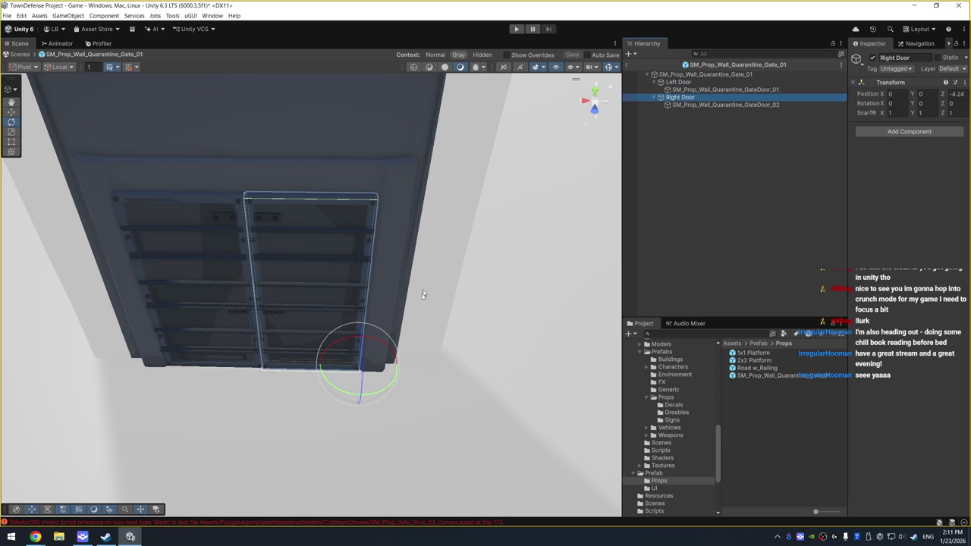
mouse_move(379, 392)
left_mouse_down()
mouse_move(491, 405)
mouse_move(565, 339)
left_mouse_up()
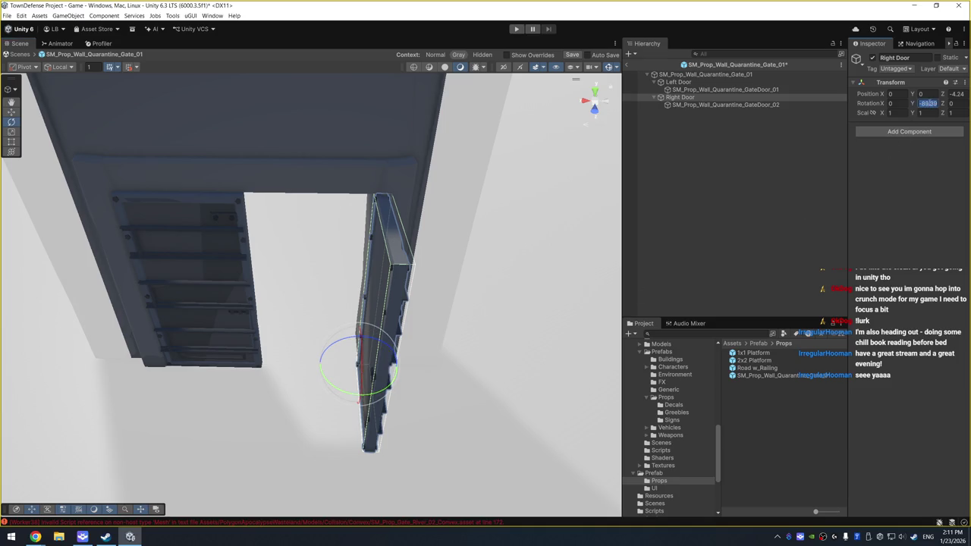
type("90")
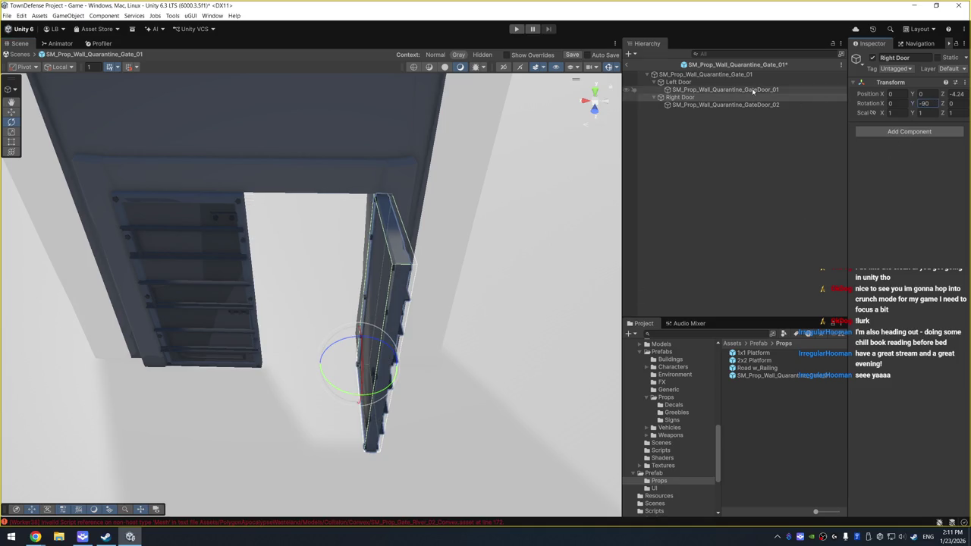
left_click(683, 82)
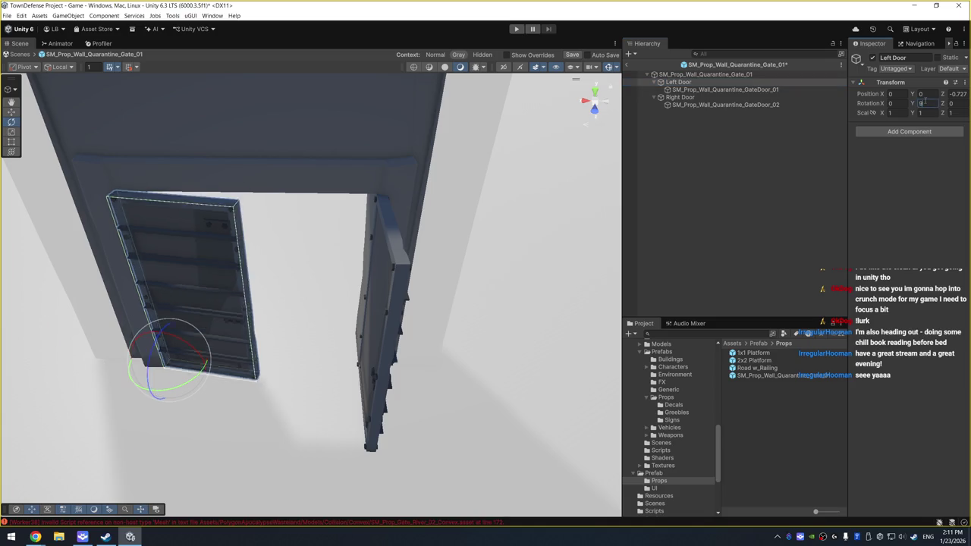
type("90")
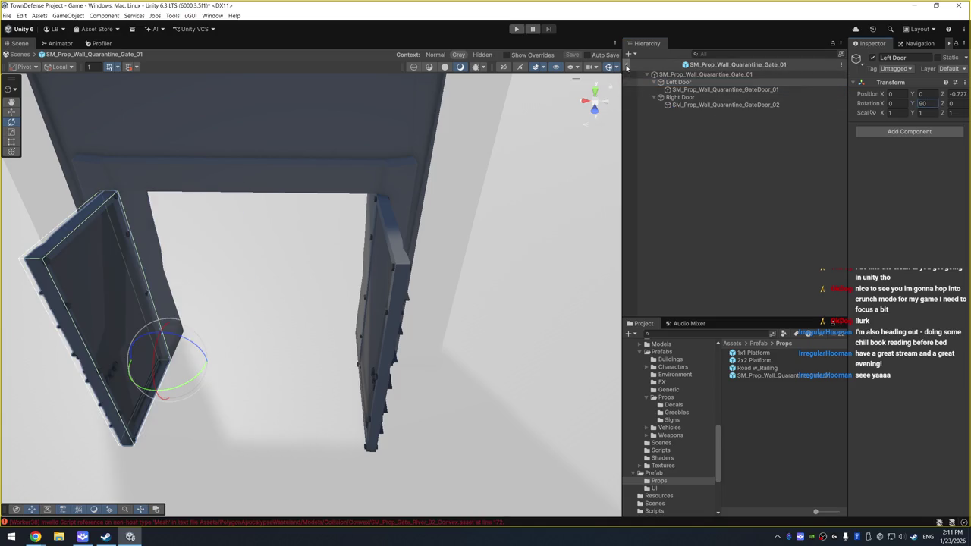
left_click(627, 65)
left_click_drag(502, 228, 450, 265)
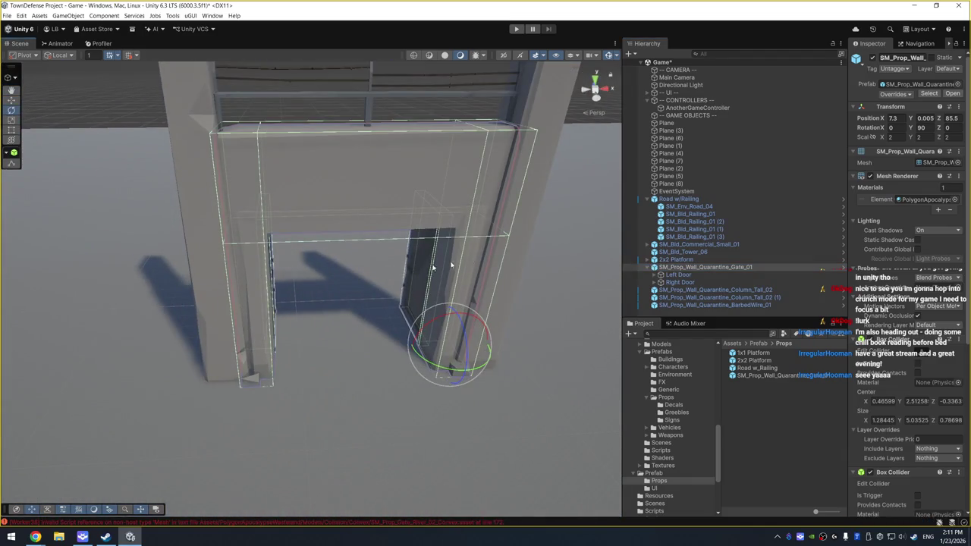
Set the Left Door's Y rotation to 75 and the Right Door's Y rotation to -75
left_click(715, 274)
left_click(922, 103)
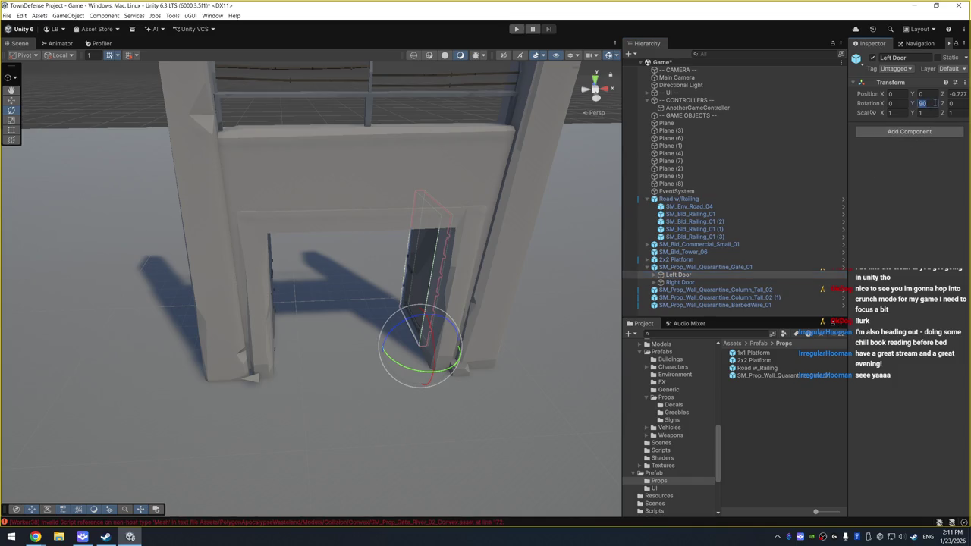
type("75")
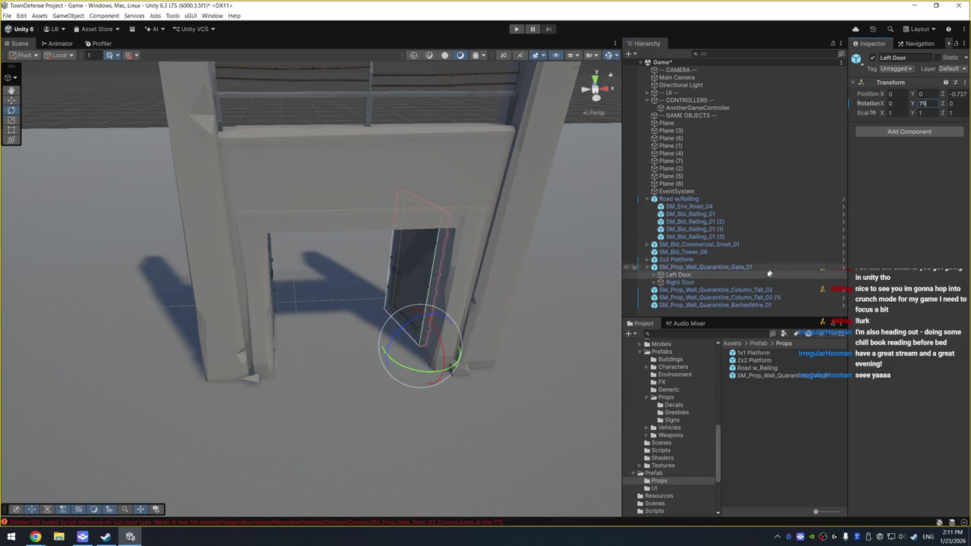
left_click(680, 282)
left_click(923, 103)
type("-75")
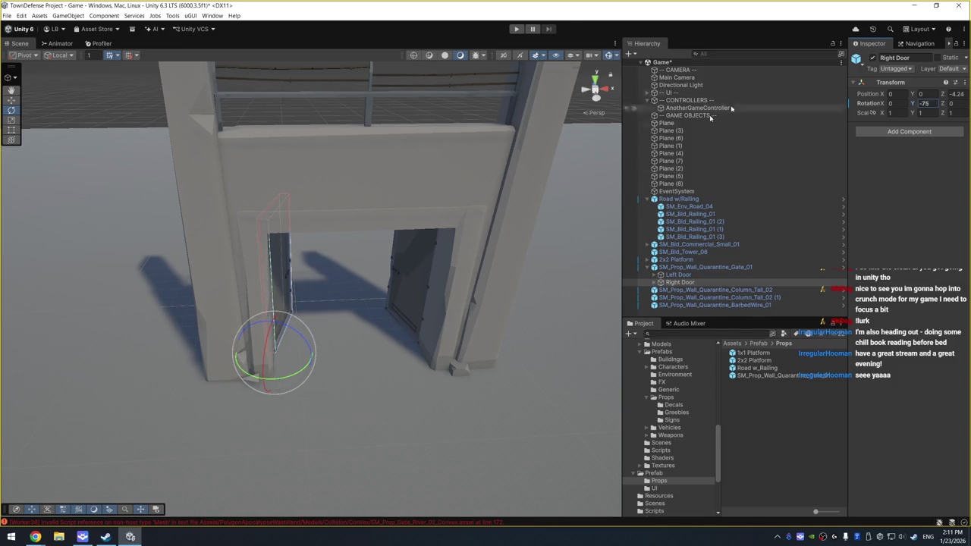
scroll(448, 281, "down", 5)
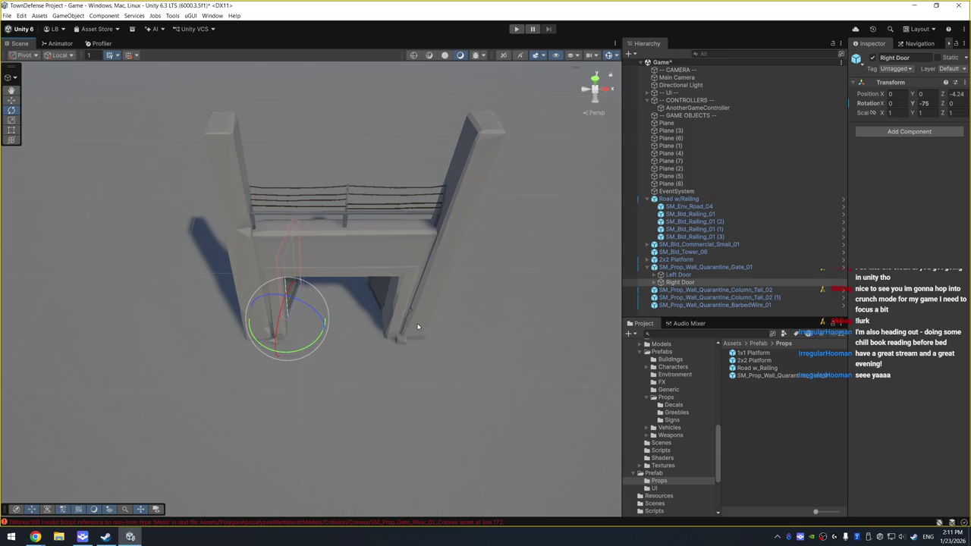